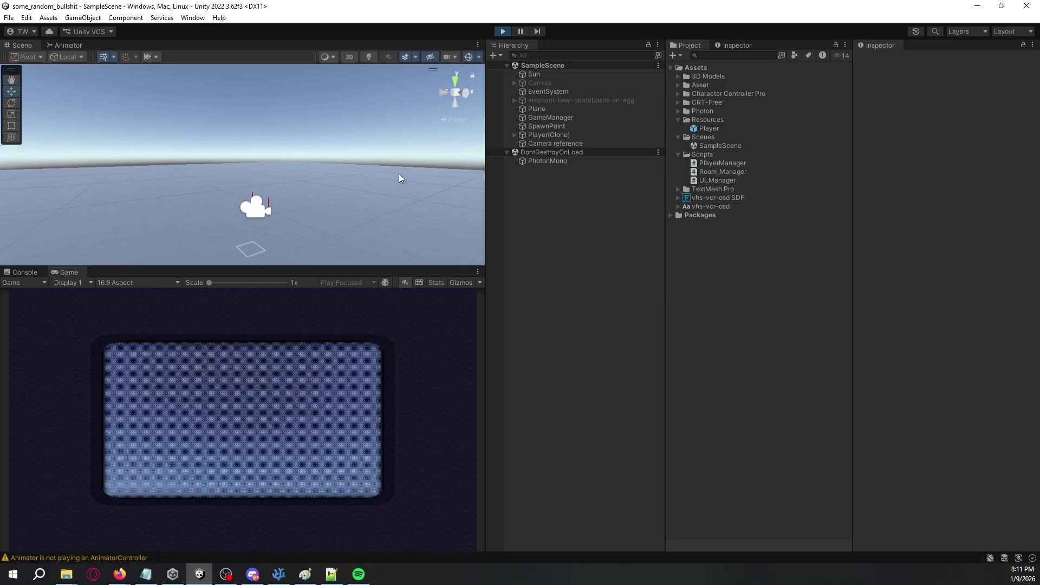
Activate Graphics under Player(Clone) > Character so the character model appears, then switch to VS Code.
drag(399, 173, 414, 219)
click(555, 134)
click(515, 135)
click(521, 144)
click(522, 143)
click(548, 152)
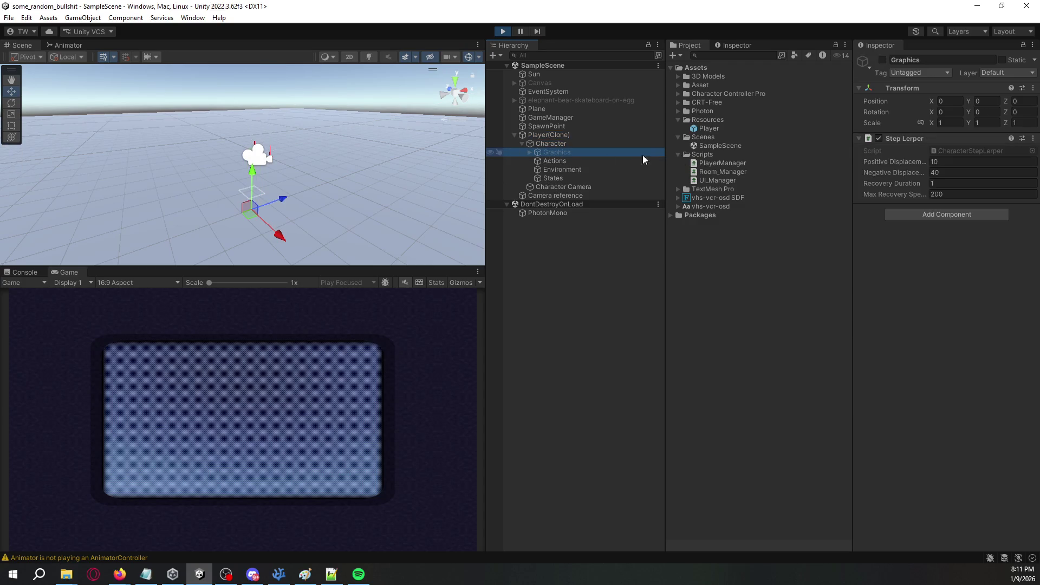
click(883, 60)
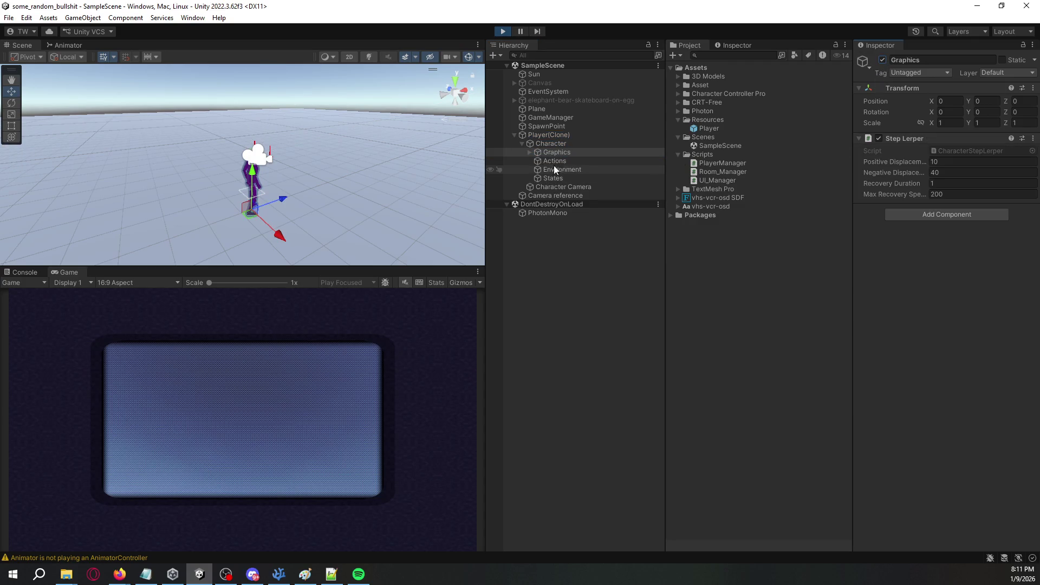
click(529, 152)
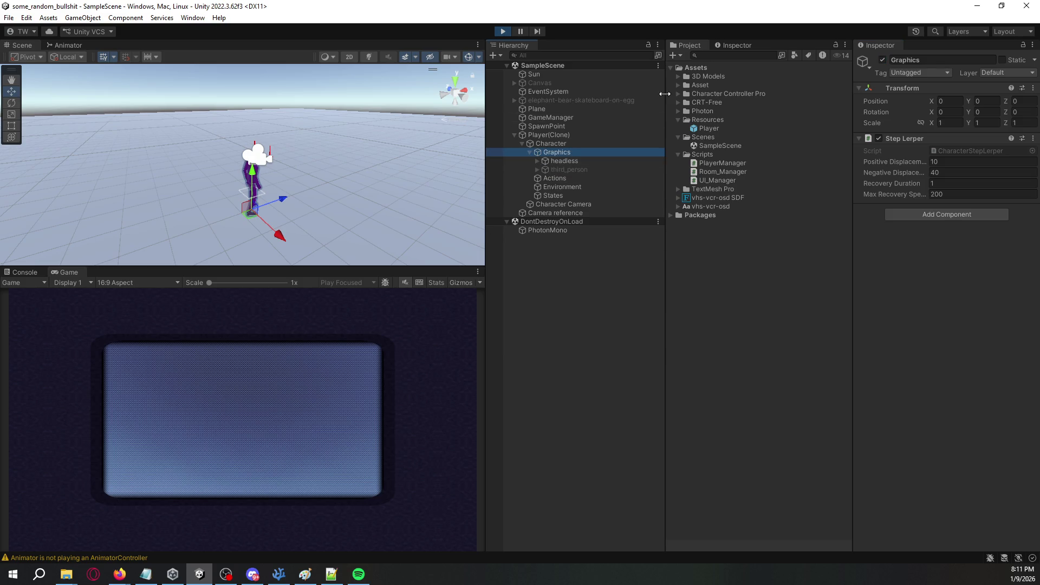
key(alt+Tab)
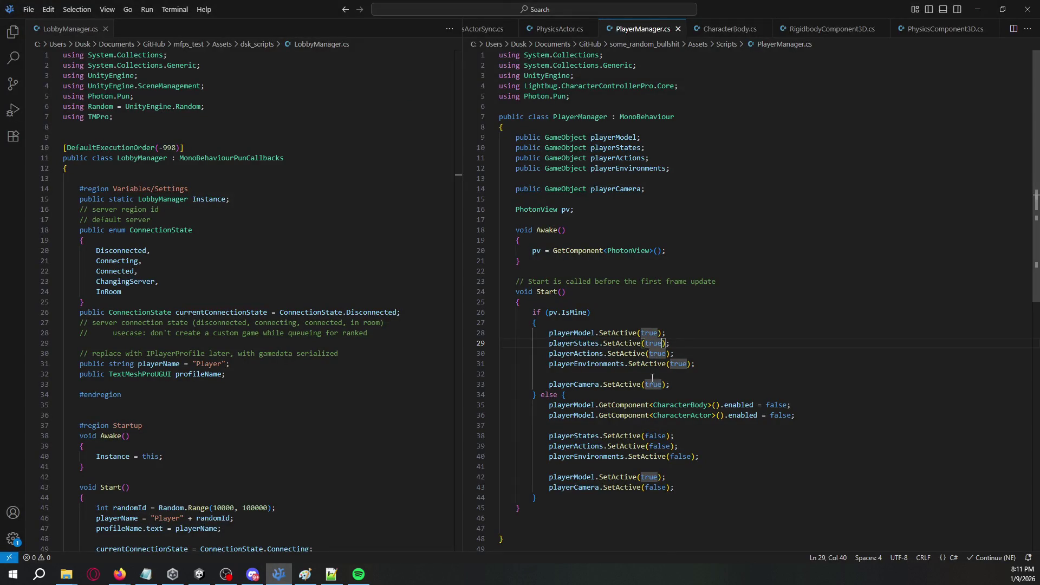
Highlight the uses of playerModel and insert a blank line after its activation on line 28.
double_click(578, 481)
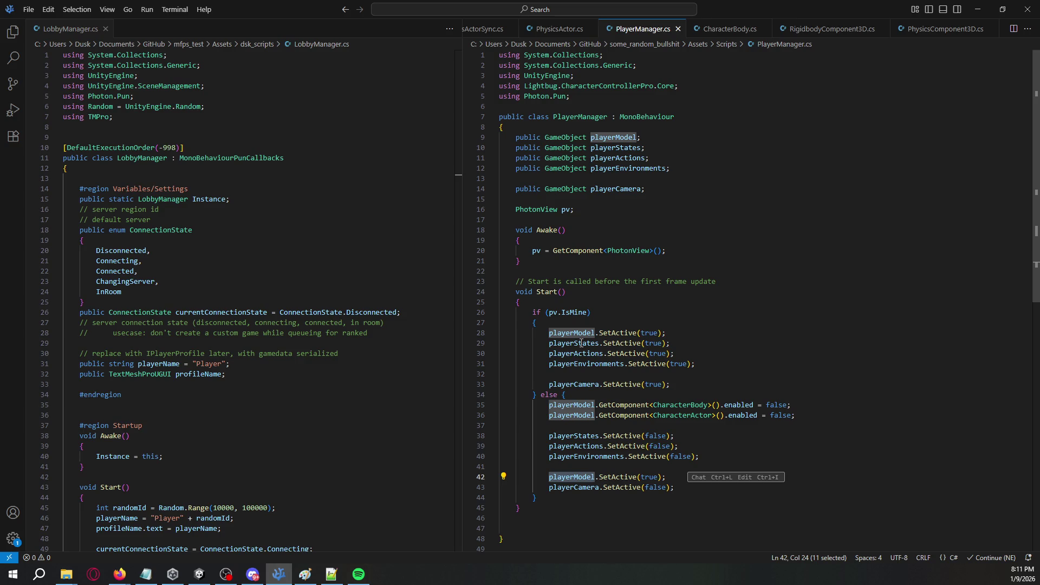
click(685, 332)
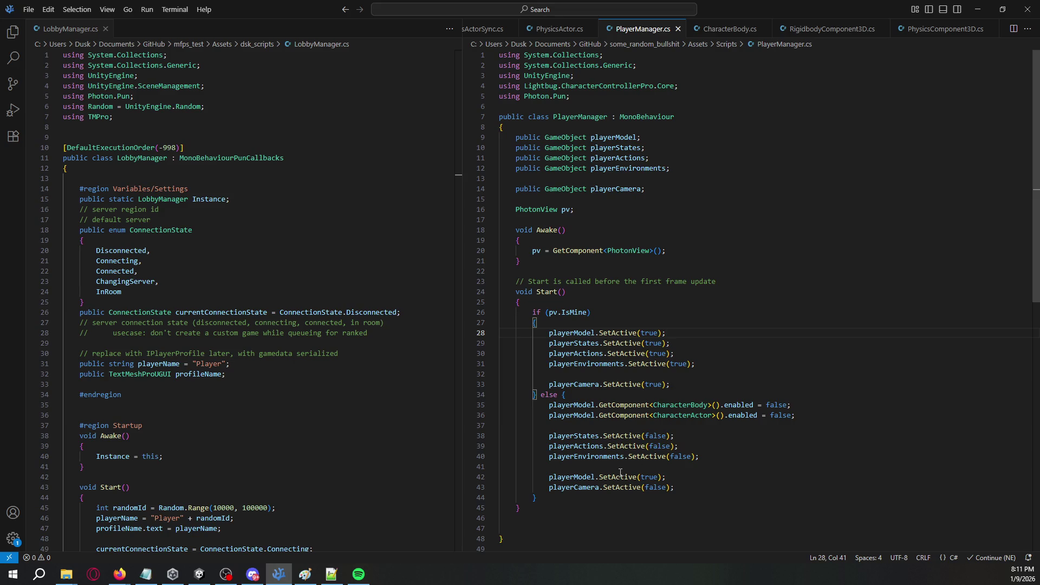
key(Return)
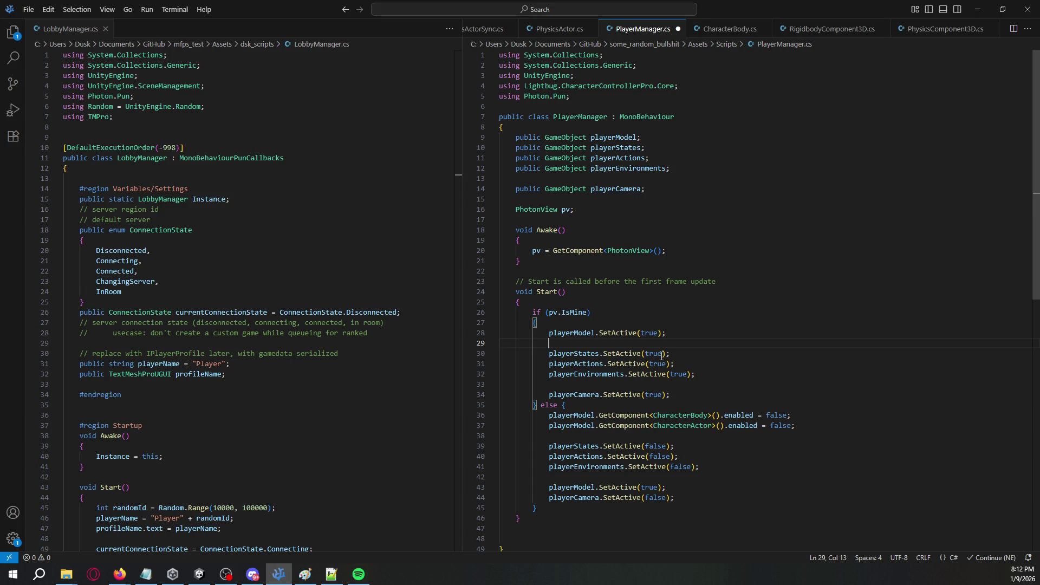
Begin a 'public GameObject' field below the playerModel declaration, then return to Unity.
click(654, 137)
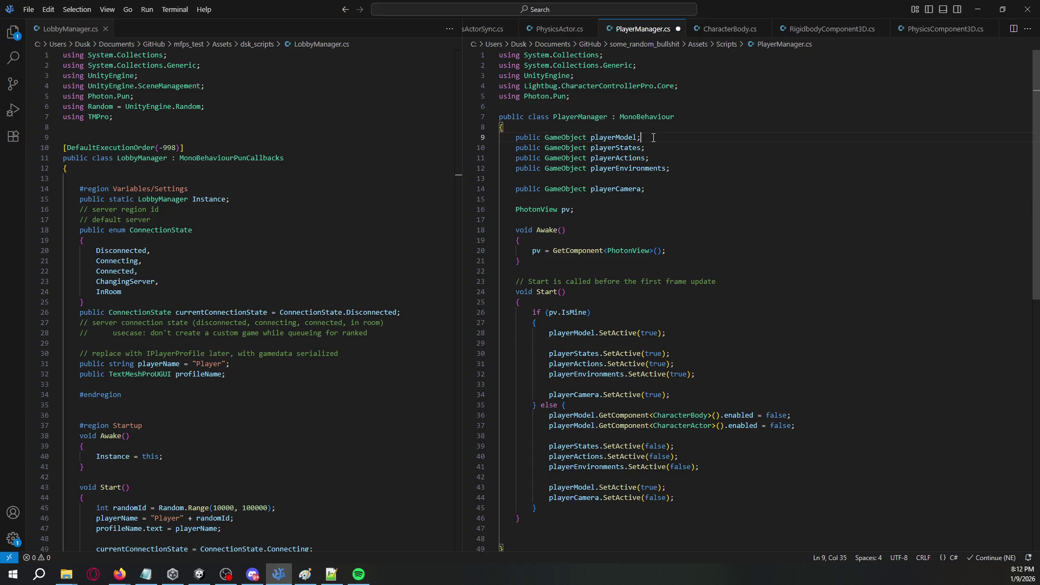
key(Return)
text(public )
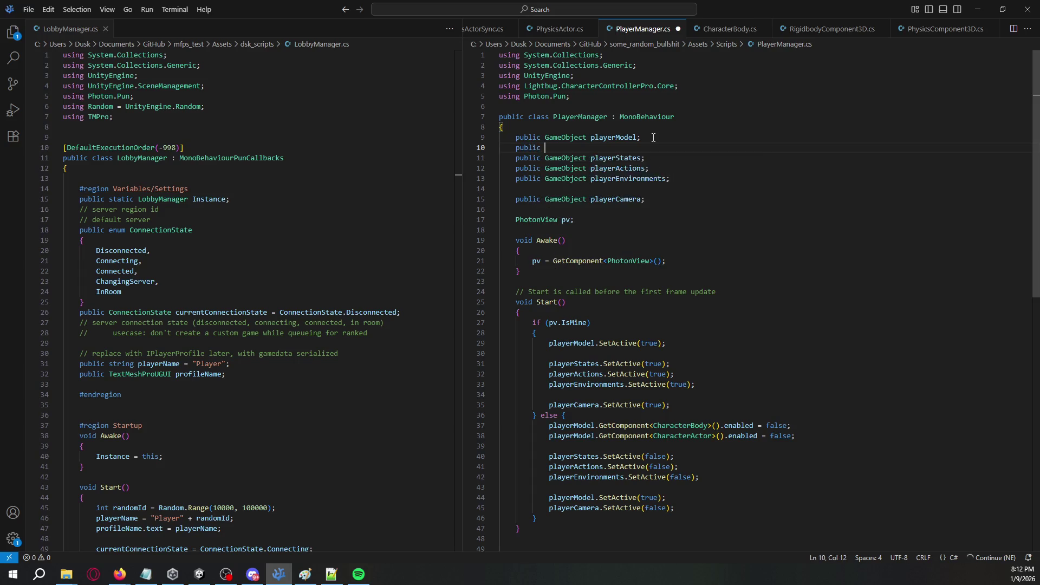
text(GameObject)
key(alt+Tab)
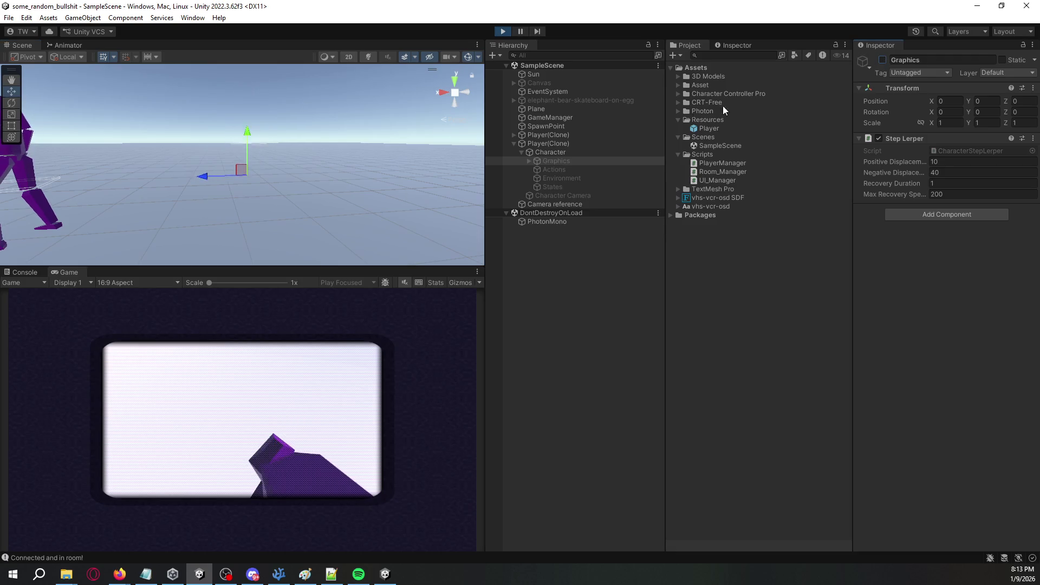
Enable the Character's Capsule Collider and remove its Character Body component.
click(600, 152)
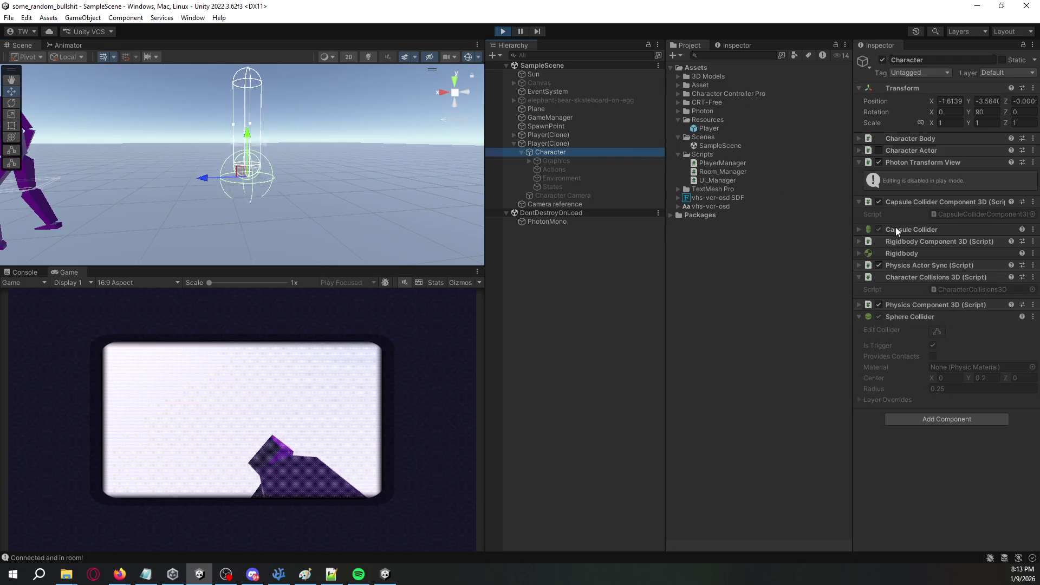
click(877, 228)
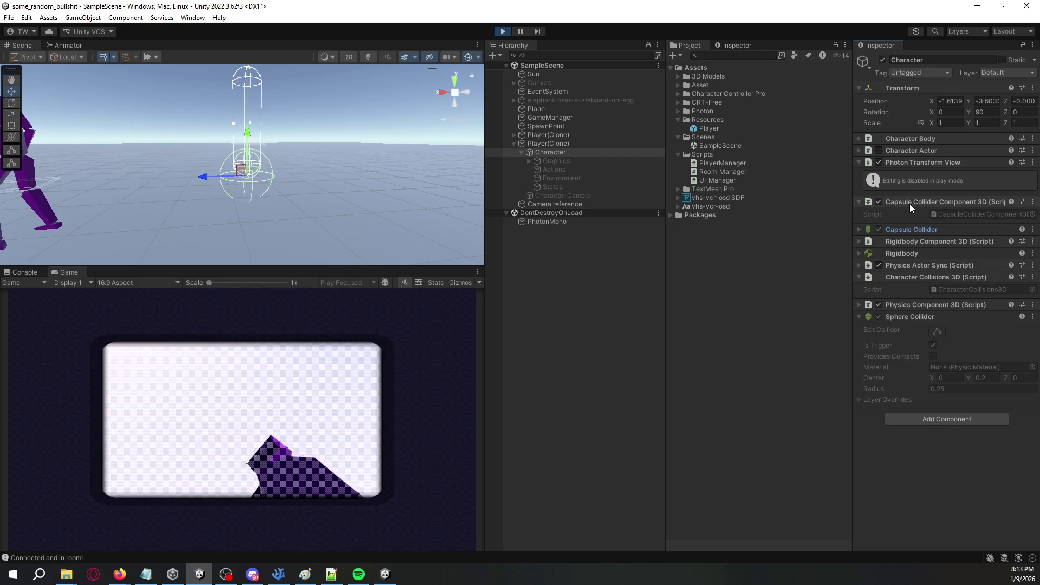
right_click(895, 140)
click(932, 164)
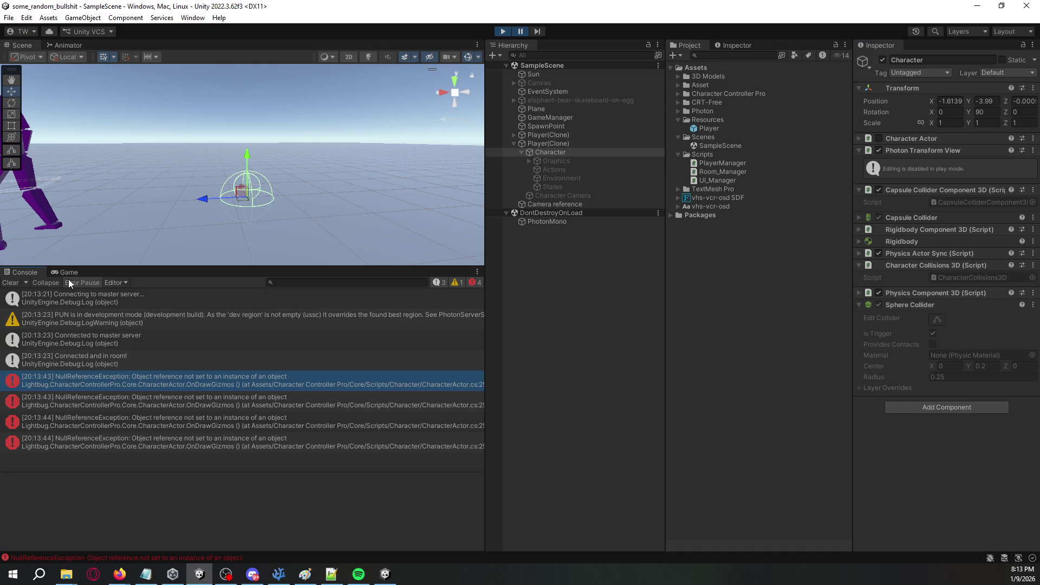
Clear the Console, resume play, and inspect the first NullReferenceException's stack trace.
click(13, 284)
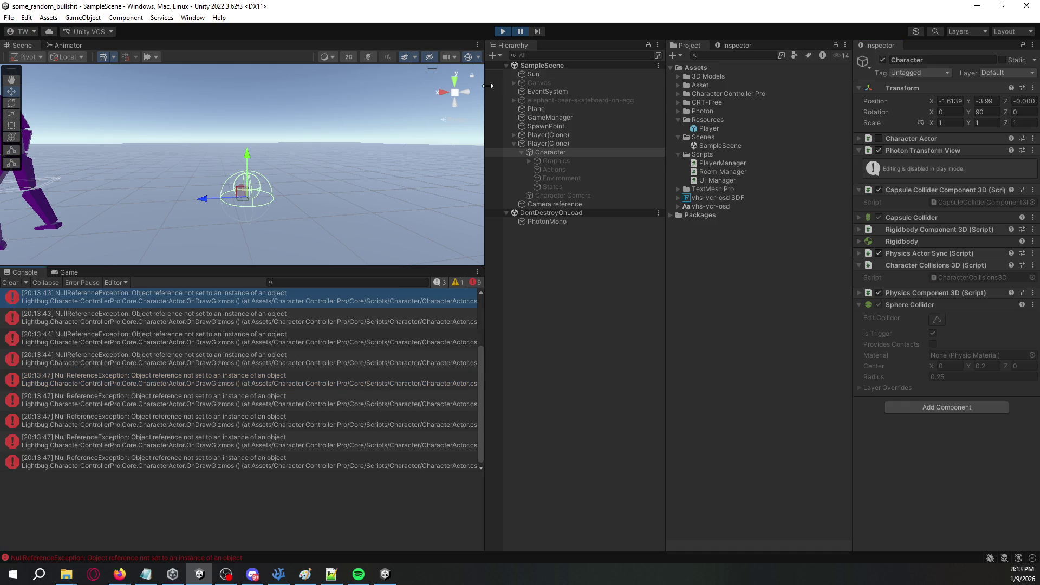
click(521, 32)
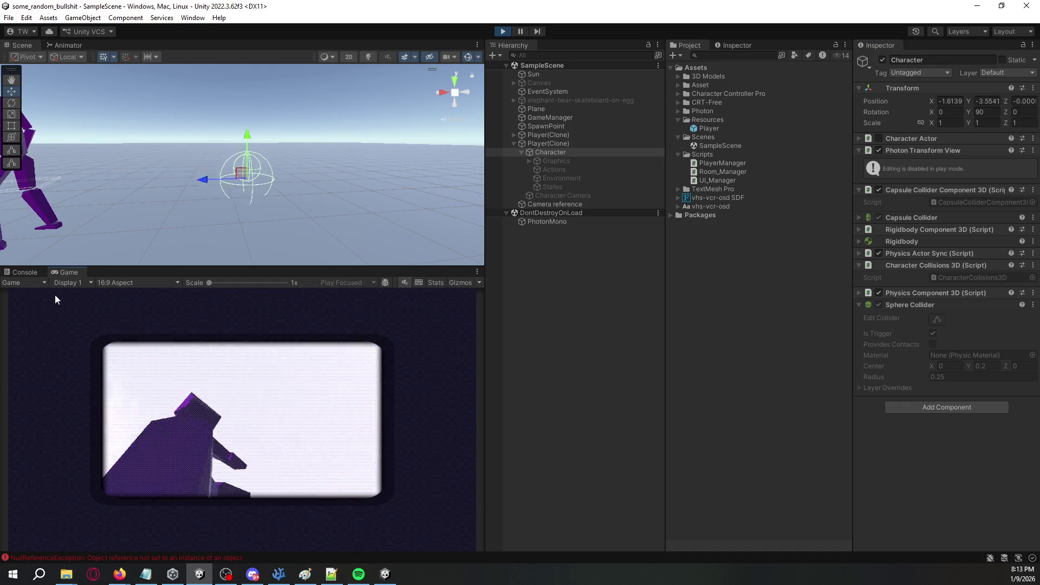
click(226, 298)
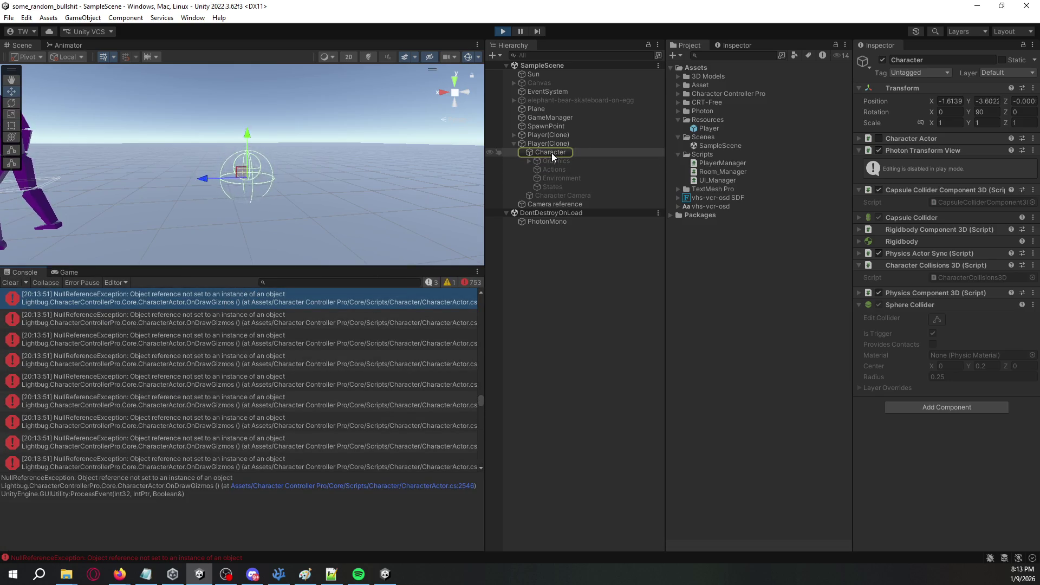
Remove Physics Actor Sync and Physics Component 3D after Character Actor refuses removal.
right_click(911, 137)
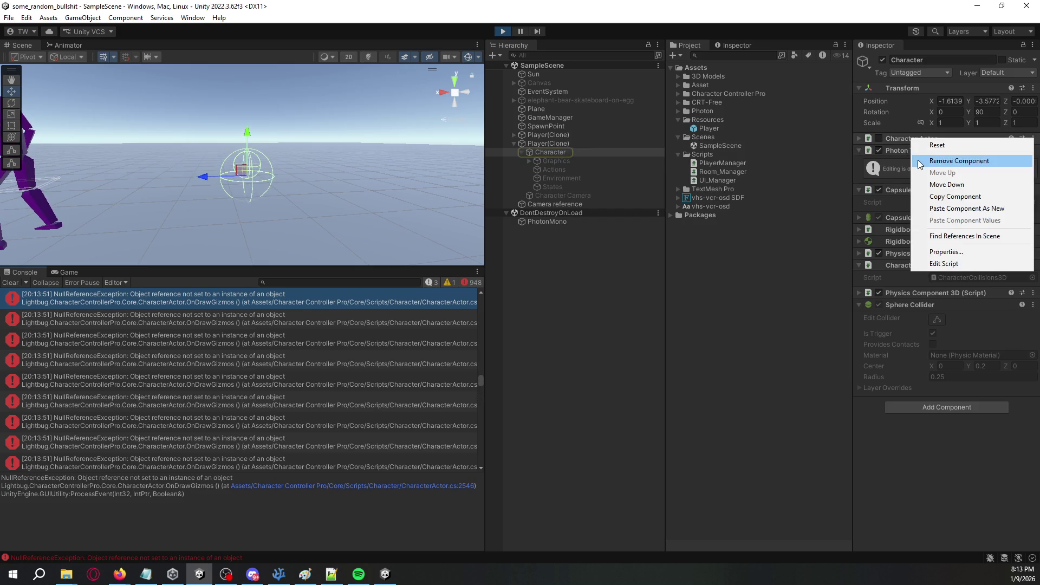
click(915, 165)
click(604, 310)
right_click(931, 265)
click(944, 275)
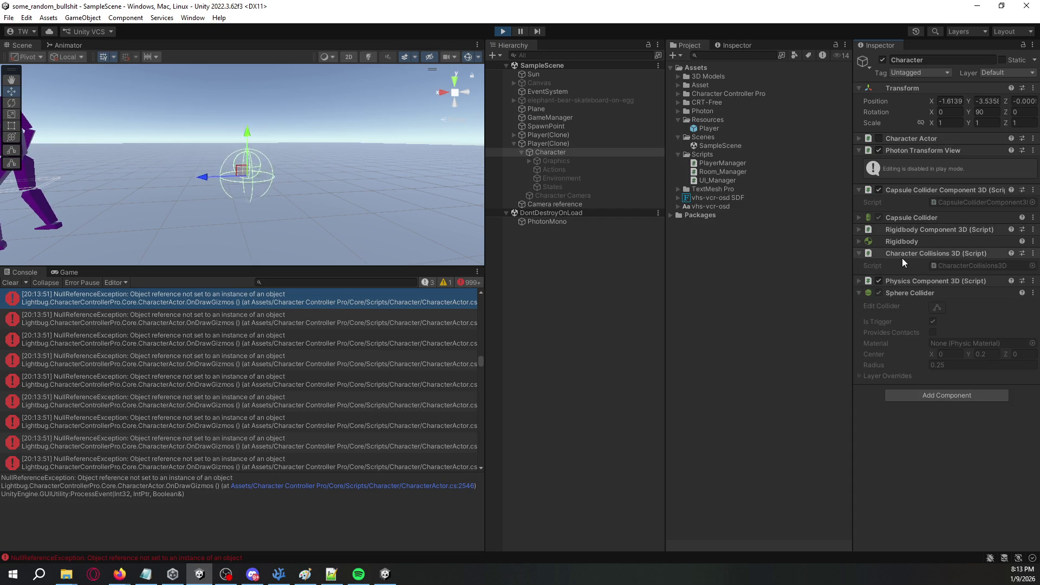
right_click(913, 286)
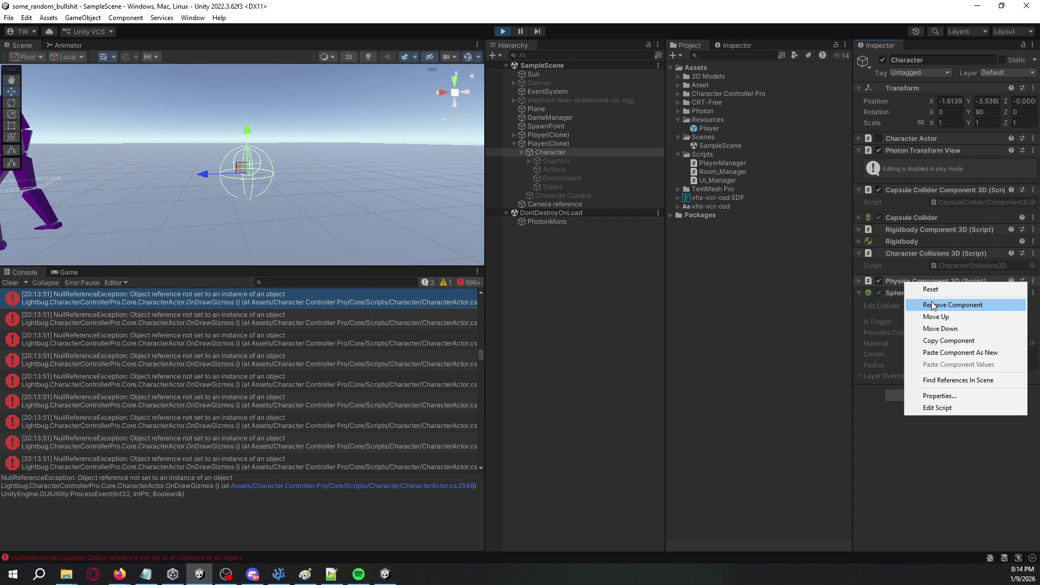
click(933, 305)
Remove the Character Actor component and clear the Console's errors.
right_click(928, 283)
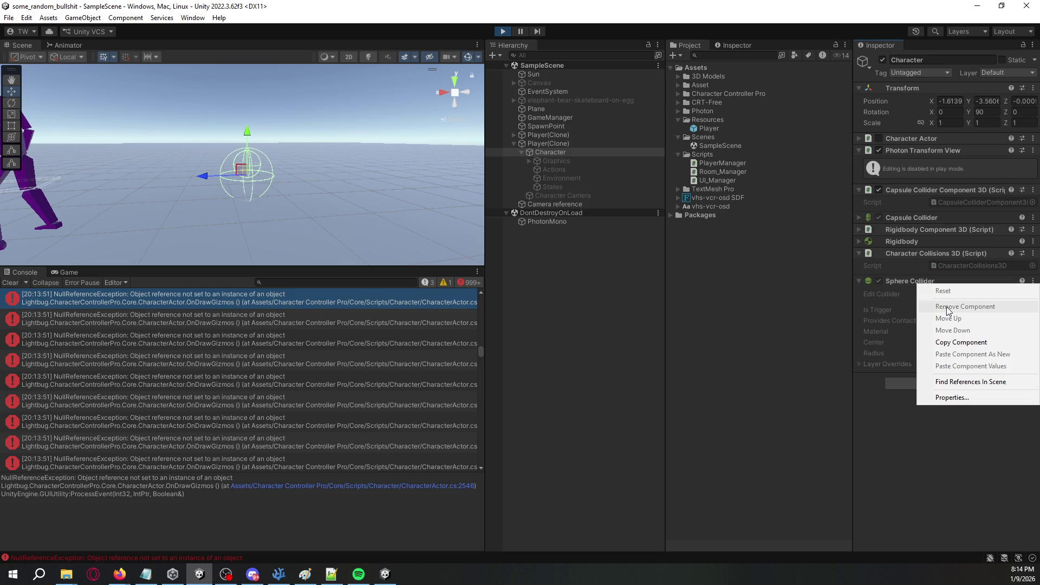
right_click(910, 139)
click(931, 161)
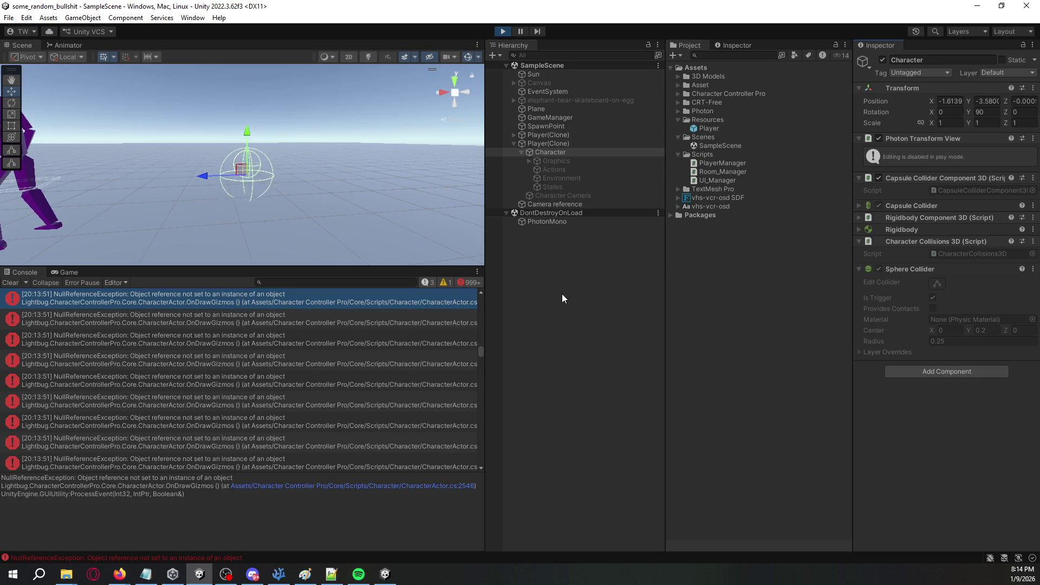
drag(480, 355, 488, 490)
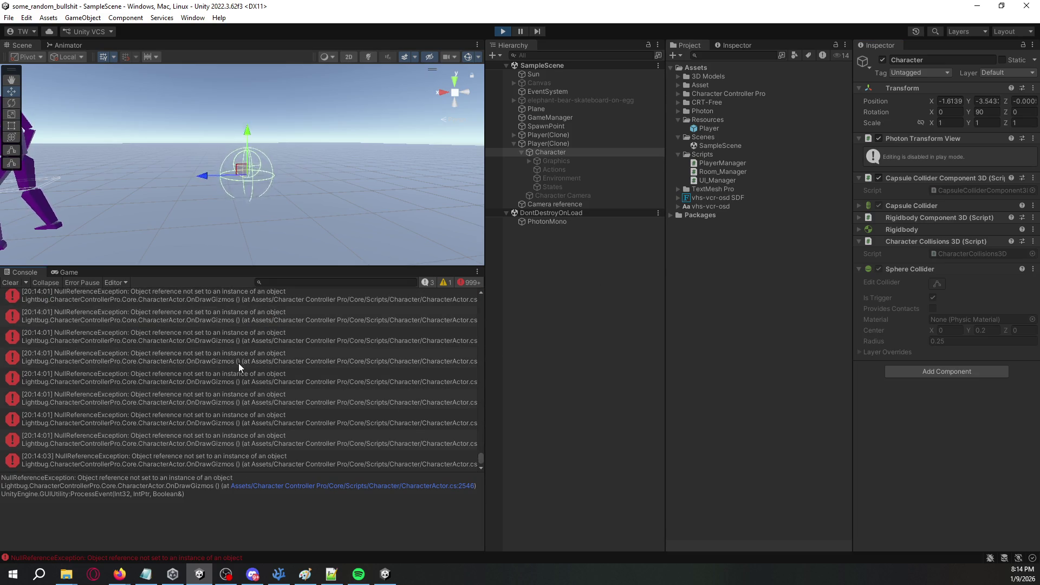
click(10, 282)
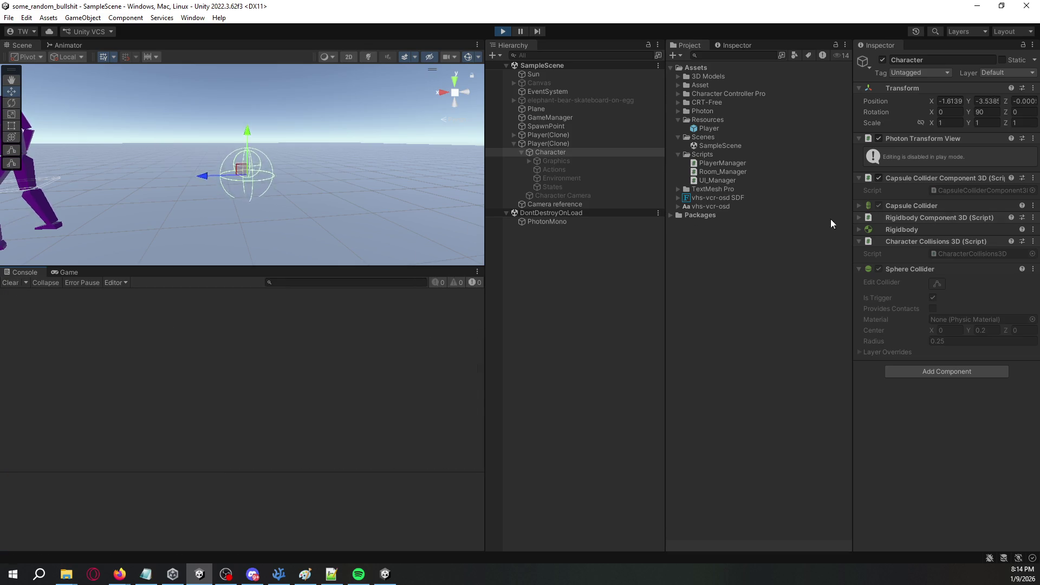
Look through Player(Clone)'s objects, untick the Character's Capsule Collider Component 3D, then select Graphics.
click(915, 207)
click(918, 208)
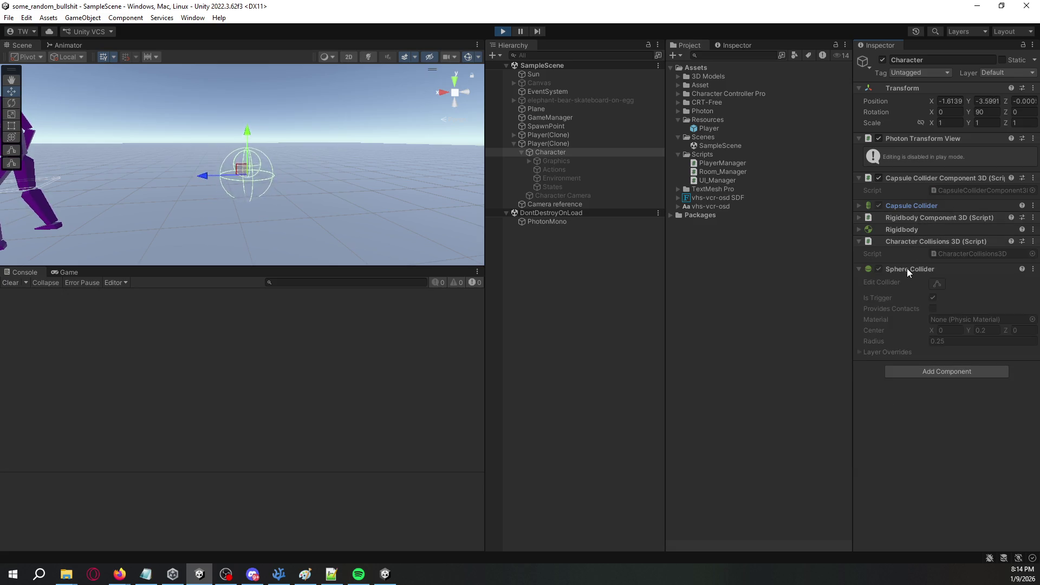
drag(318, 190, 397, 190)
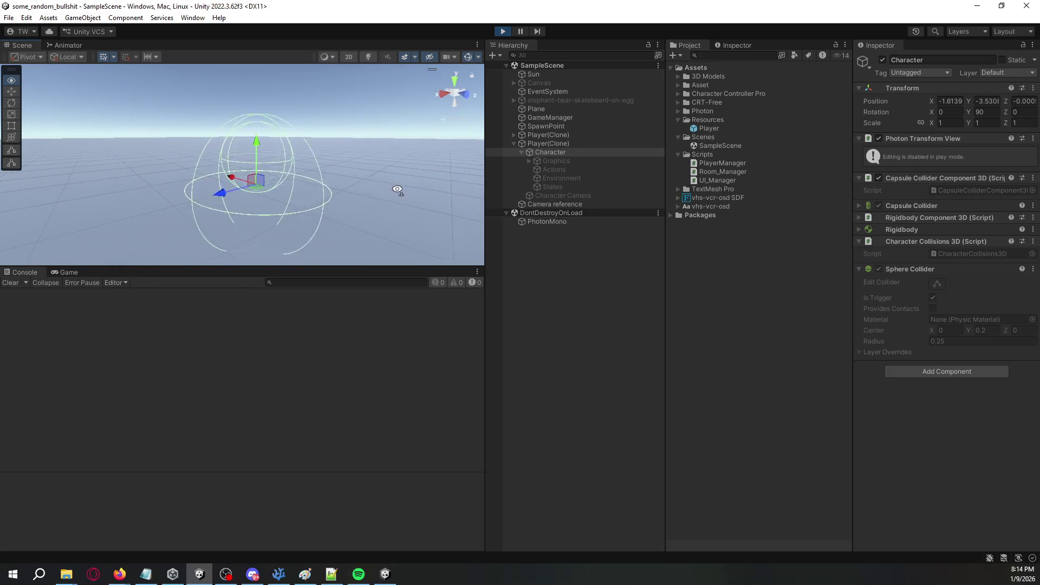
click(550, 163)
click(554, 170)
click(564, 203)
click(560, 144)
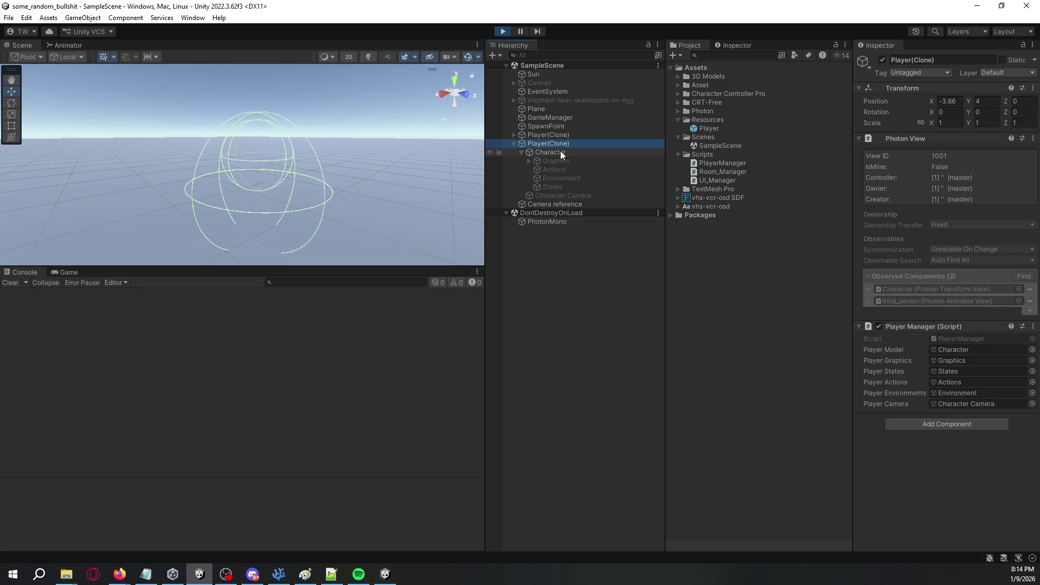
click(560, 151)
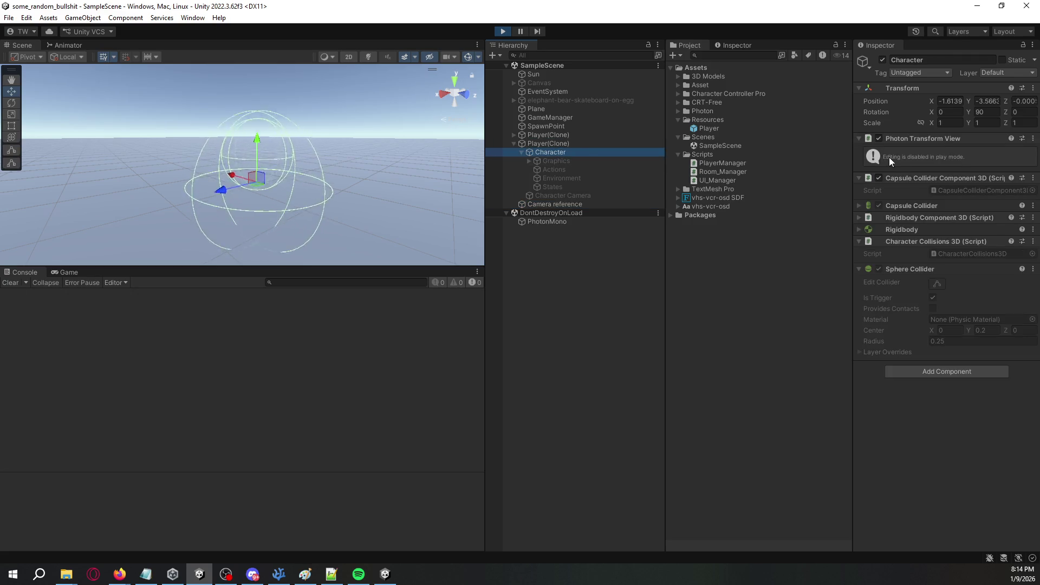
click(879, 178)
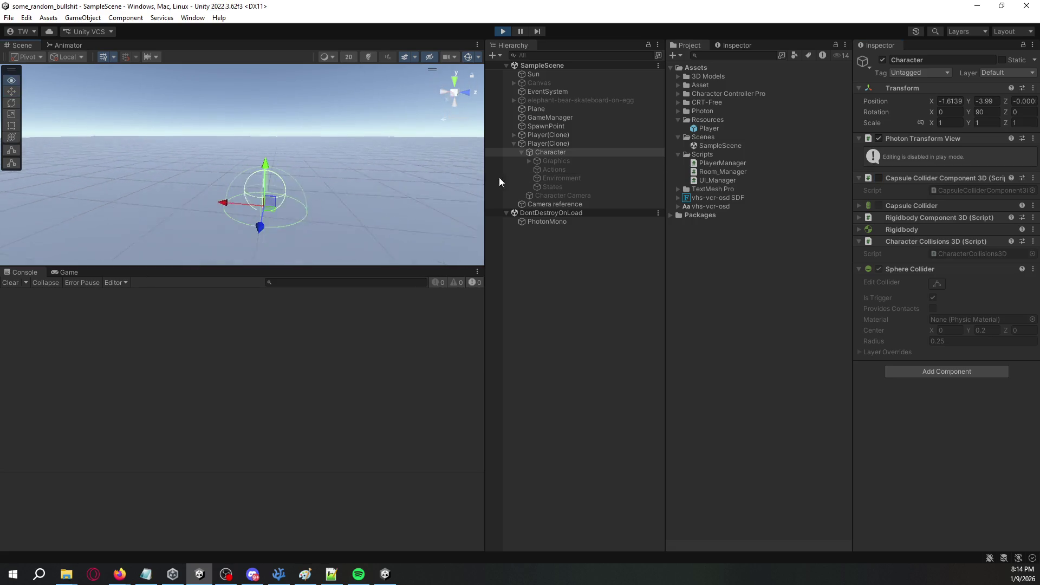
click(550, 161)
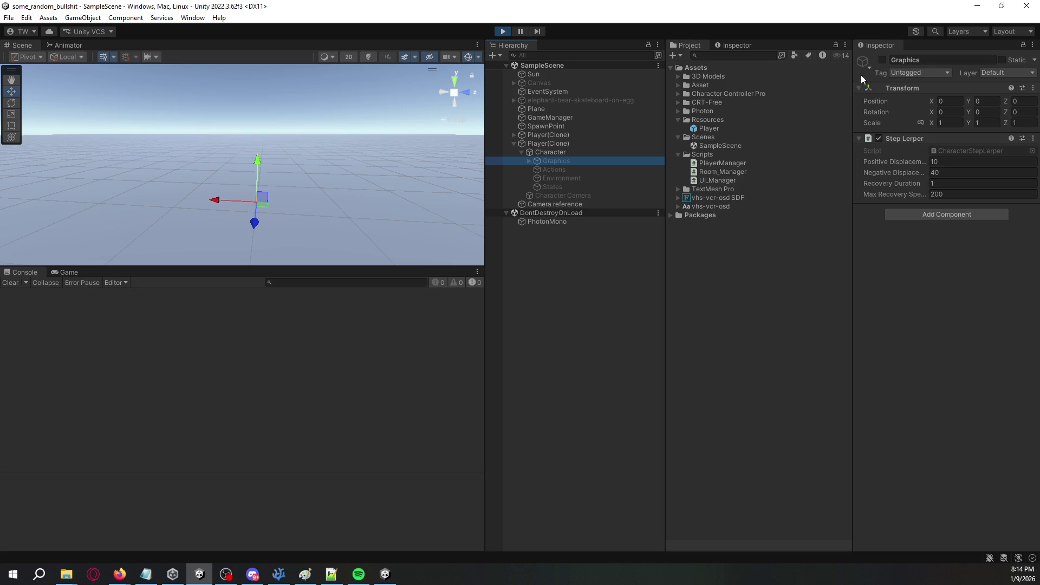
Activate Graphics and its third_person model in the running Player(Clone).
click(882, 60)
mouse_move(358, 122)
mouse_down()
mouse_move(309, 138)
mouse_move(371, 147)
mouse_up()
click(529, 161)
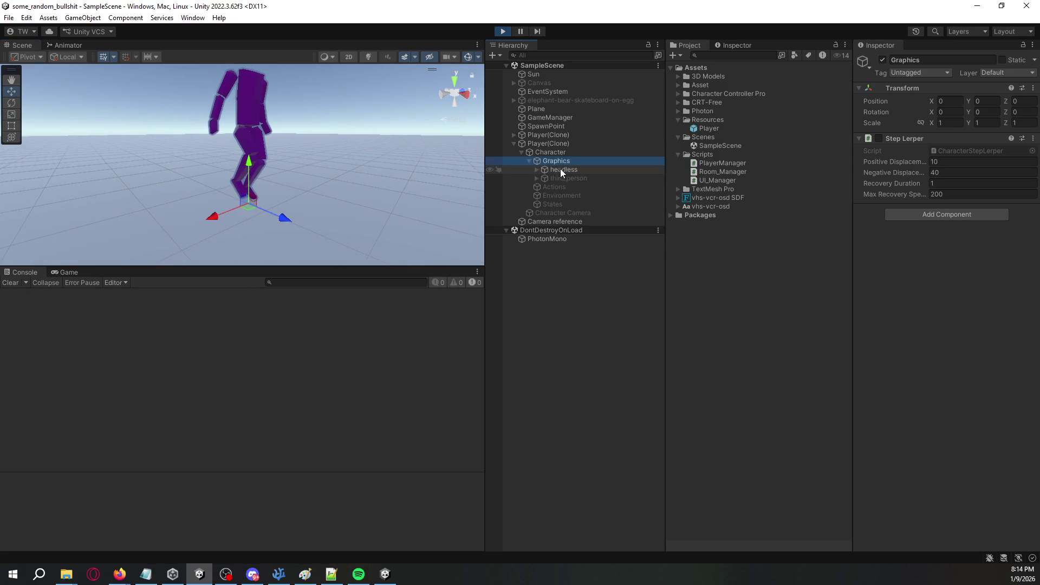
click(558, 169)
click(563, 177)
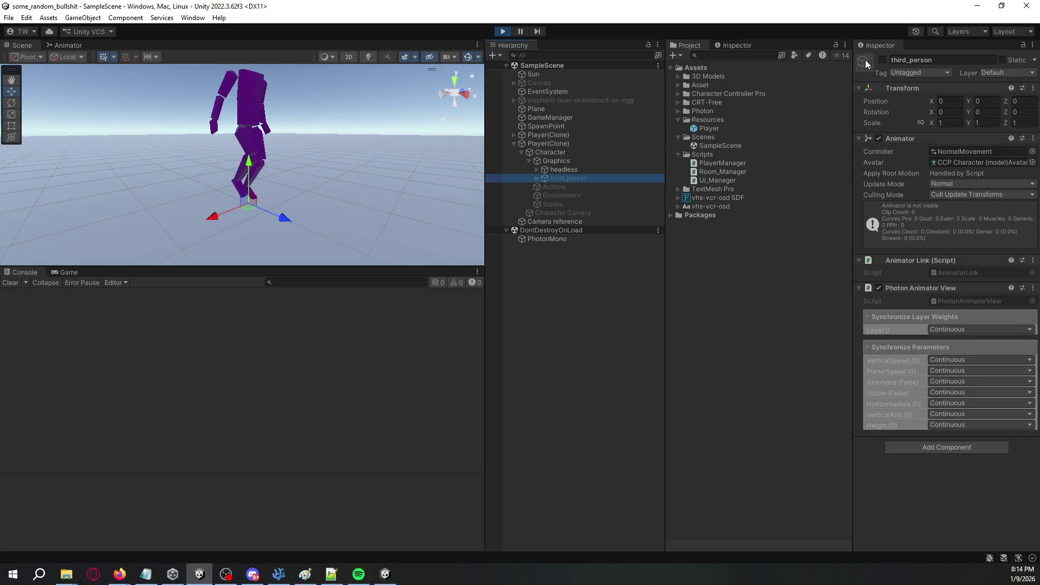
click(883, 62)
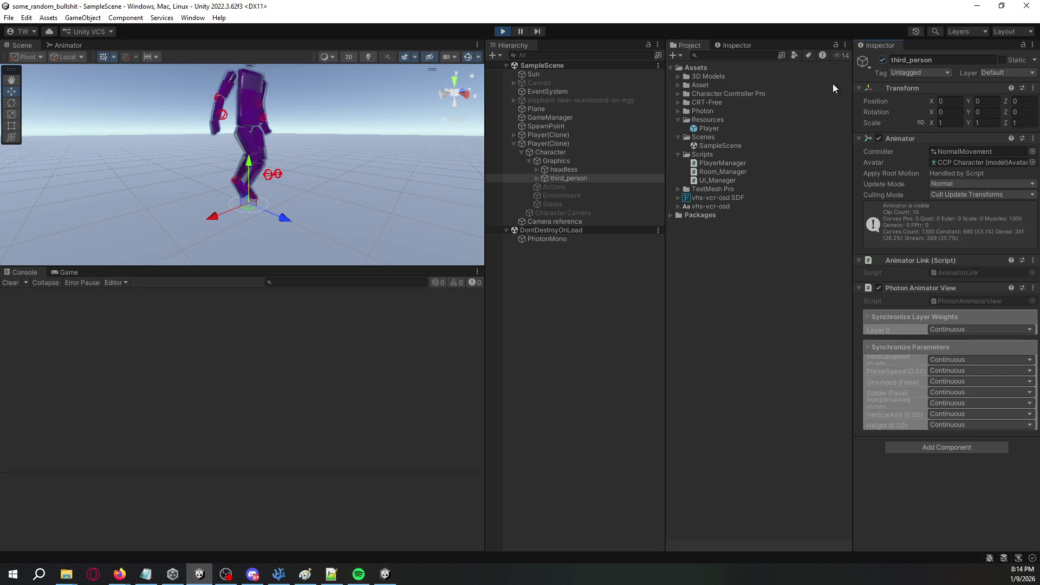
Deactivate the headless model and switch to the standalone game.
click(581, 170)
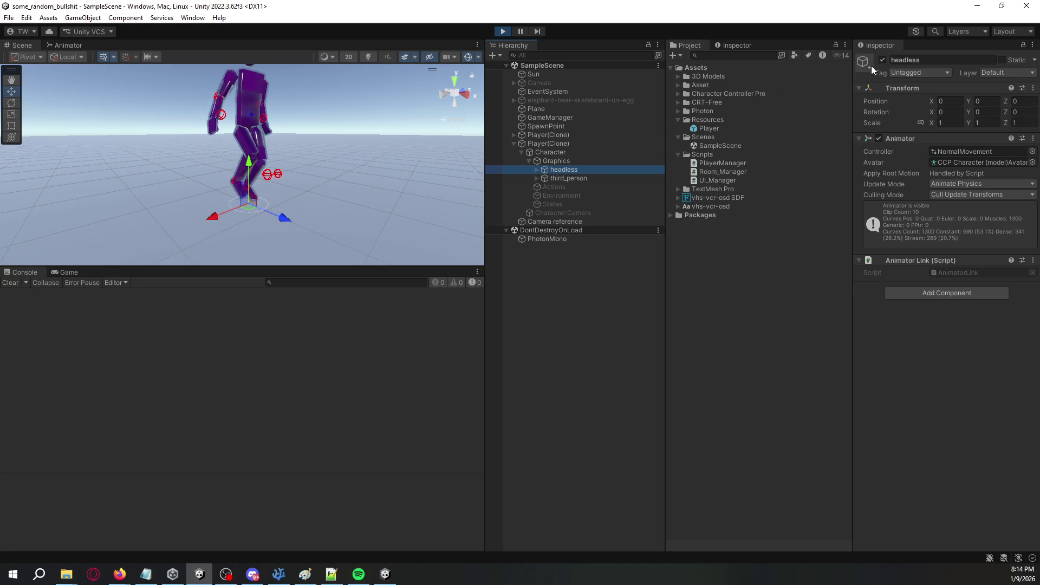
click(886, 58)
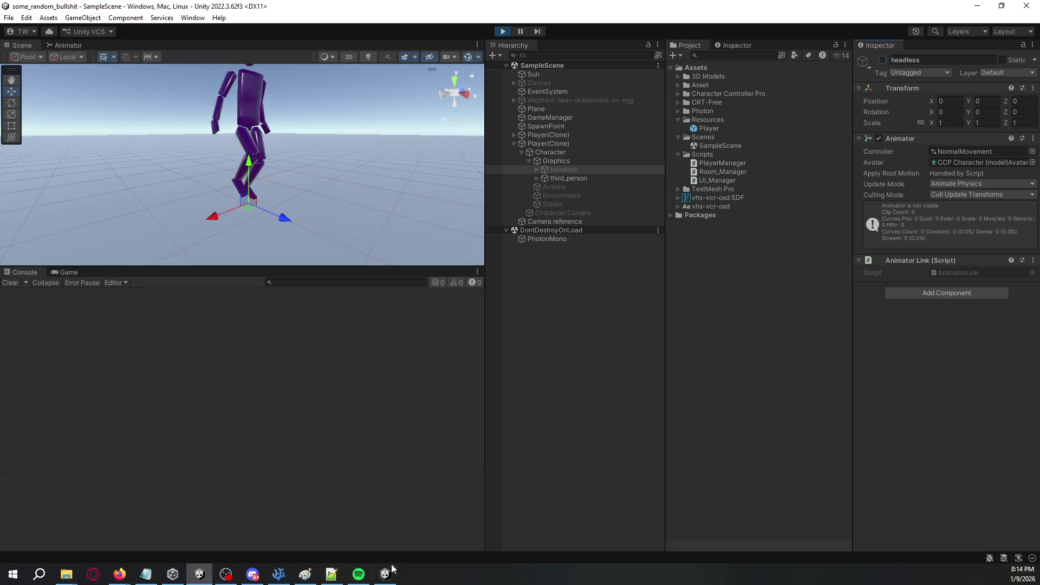
click(385, 573)
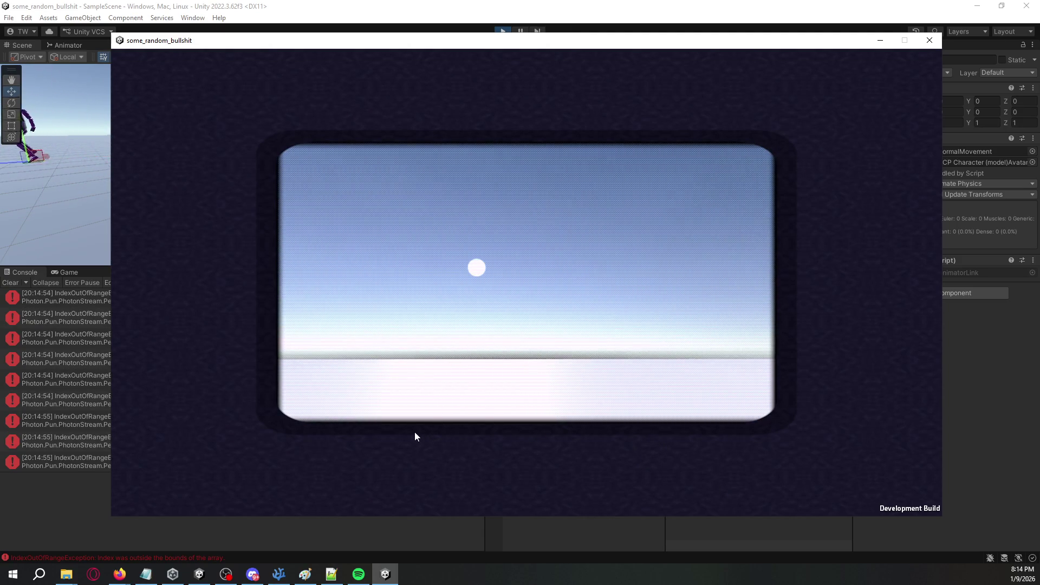
Read the PhotonStream IndexOutOfRange stack traces, stop play mode, and open the Player prefab.
click(968, 405)
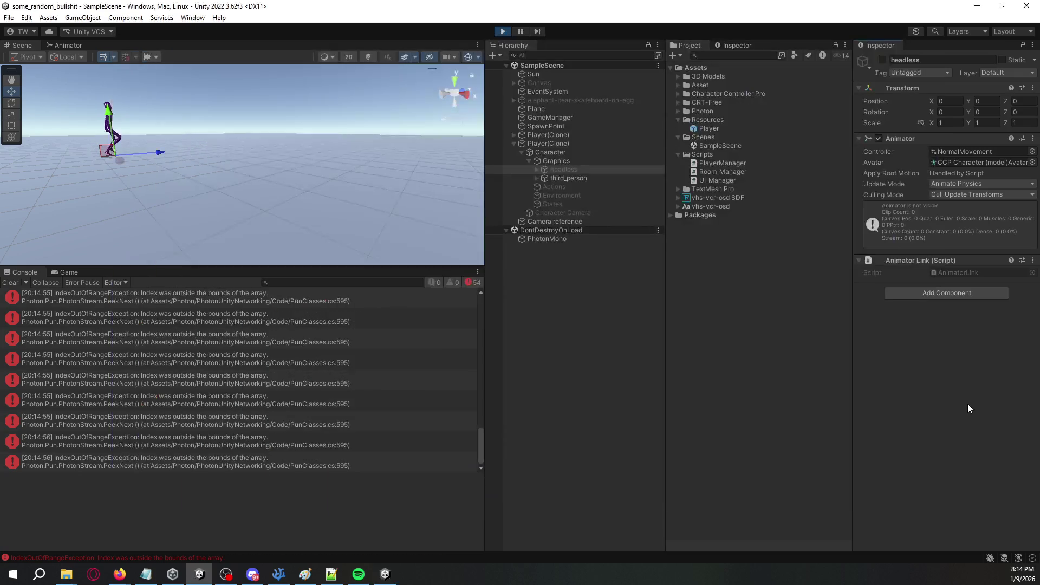
click(374, 380)
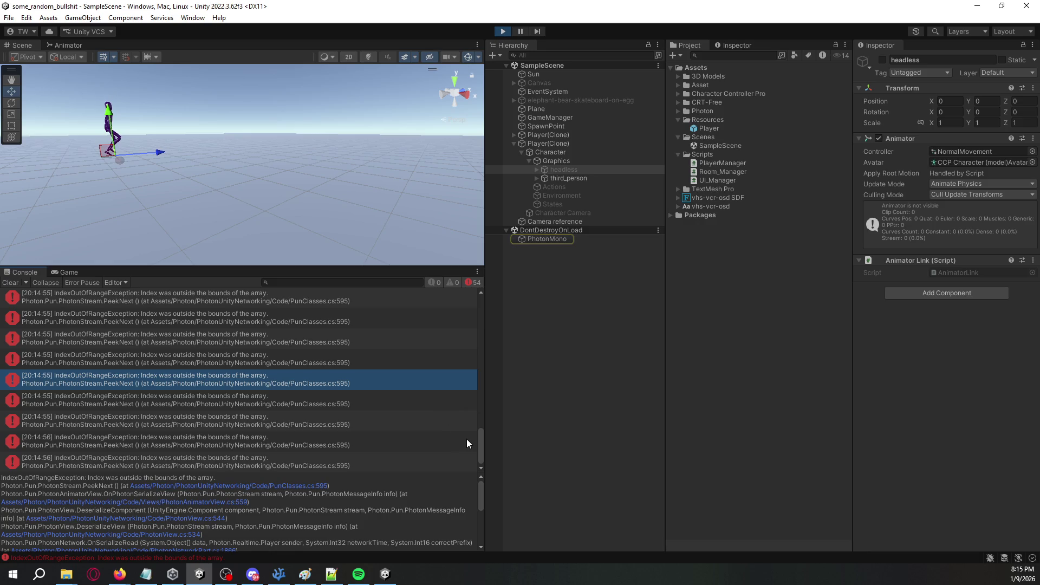
mouse_move(479, 450)
mouse_down()
mouse_move(479, 315)
mouse_move(477, 472)
mouse_up()
click(395, 422)
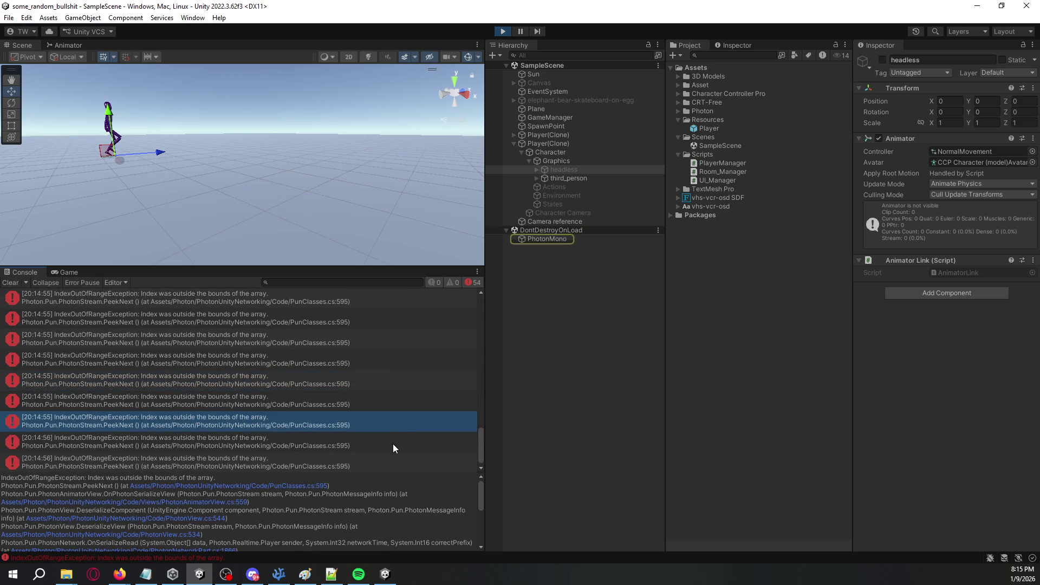
click(394, 444)
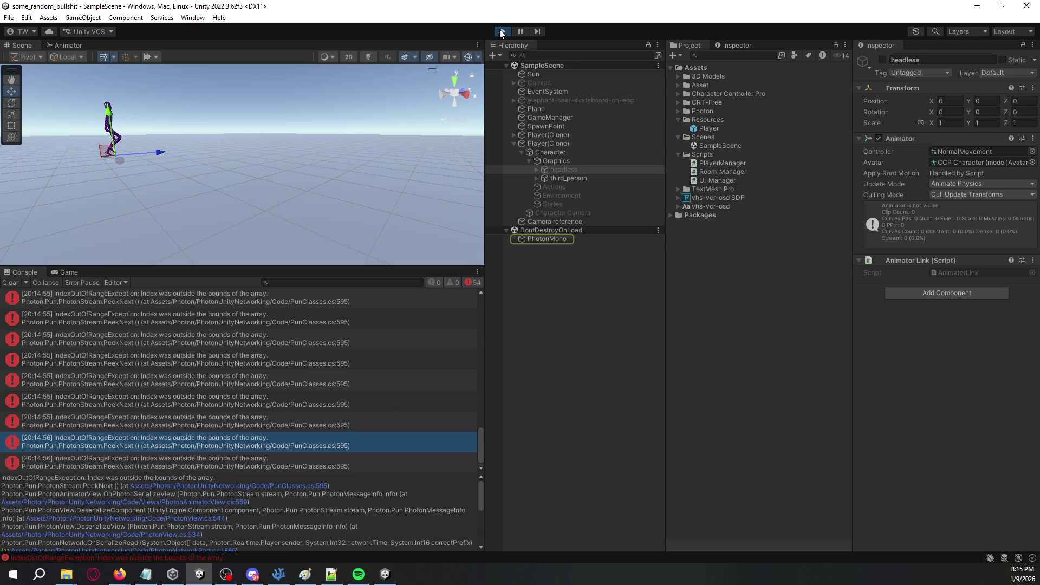
click(503, 31)
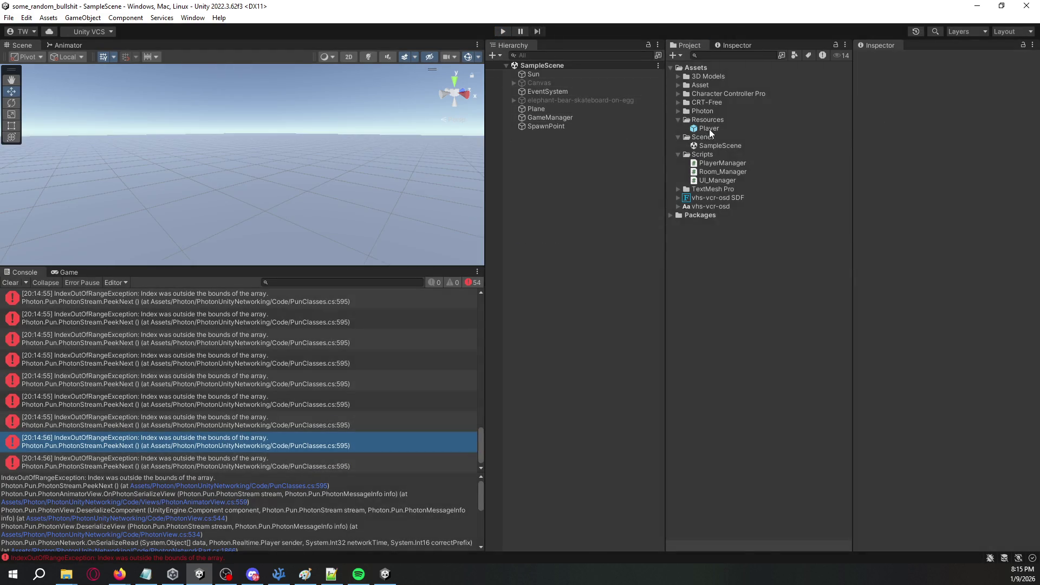
double_click(709, 129)
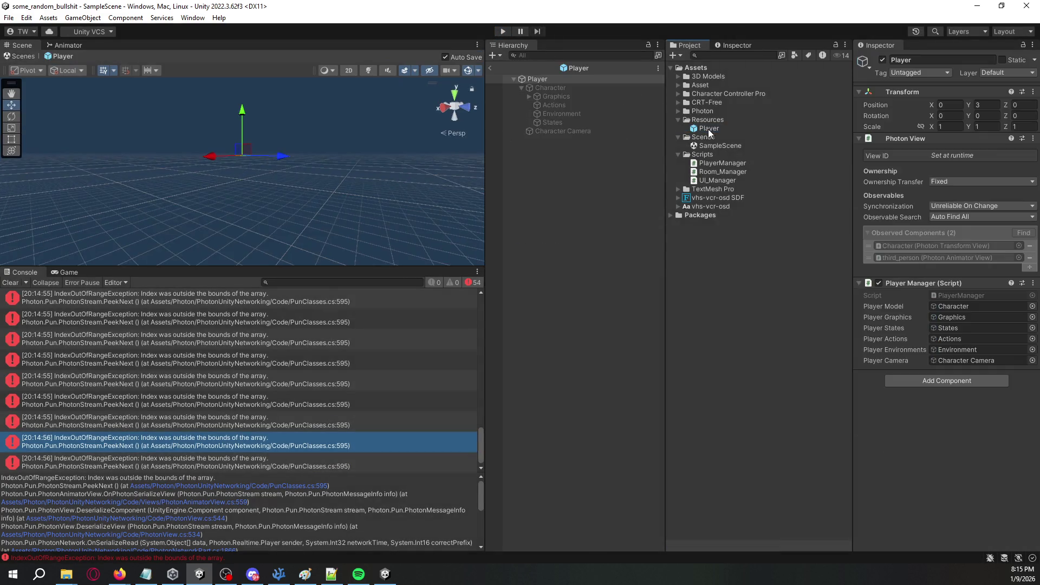
Copy the Photon Animator View component from third_person under the prefab's Graphics.
click(562, 98)
click(529, 97)
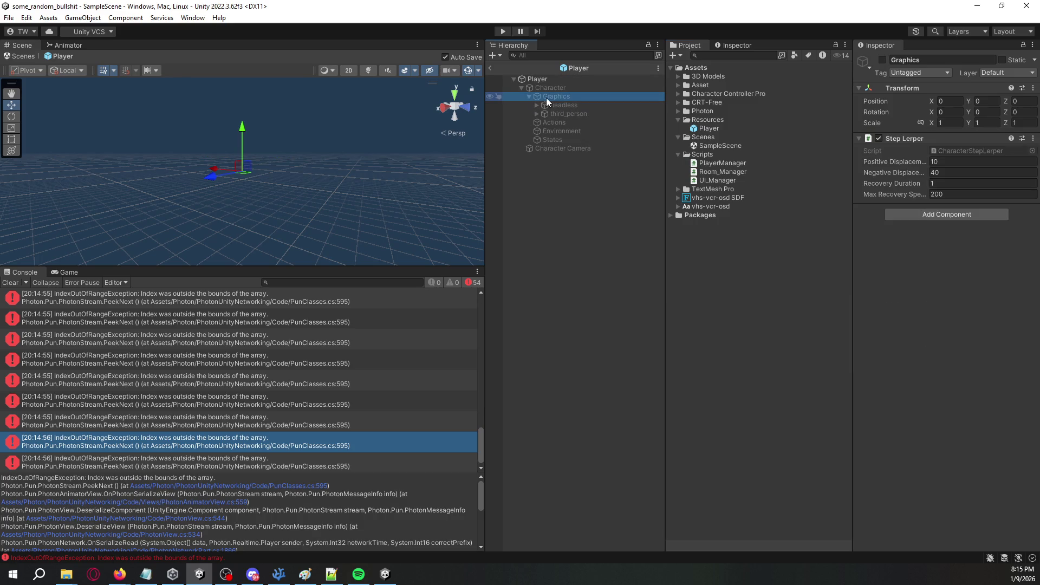
click(537, 105)
click(536, 106)
click(571, 113)
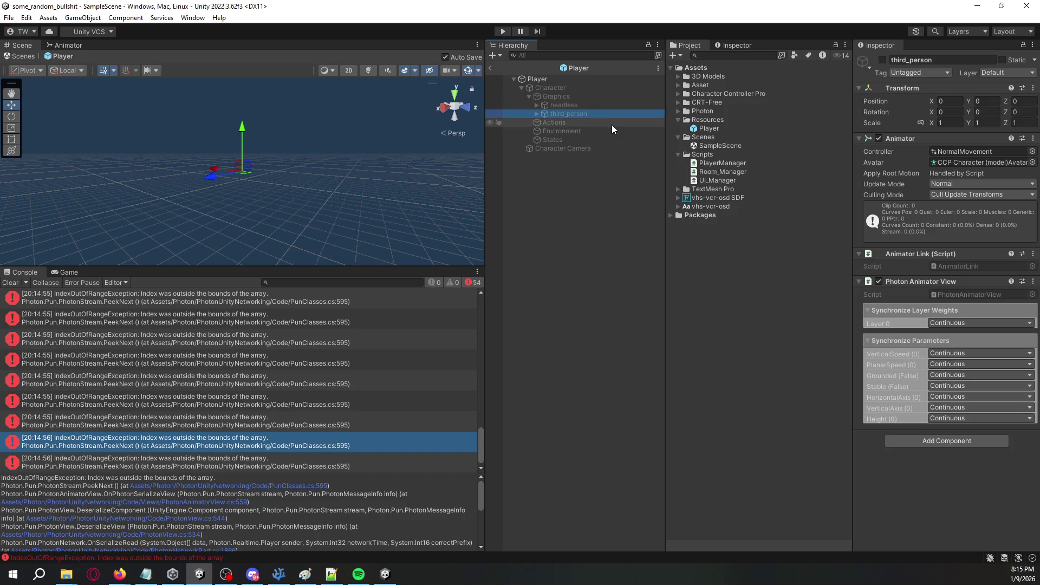
right_click(919, 282)
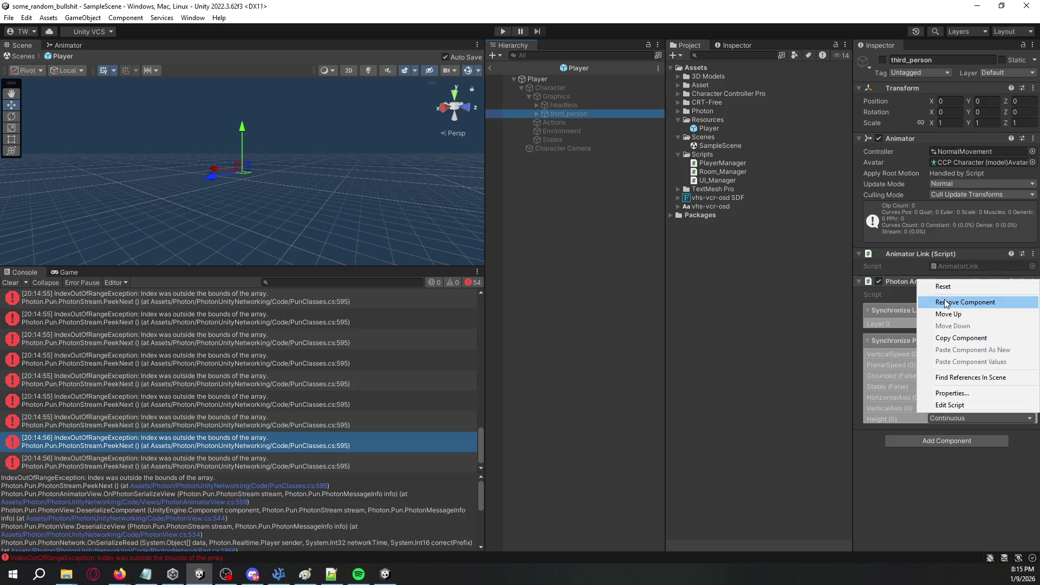
click(943, 340)
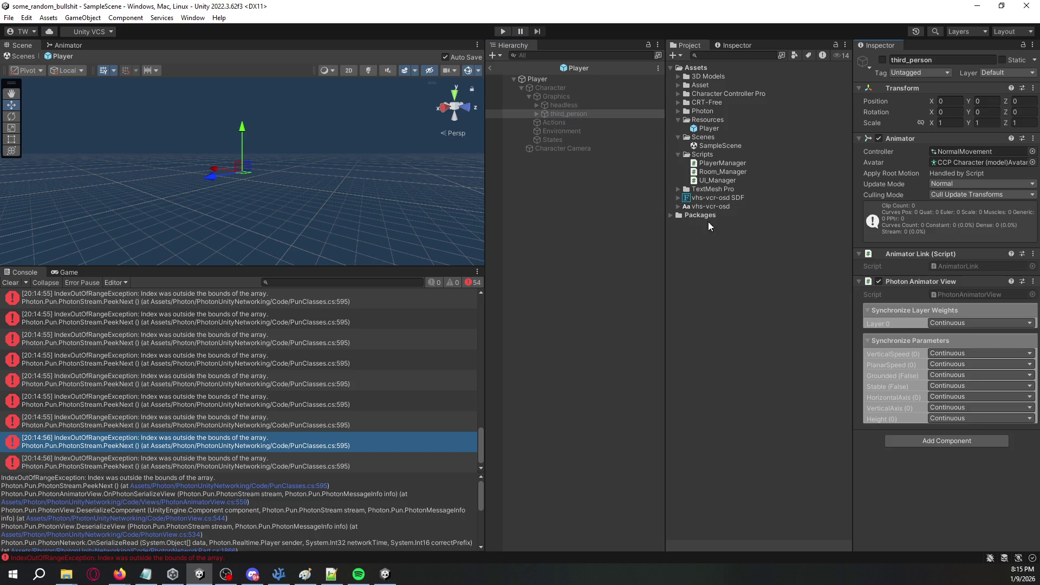
Delete the third_person object from Graphics.
click(581, 104)
click(584, 114)
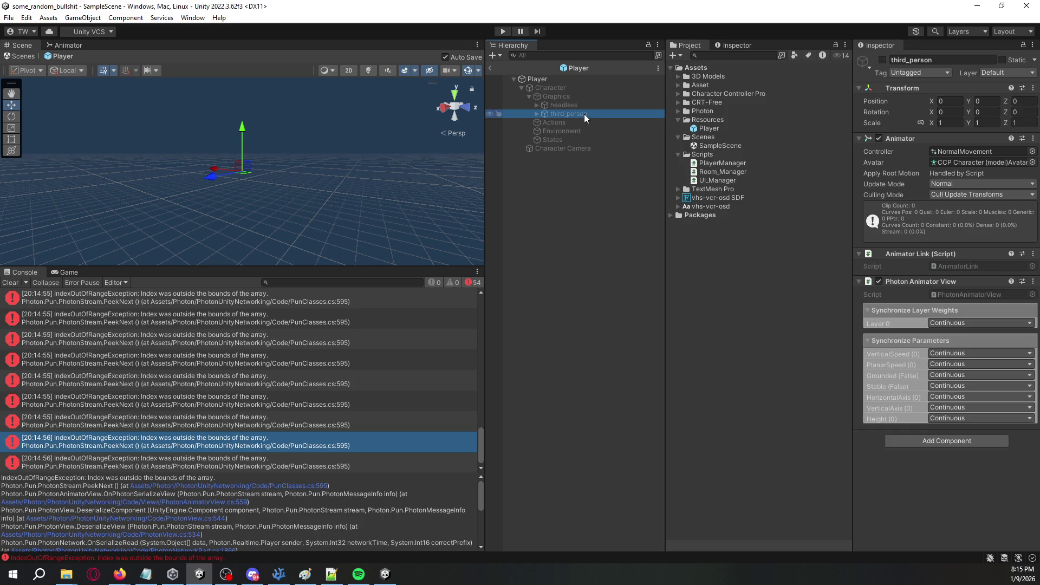
key(Delete)
Add a Photon Animator View component to the headless model.
click(587, 107)
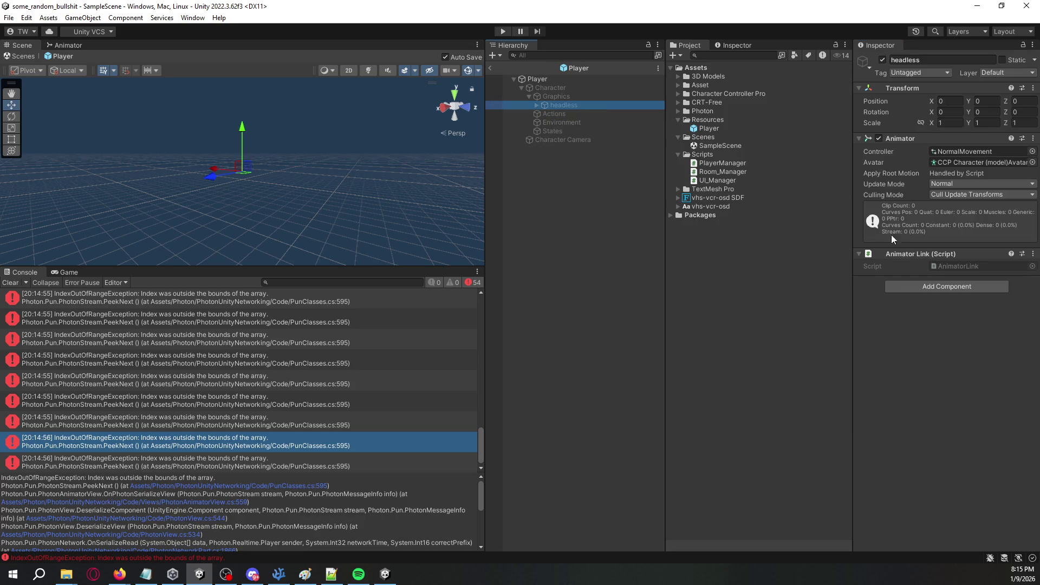
click(911, 287)
key(Down)
key(Down)
key(Down)
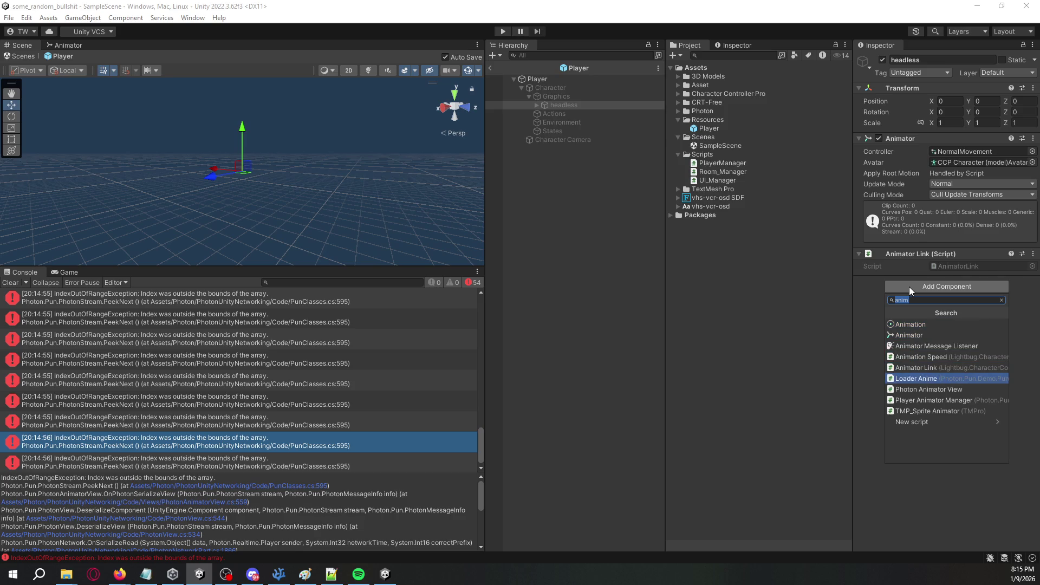
key(Down)
key(Return)
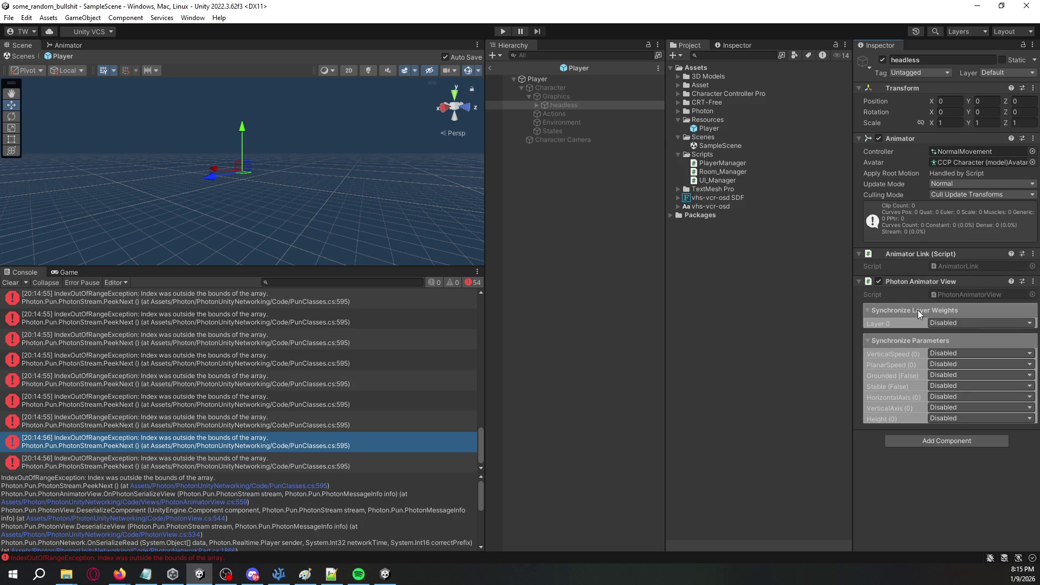
Set the Photon Animator View's Layer 0 sync to Continuous.
click(942, 322)
click(949, 347)
click(947, 326)
click(950, 329)
click(949, 326)
click(959, 348)
click(957, 325)
click(964, 359)
Set VerticalSpeed, PlanarSpeed, Grounded, Stable, HorizontalAxis, VerticalAxis and Height sync to Continuous, then return to SampleScene.
click(965, 353)
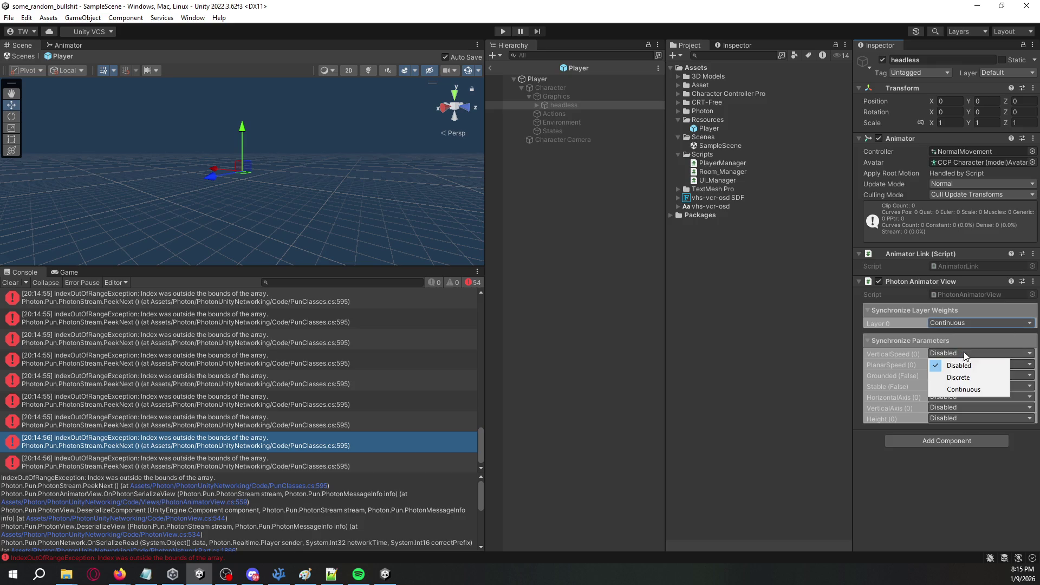
click(967, 389)
click(966, 369)
click(970, 398)
click(970, 379)
click(975, 399)
click(973, 382)
click(977, 420)
click(971, 400)
click(976, 432)
click(971, 407)
click(970, 444)
click(968, 418)
click(974, 455)
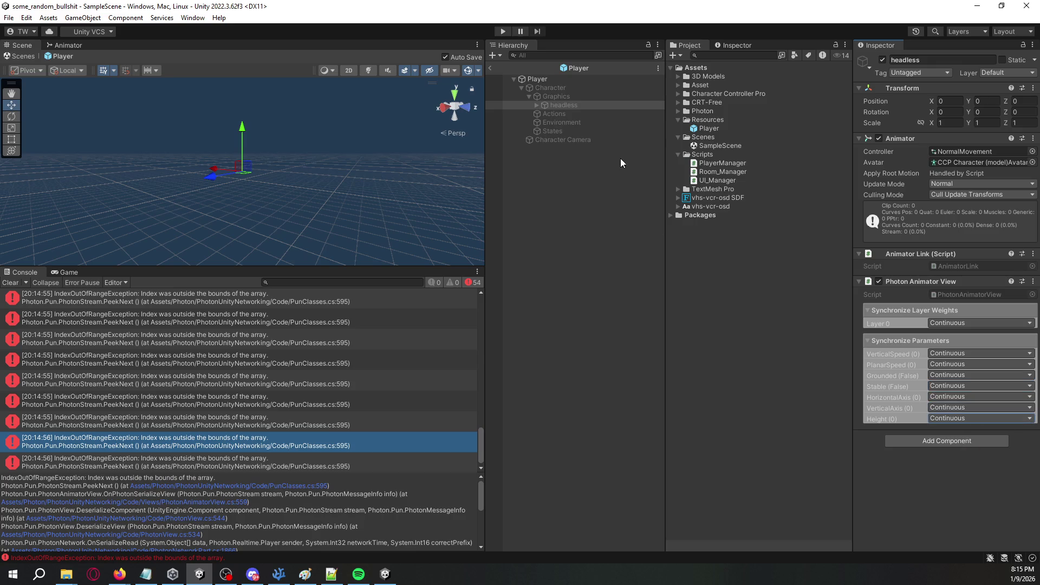
click(490, 69)
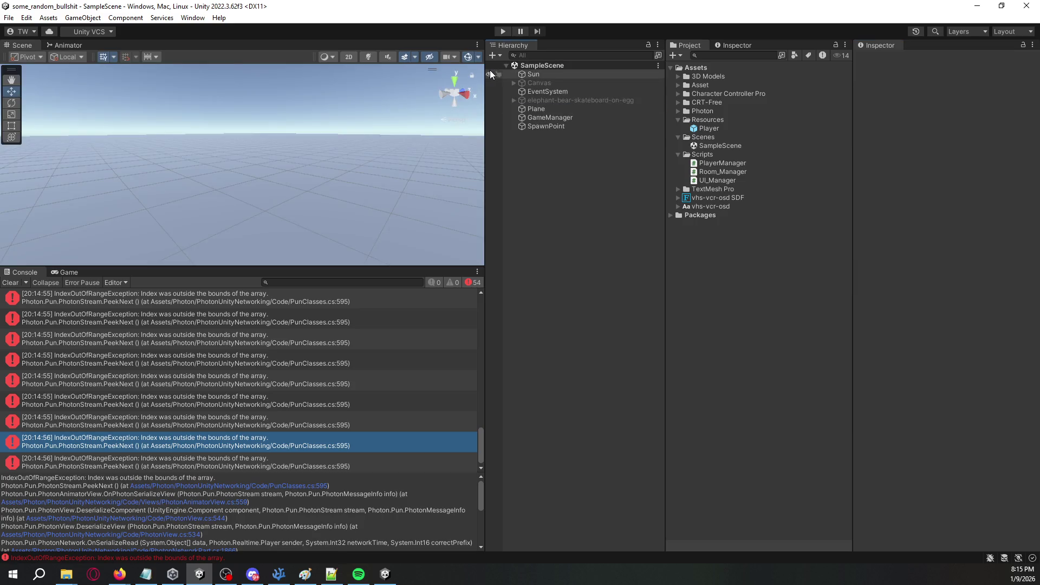
Run a quick play-mode test, close the standalone game window, and stop play.
click(503, 31)
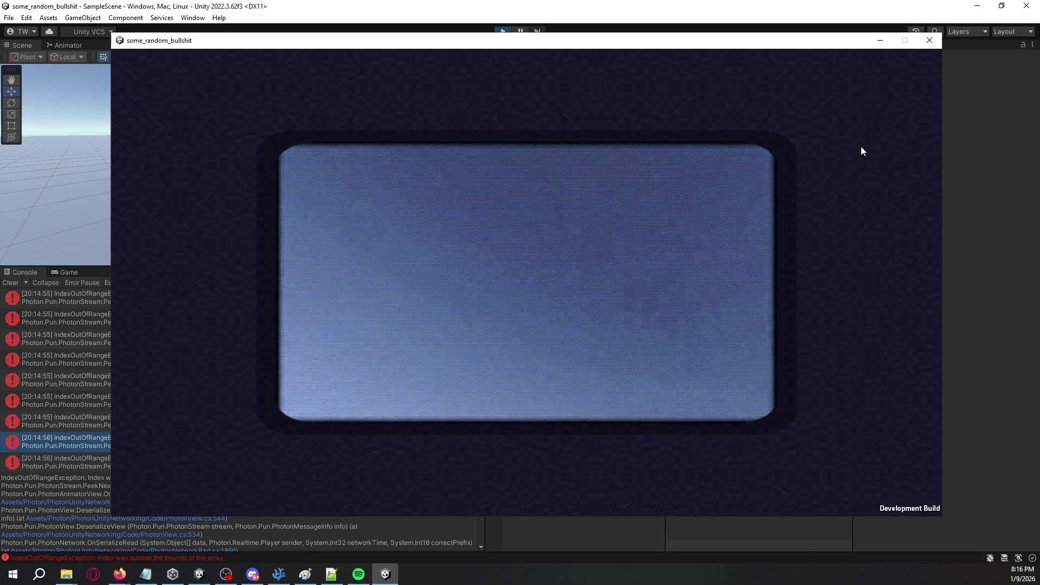
click(930, 40)
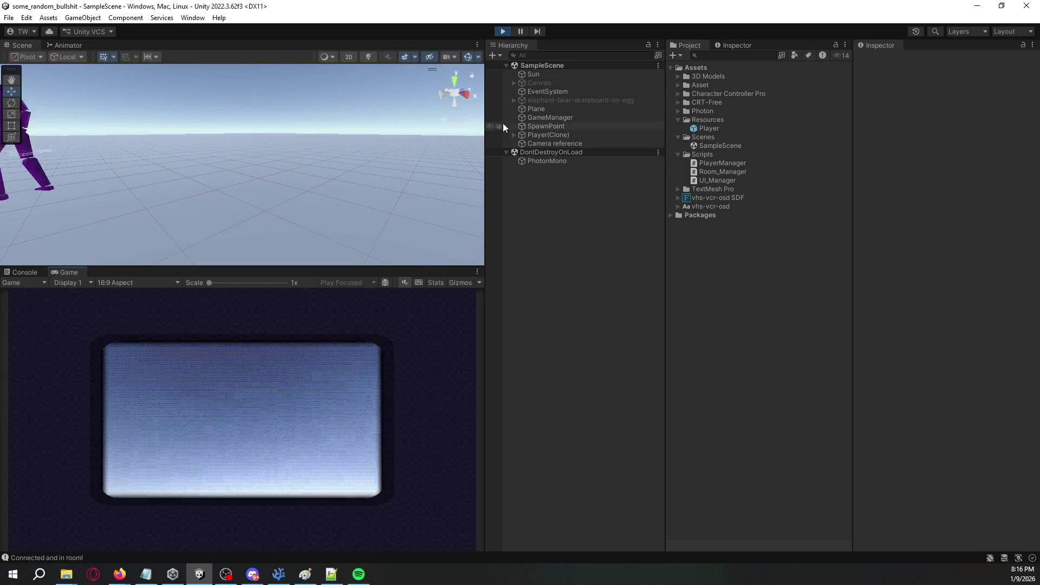
click(507, 31)
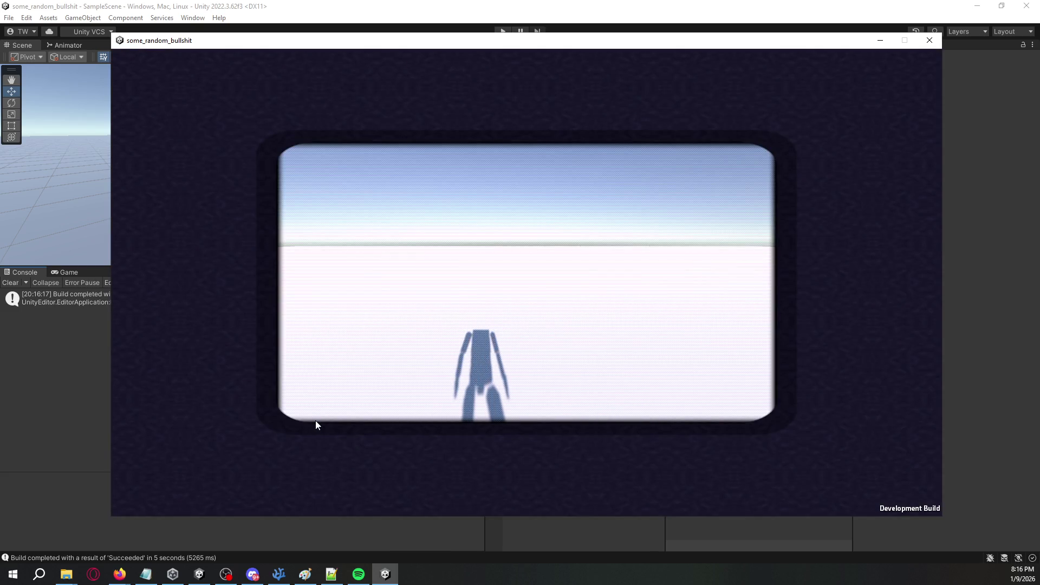
With the standalone build running, play in the editor and select the first of two Player(Clone) objects.
mouse_move(316, 421)
mouse_down()
mouse_move(599, 407)
mouse_move(856, 421)
mouse_up()
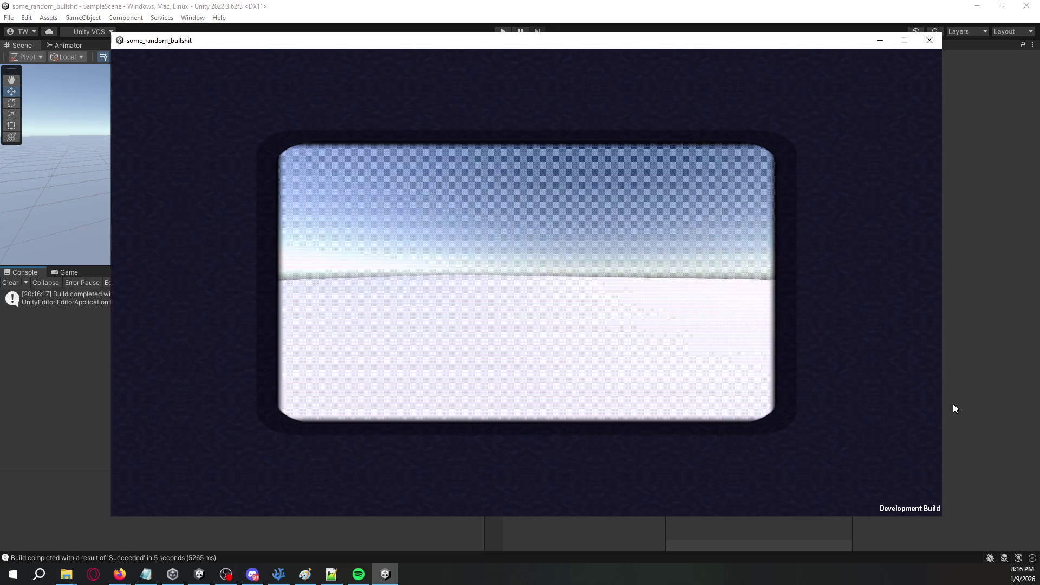
click(952, 406)
click(500, 34)
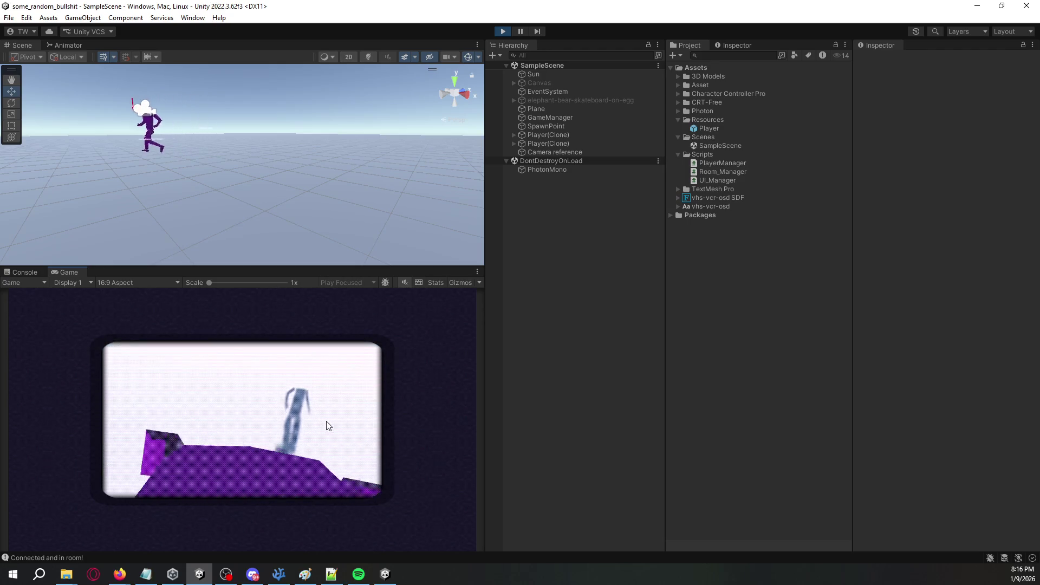
mouse_move(307, 174)
mouse_down()
mouse_move(560, 200)
mouse_move(541, 239)
mouse_move(510, 240)
mouse_move(488, 271)
mouse_up()
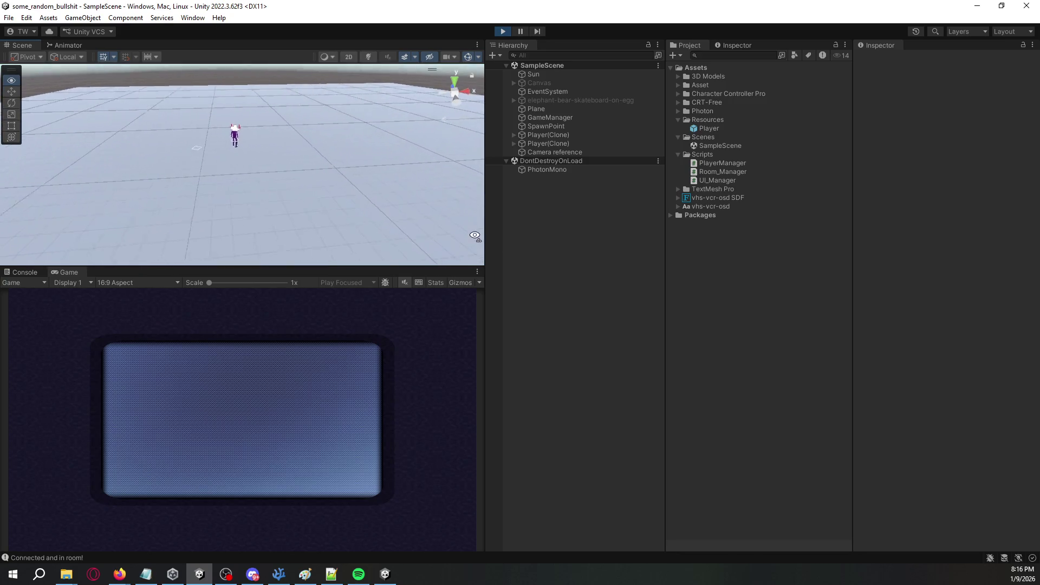
click(391, 390)
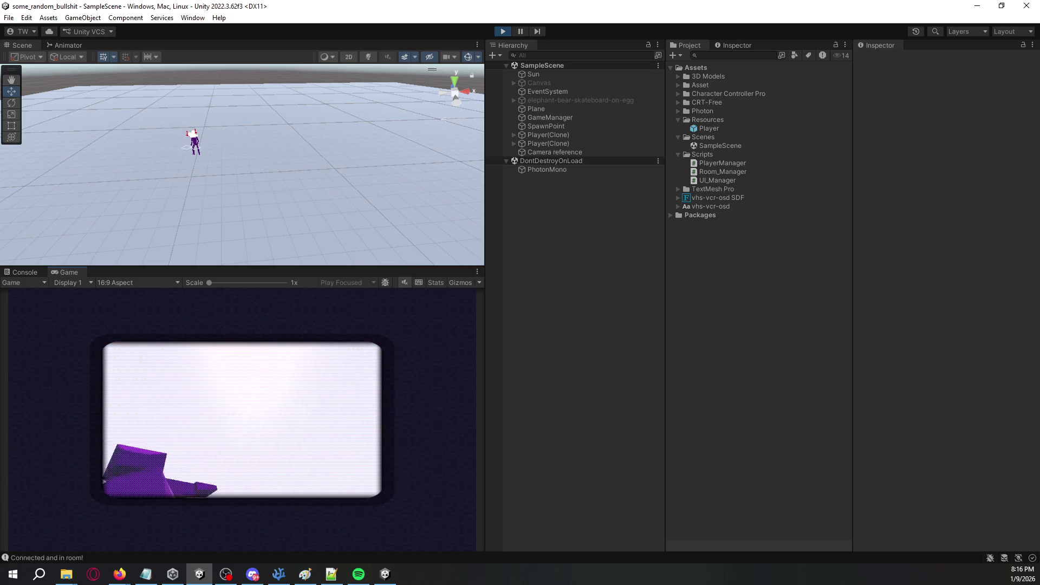
mouse_move(368, 228)
mouse_down()
mouse_move(369, 160)
mouse_move(460, 156)
mouse_move(454, 95)
mouse_move(451, 160)
mouse_up()
click(555, 137)
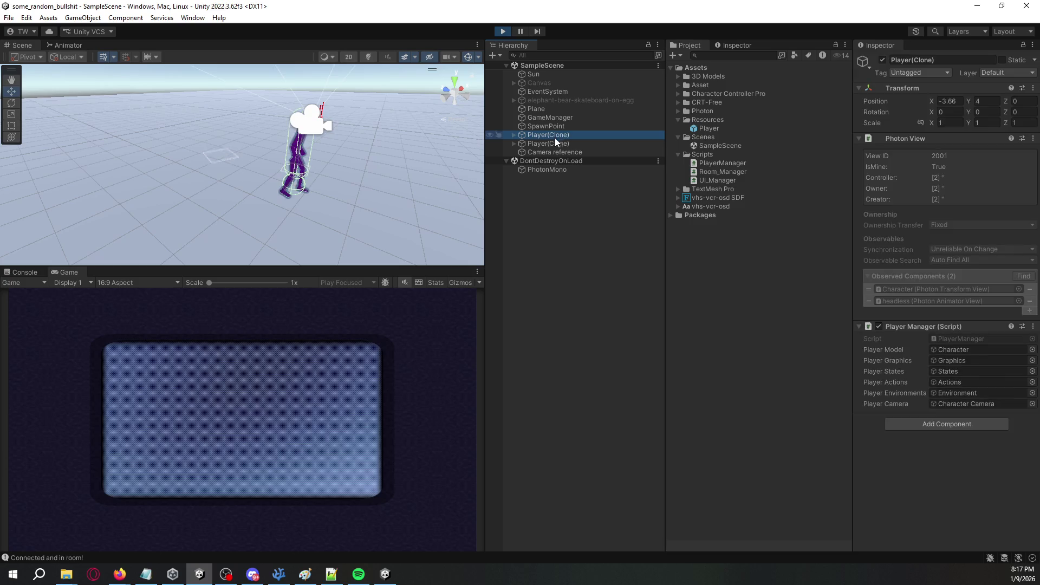
Select the second Player(Clone)'s Character and untick its capsule collider.
click(539, 143)
click(513, 144)
click(525, 152)
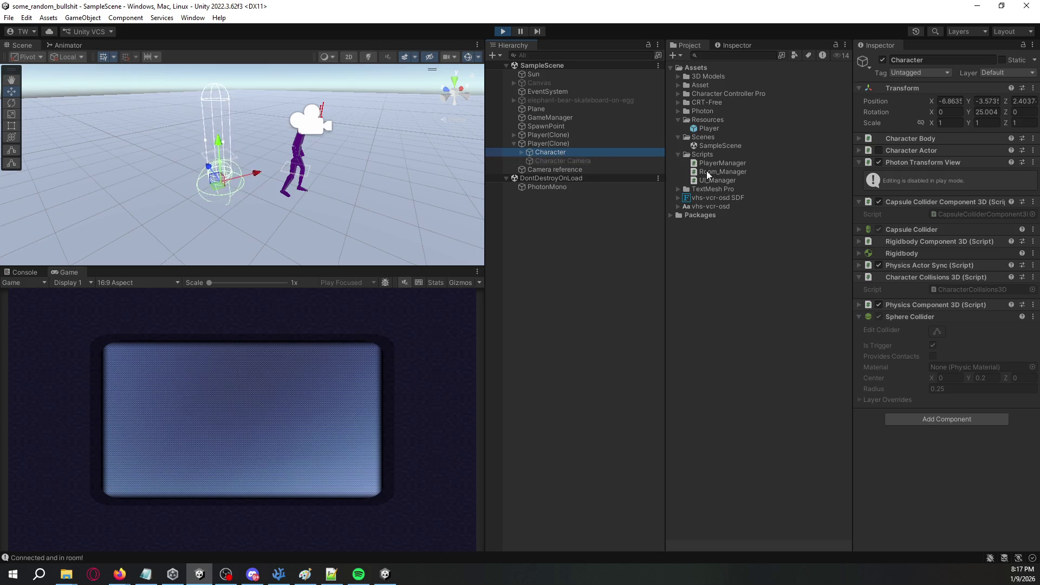
click(879, 202)
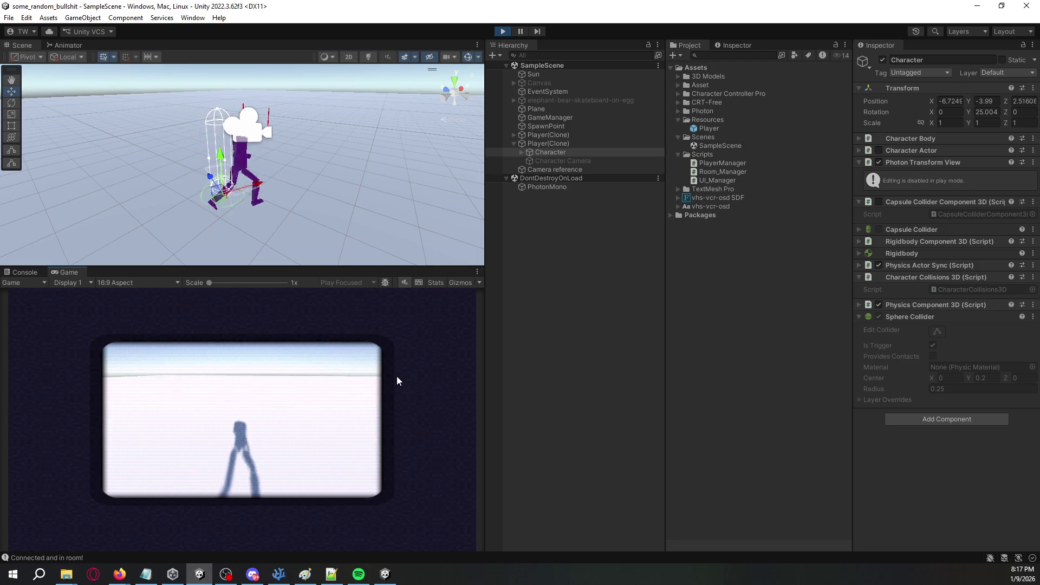
Activate the Character's Graphics child object.
click(522, 153)
click(545, 161)
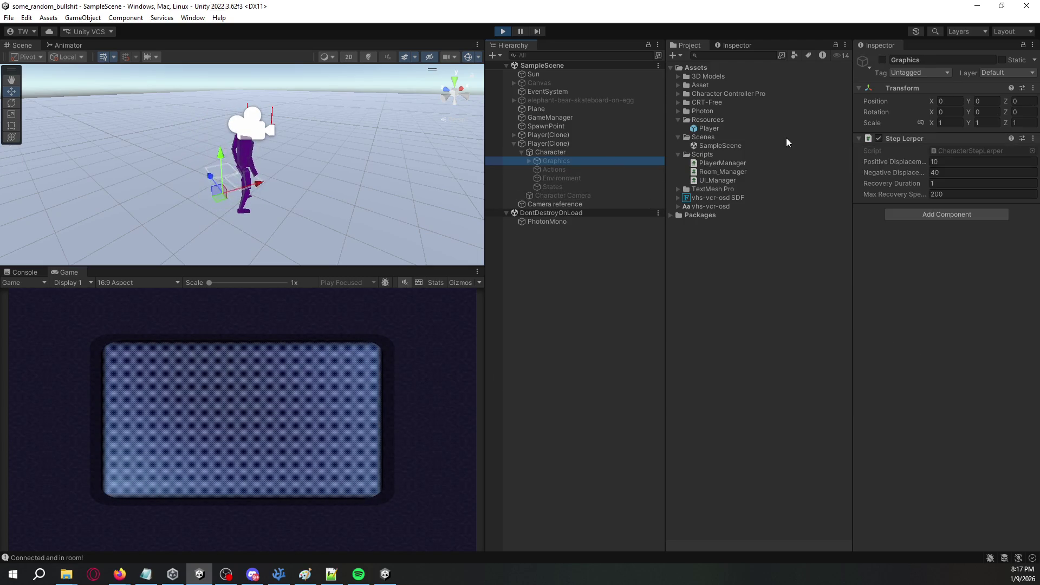
click(884, 60)
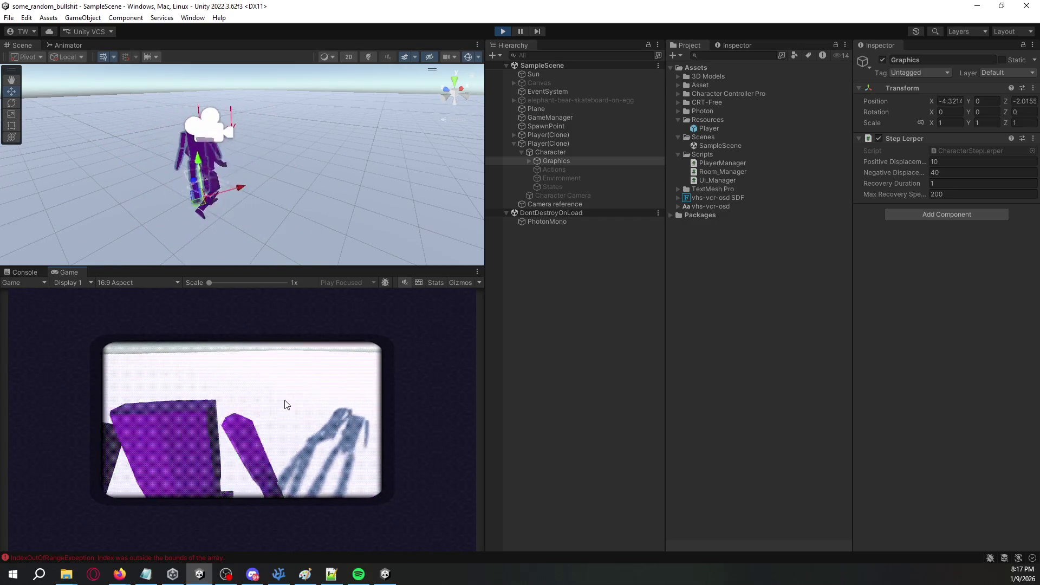
Re-enable the running Character's Capsule Collider and bring up the Console errors.
click(548, 152)
click(879, 202)
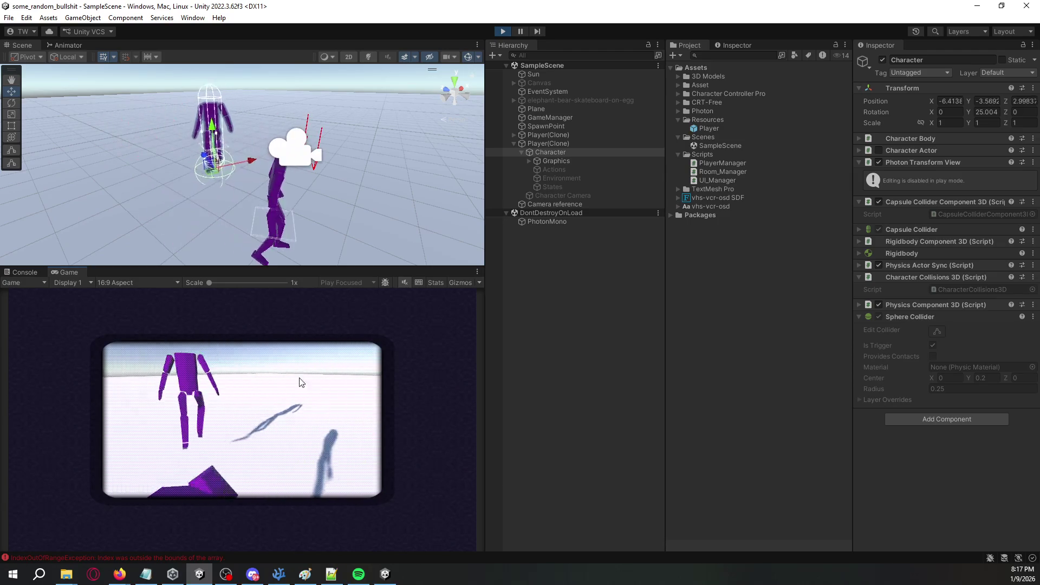
click(29, 272)
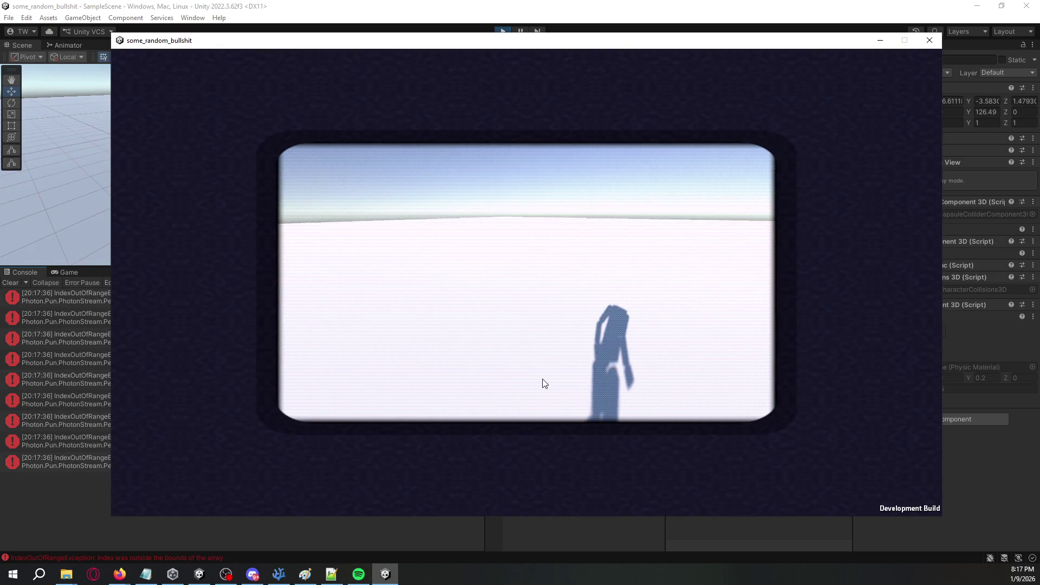
Inspect the IndexOutOfRangeException entries in the Console and the PhotonMono object.
key(alt+Tab)
click(385, 356)
click(378, 397)
click(383, 440)
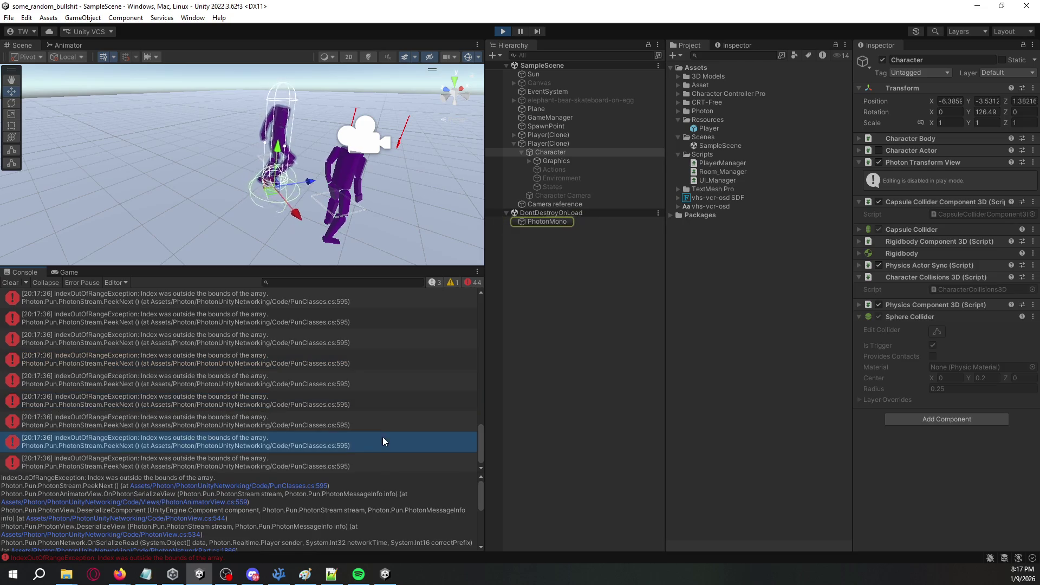
click(558, 221)
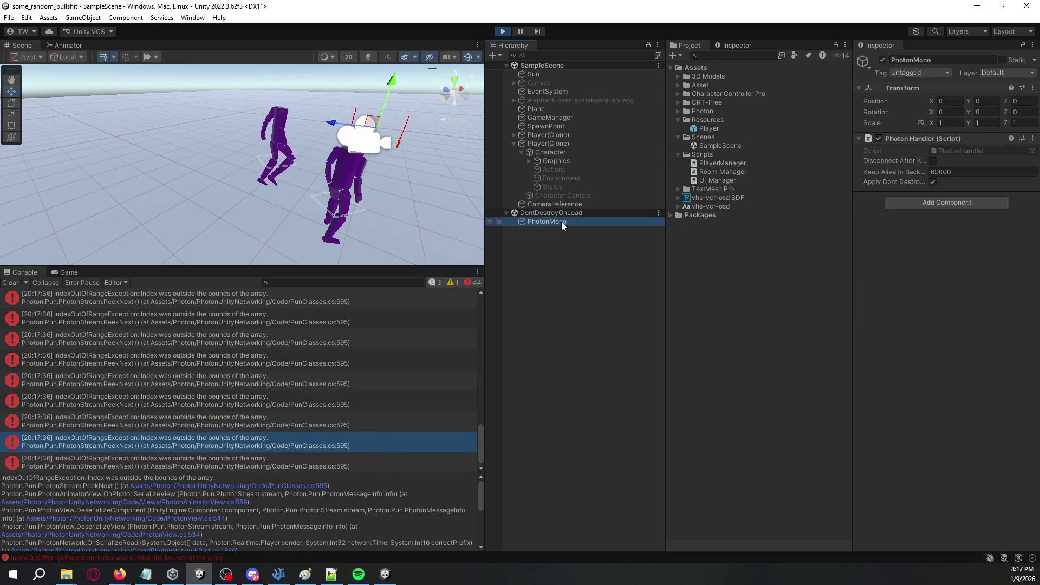
right_click(562, 222)
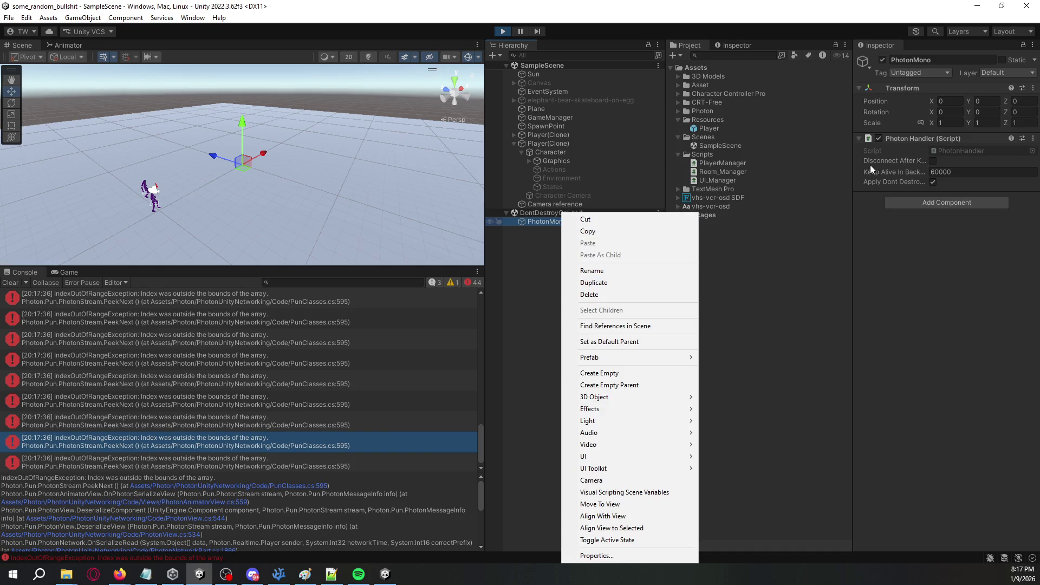
click(802, 363)
click(548, 223)
drag(461, 233, 376, 254)
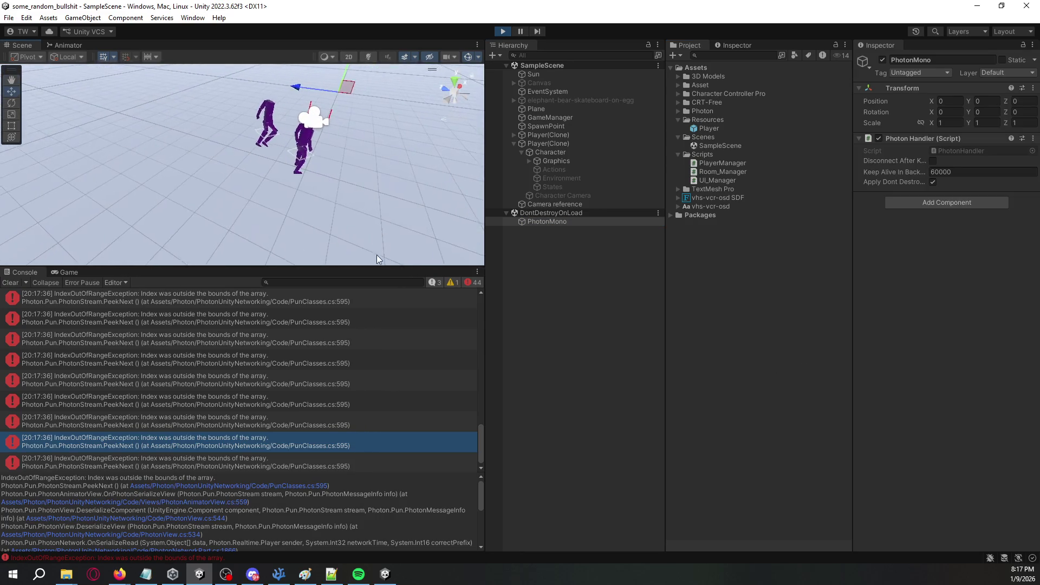
Open PunClasses.cs in VS Code from the error's stack-trace link.
double_click(302, 490)
click(304, 490)
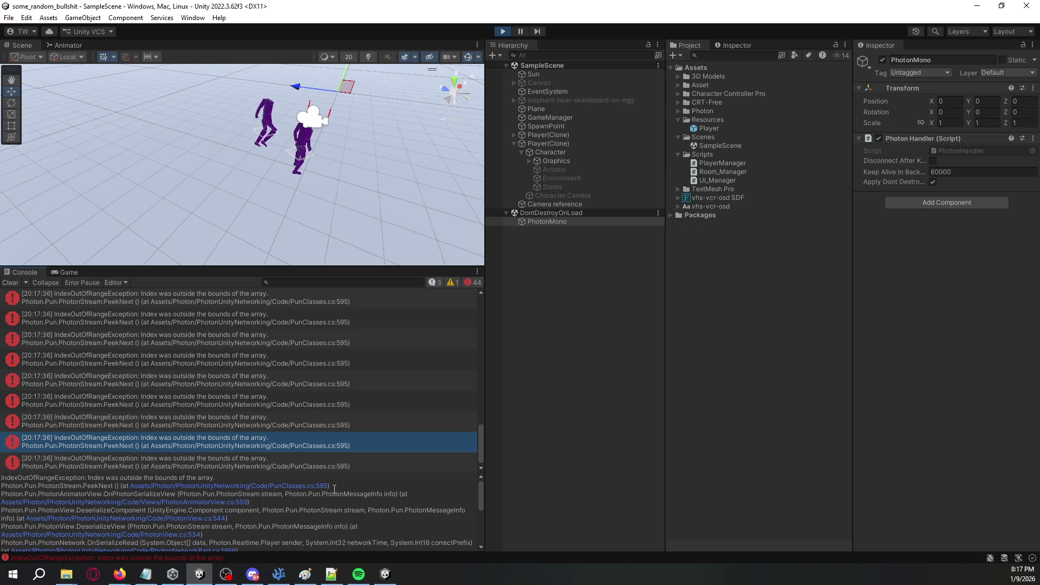
scroll(984, 152, down, 8)
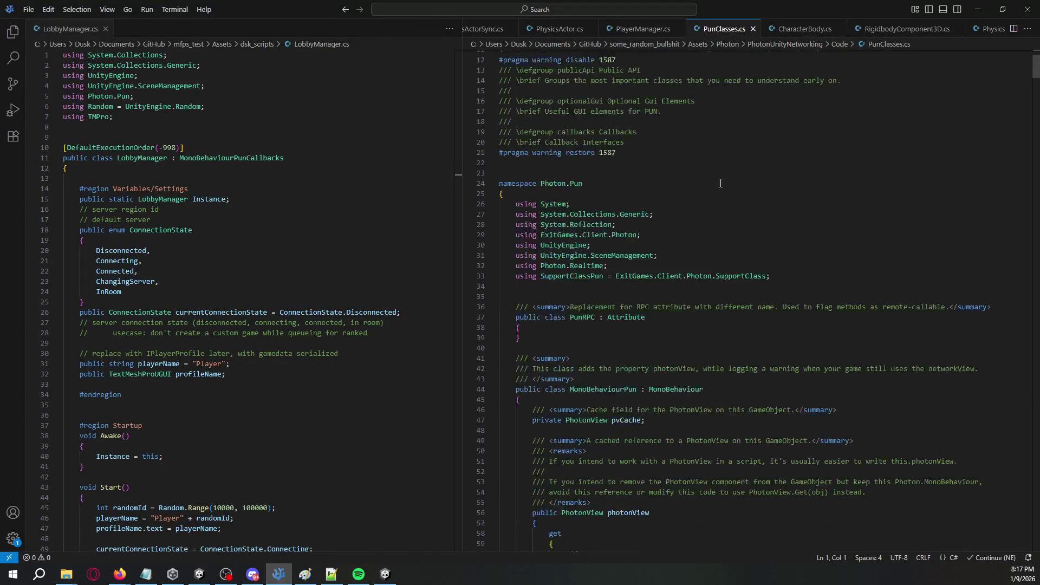
Review PeekNext's readData[currentItem] line 595 in PunClasses.cs, then return to Unity.
mouse_move(1031, 80)
mouse_down()
mouse_move(1013, 369)
mouse_move(1014, 340)
mouse_up()
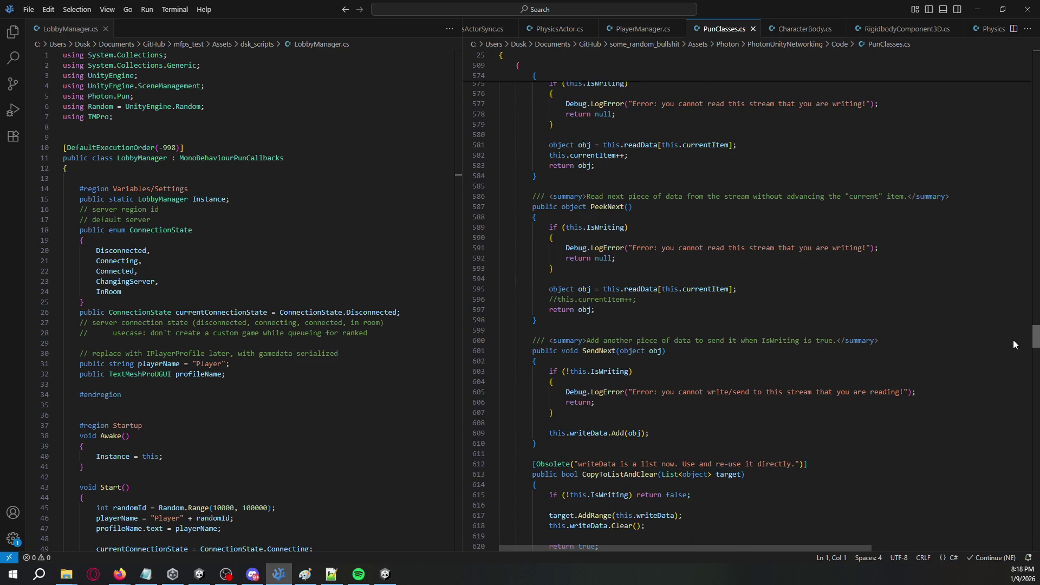
double_click(644, 290)
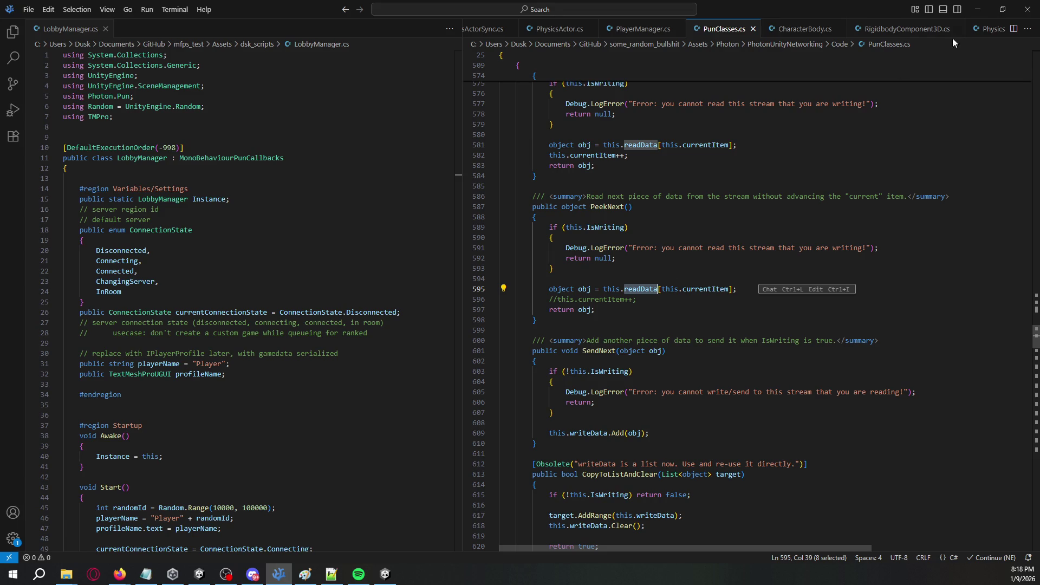
click(978, 9)
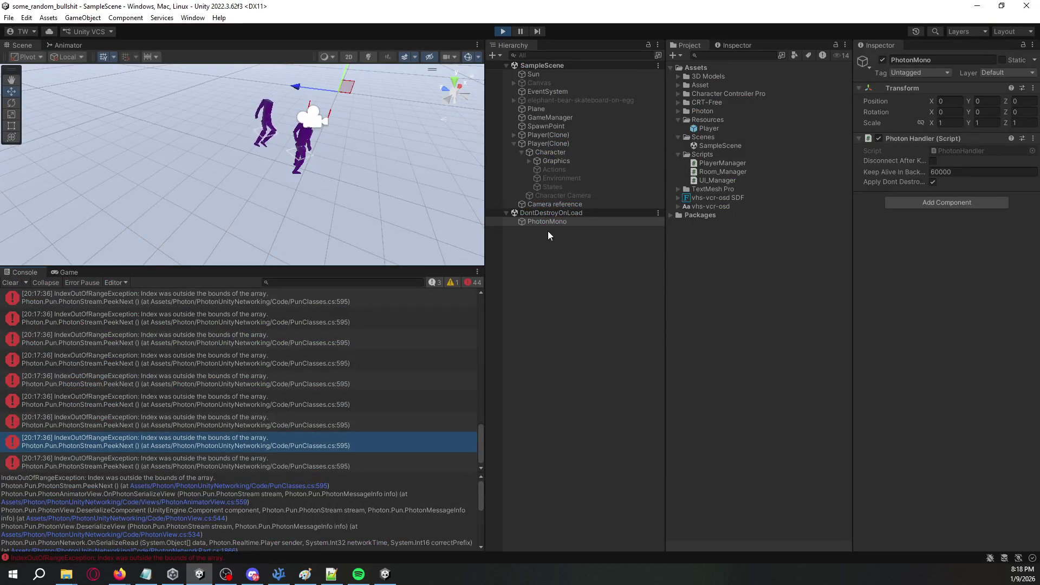
Exit play mode and clear all errors from the Console.
click(503, 30)
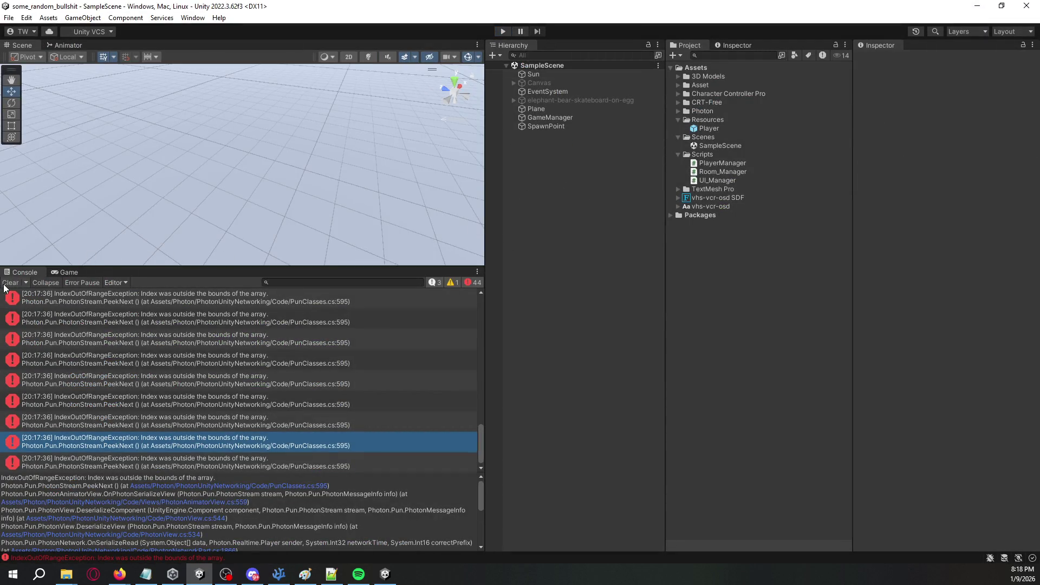
click(7, 283)
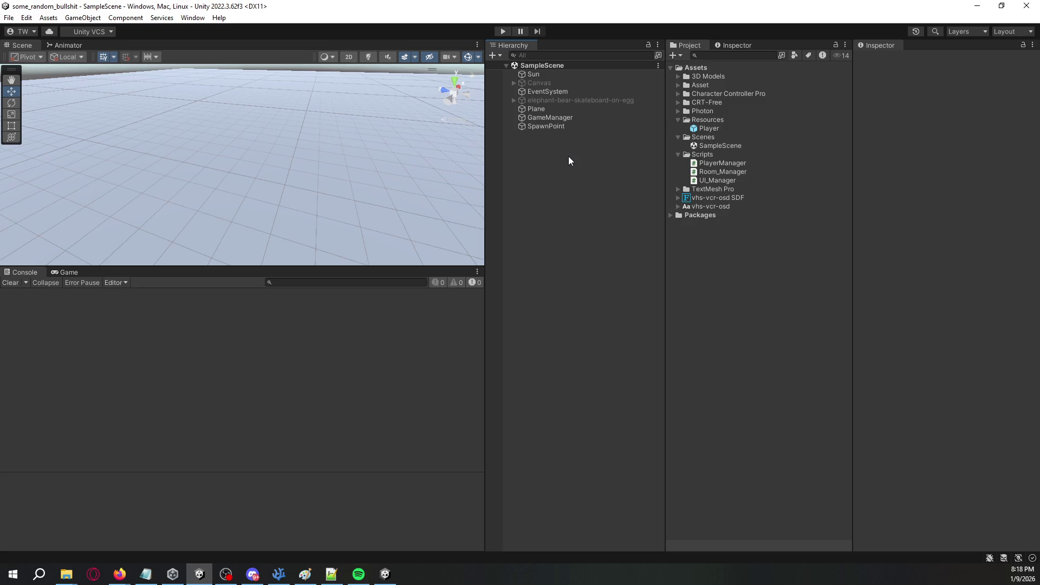
click(120, 574)
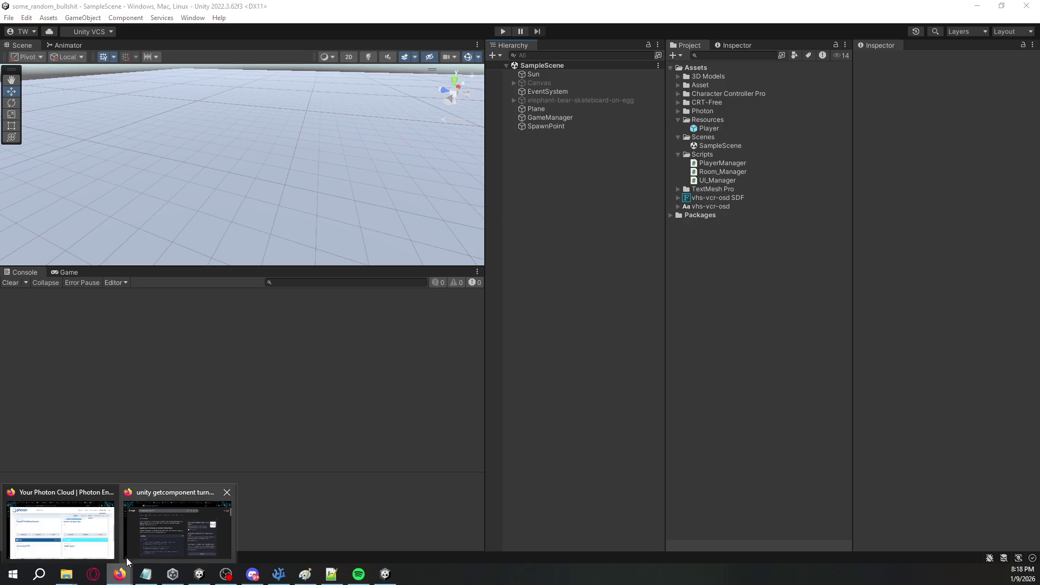
click(154, 539)
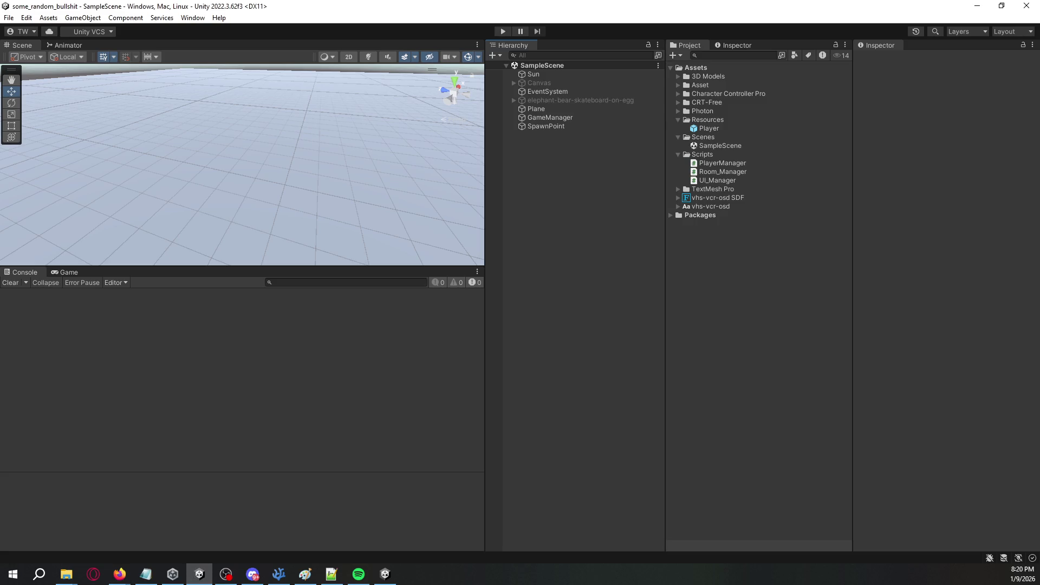
Drag the Player prefab into SampleScene, frame it, and check its Character and Graphics children.
mouse_move(451, 157)
mouse_down()
mouse_move(416, 134)
mouse_move(420, 162)
mouse_up()
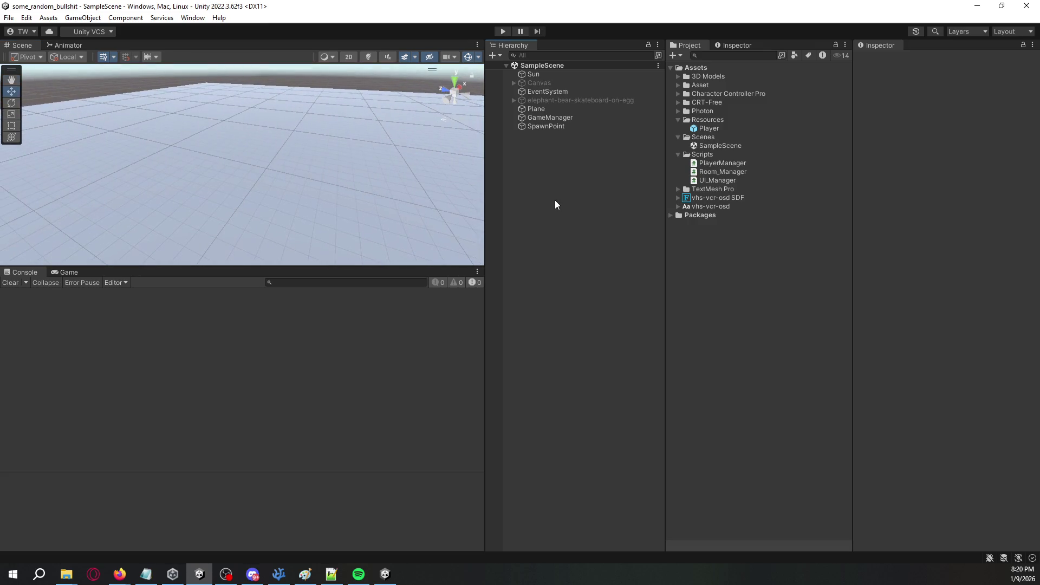
click(700, 129)
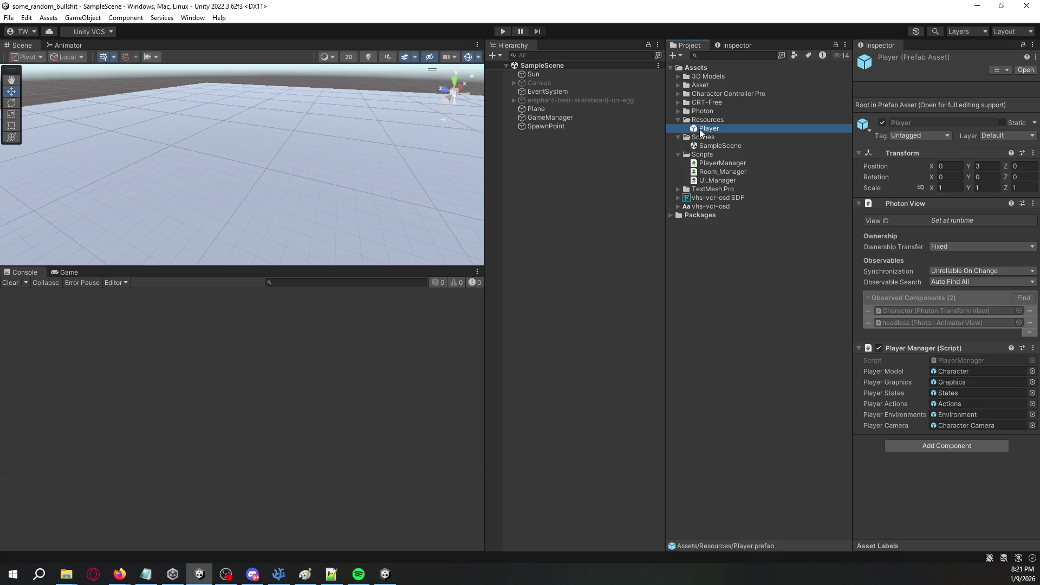
drag(700, 129, 642, 154)
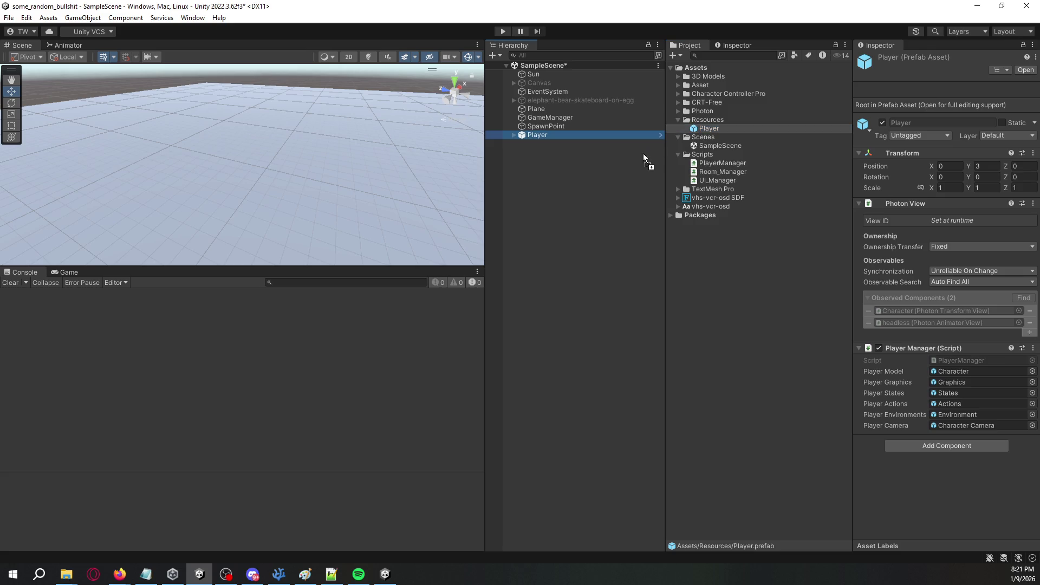
double_click(588, 136)
click(514, 135)
click(542, 145)
click(552, 154)
Activate the Character child, then delete the Player instance and save SampleScene.
click(591, 144)
click(883, 60)
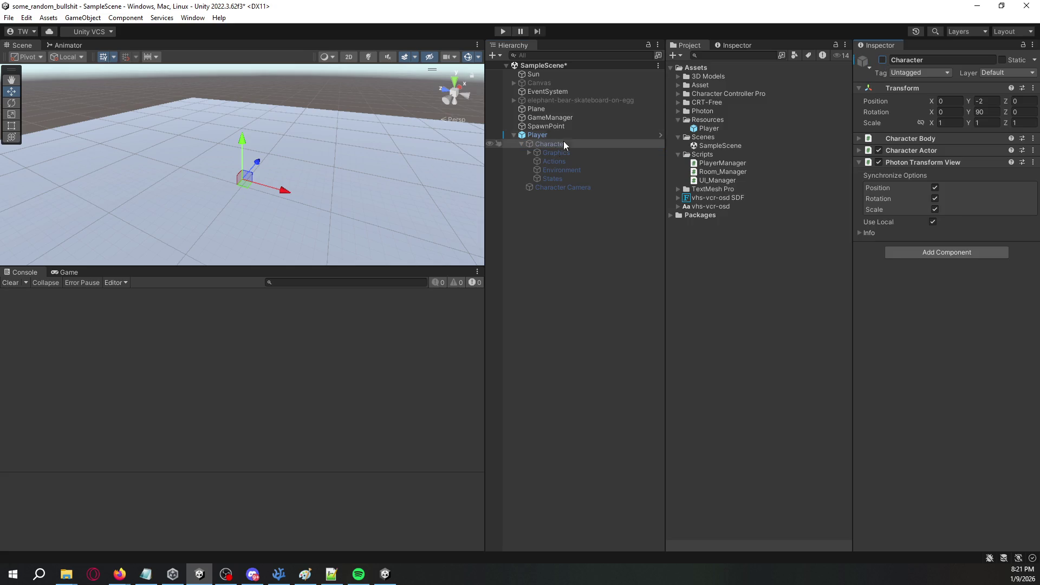
click(551, 135)
key(Delete)
key(ctrl+s)
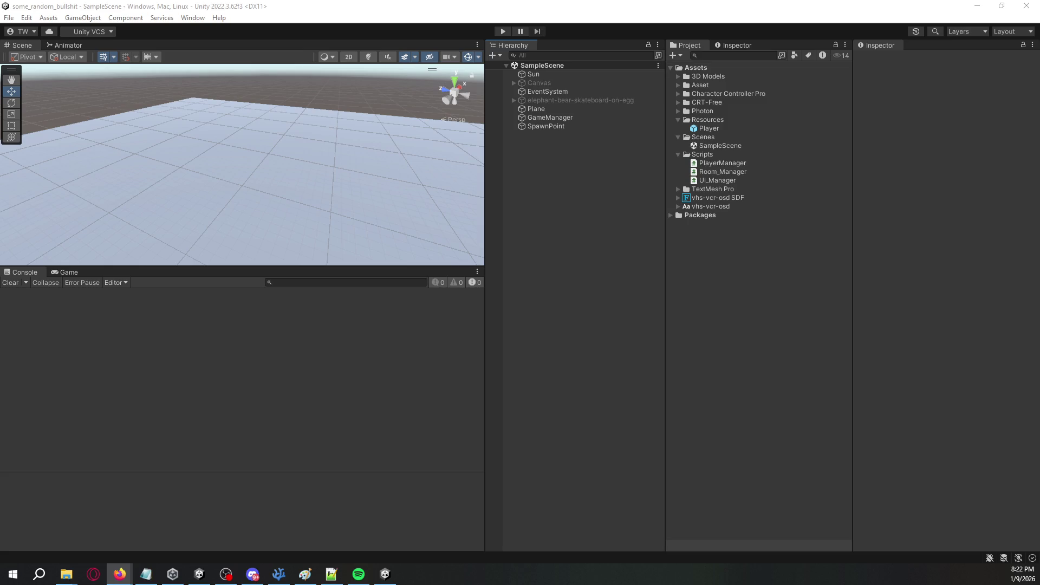
click(772, 78)
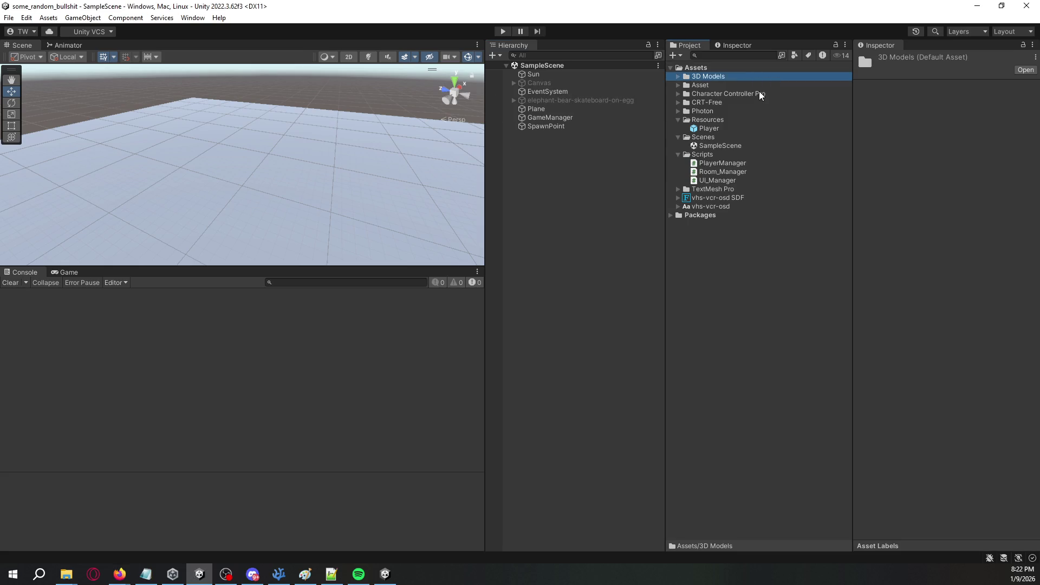
Close the Development Build game window and look over the Player prefab asset.
click(761, 94)
click(570, 178)
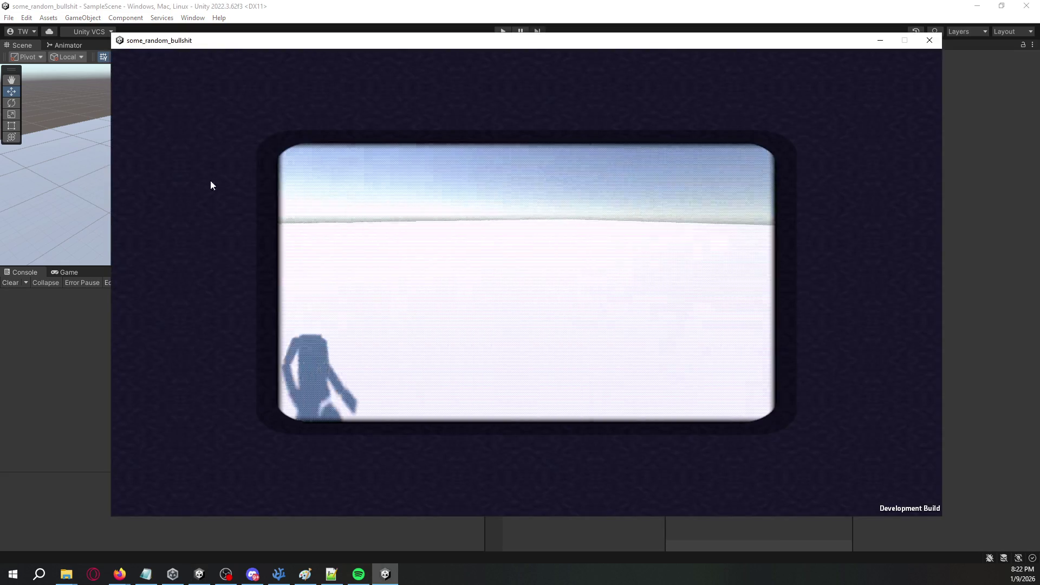
click(931, 41)
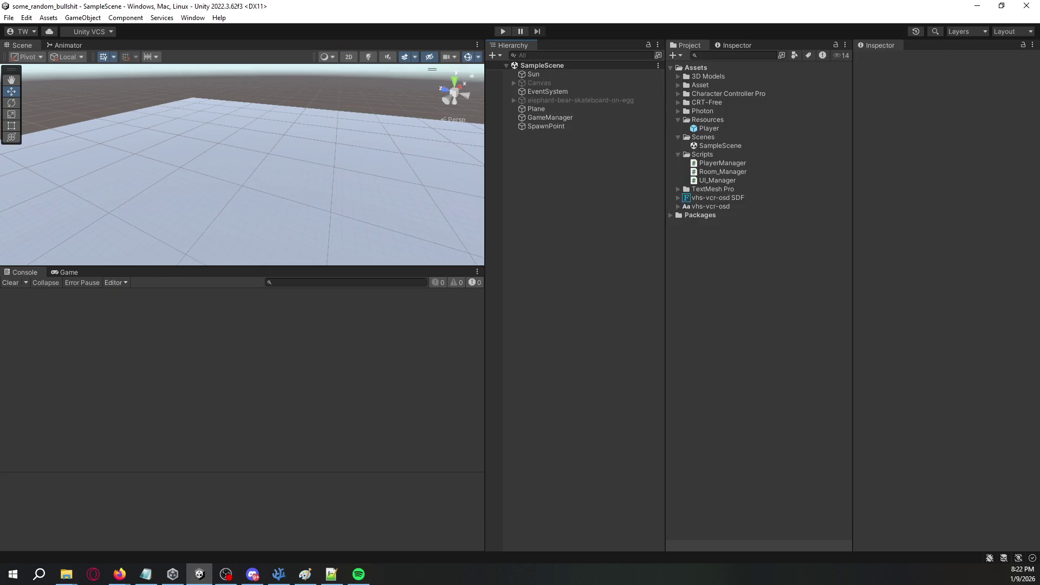
click(226, 574)
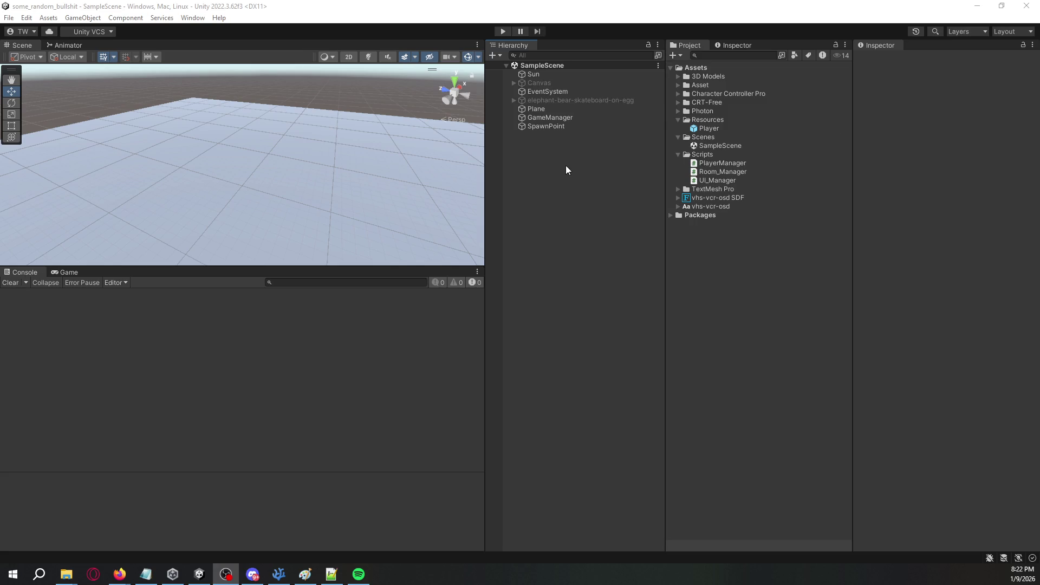
drag(384, 147, 390, 172)
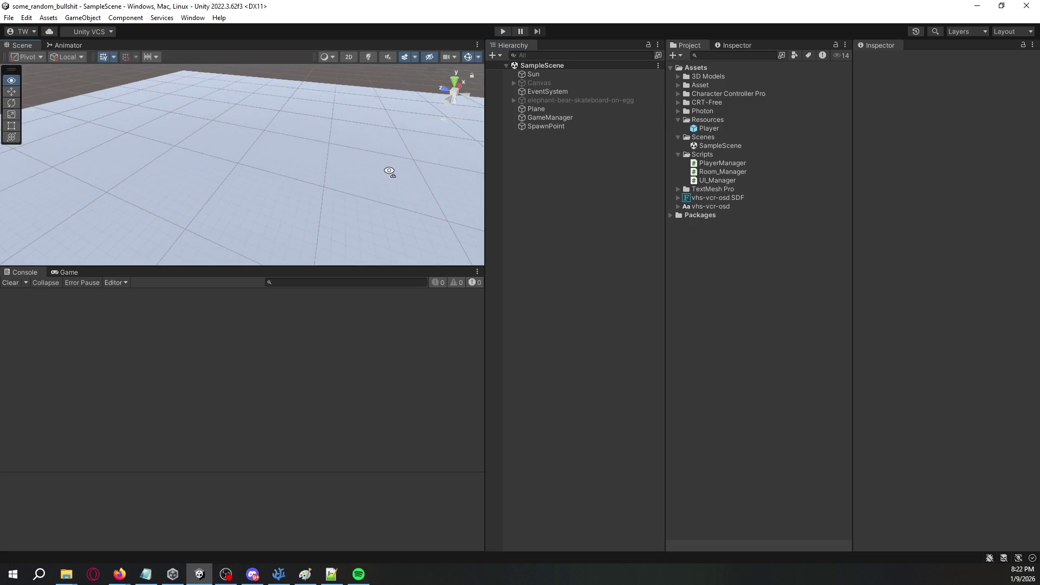
click(707, 129)
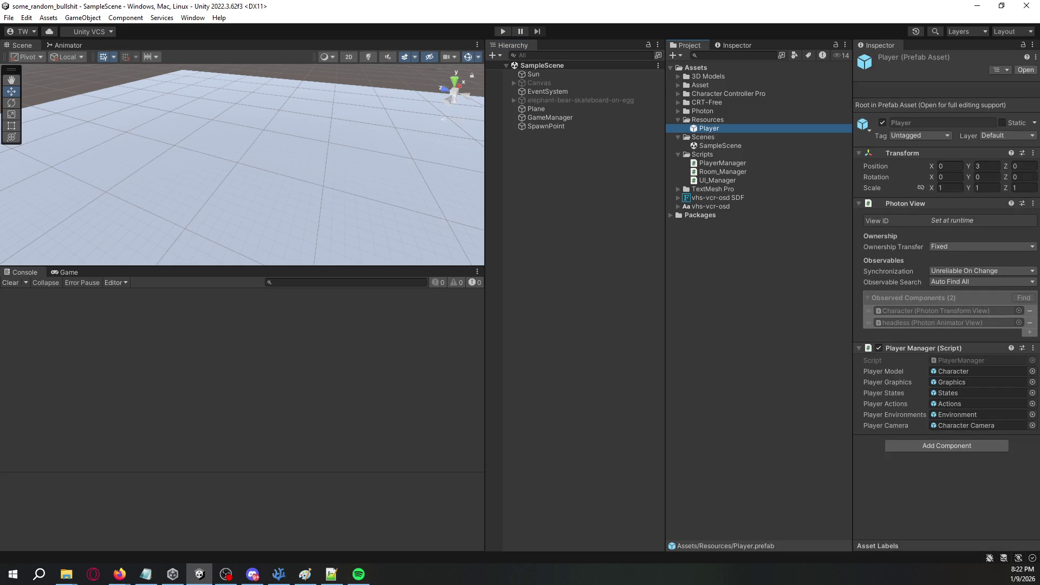
key(alt+Tab)
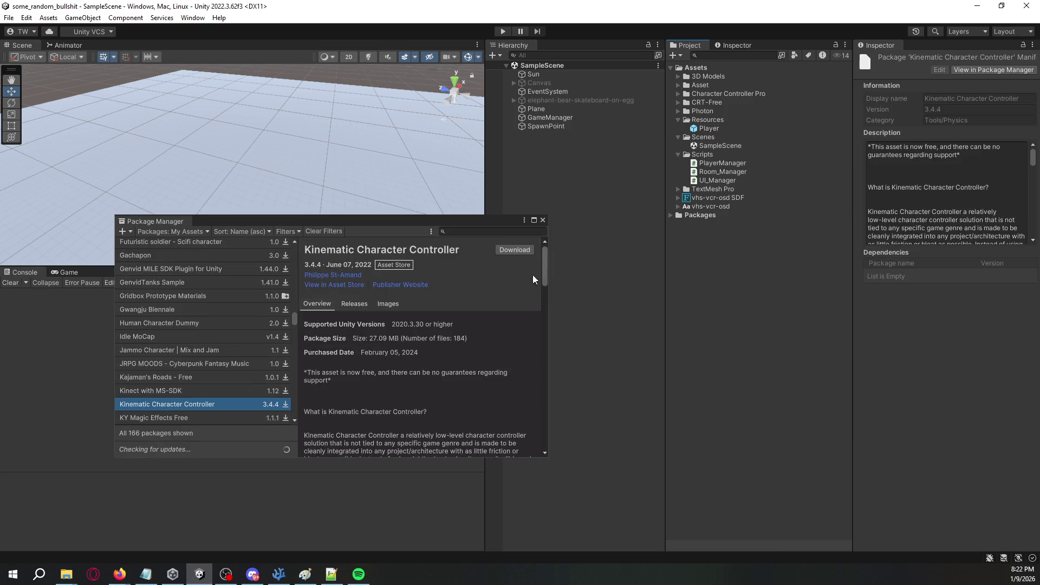
Download Kinematic Character Controller and delete the Character Controller Pro folder and Player prefab.
click(517, 250)
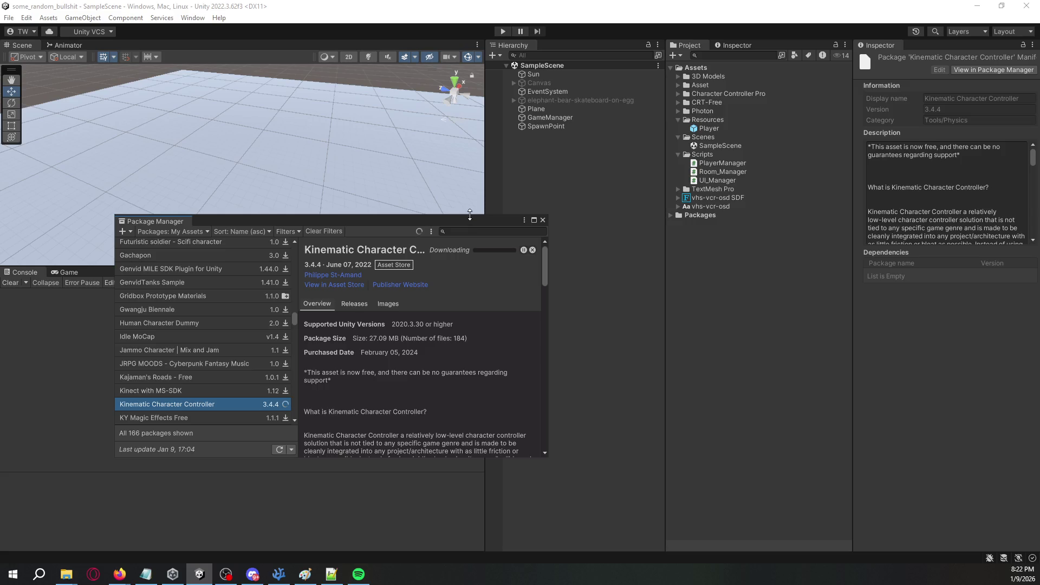
click(716, 92)
key(Delete)
key(Return)
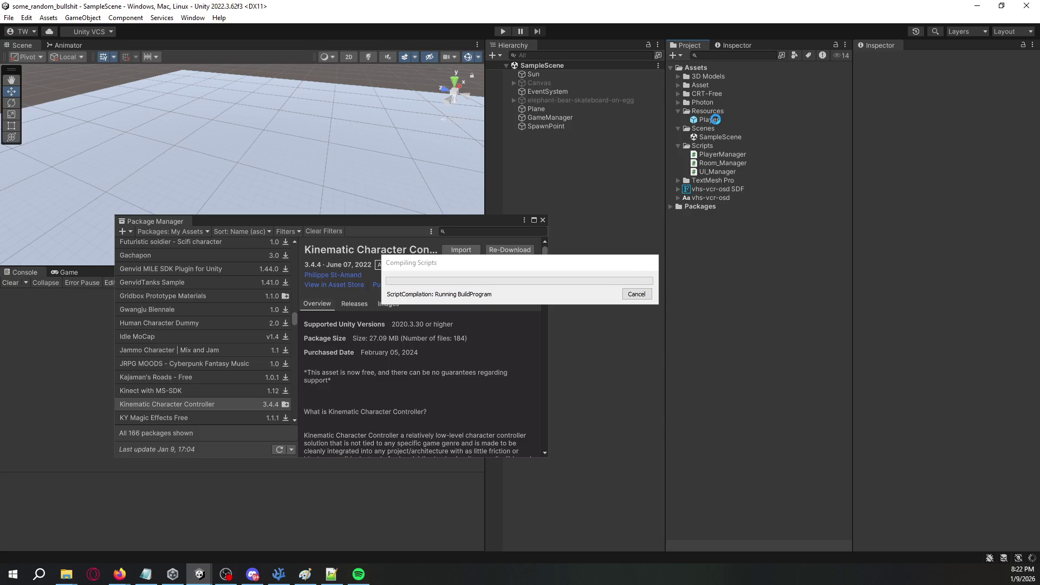
click(717, 120)
key(Delete)
key(Return)
Import the Kinematic Character Controller package into the project.
click(461, 250)
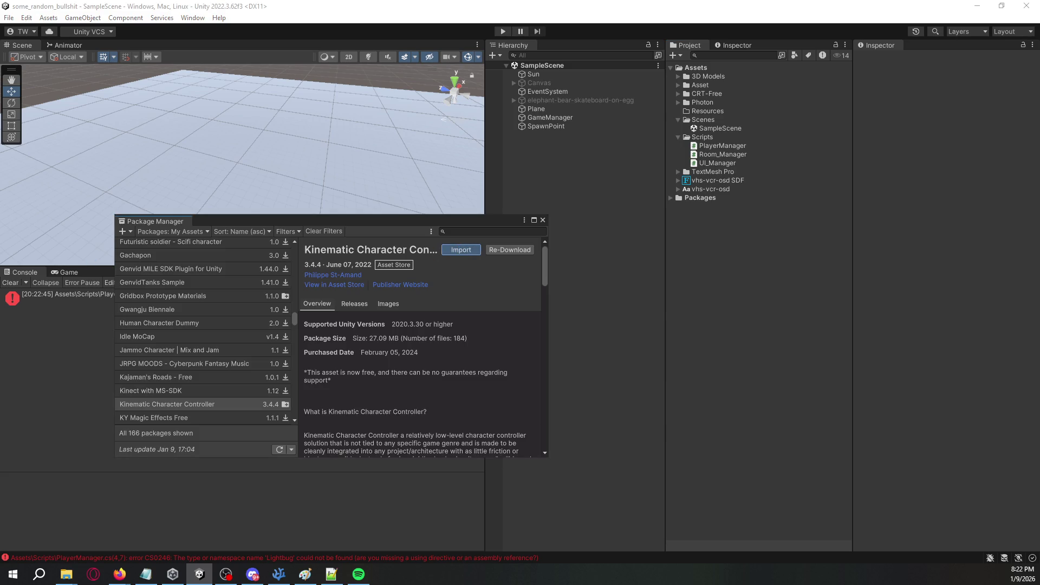
key(alt+Tab)
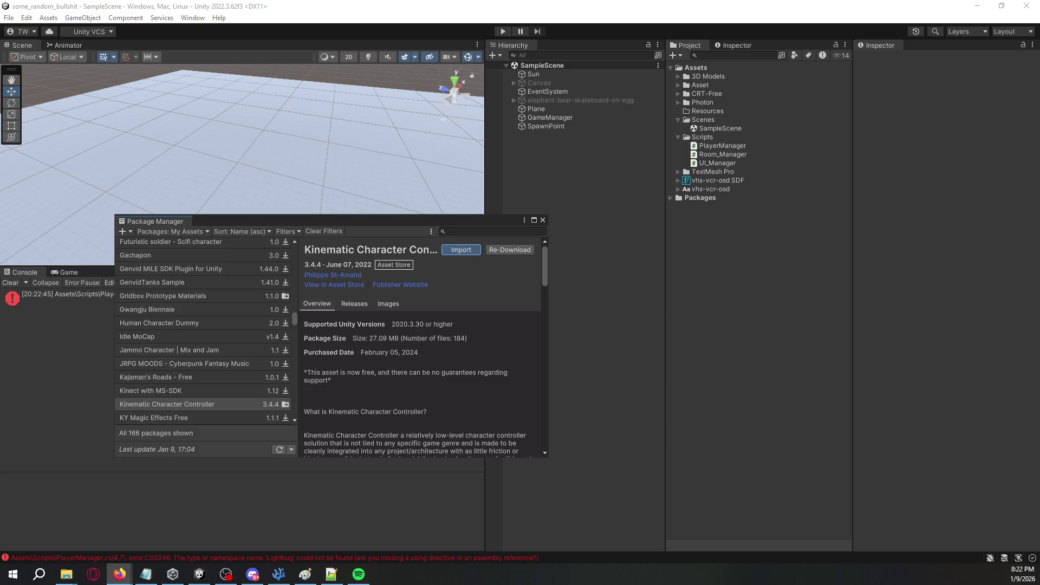
key(alt+Tab)
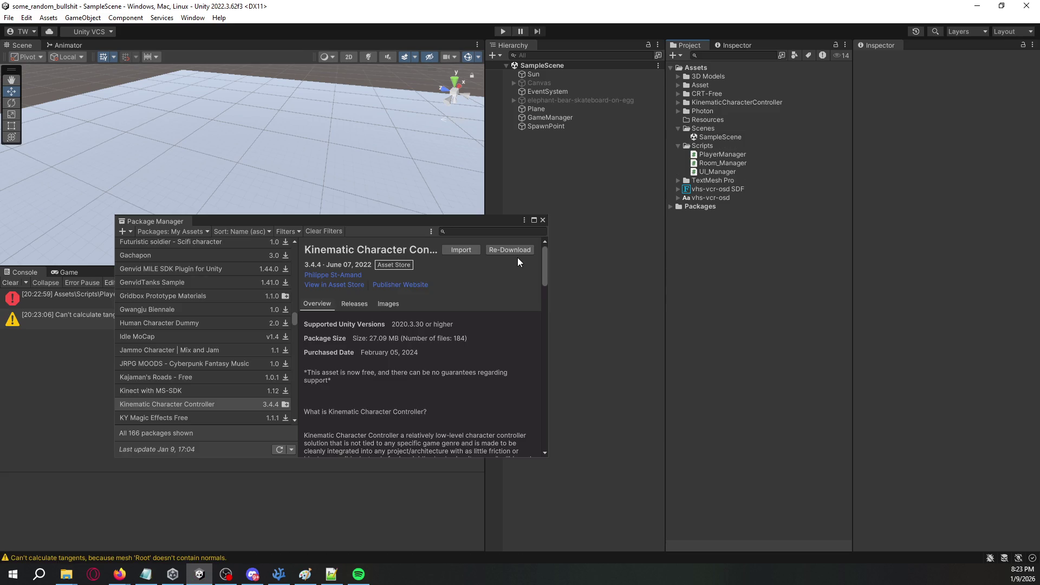
Read the CS0246 'Lightbug' error and open PlayerManager.cs for editing.
click(542, 220)
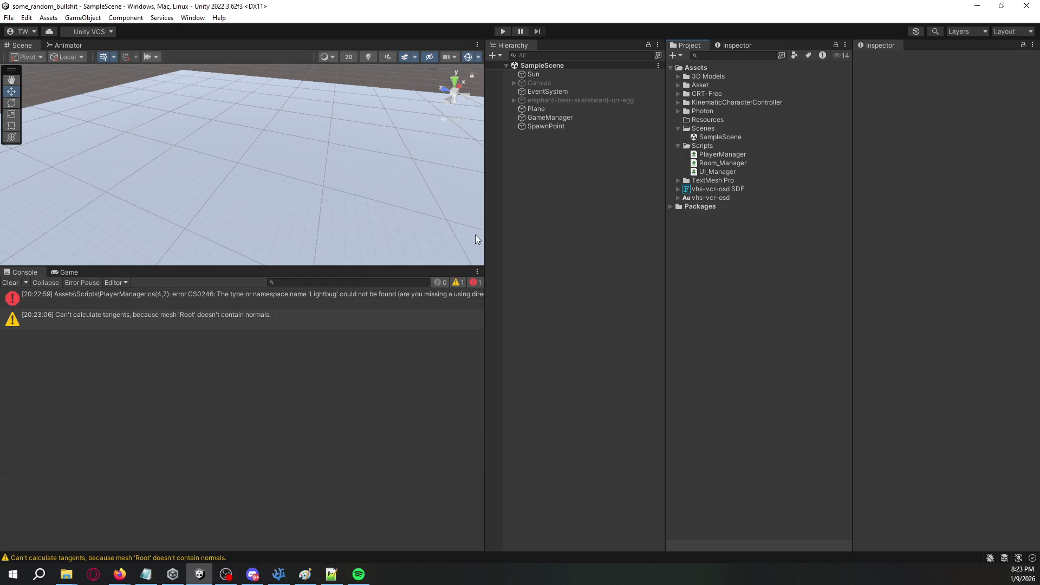
click(179, 298)
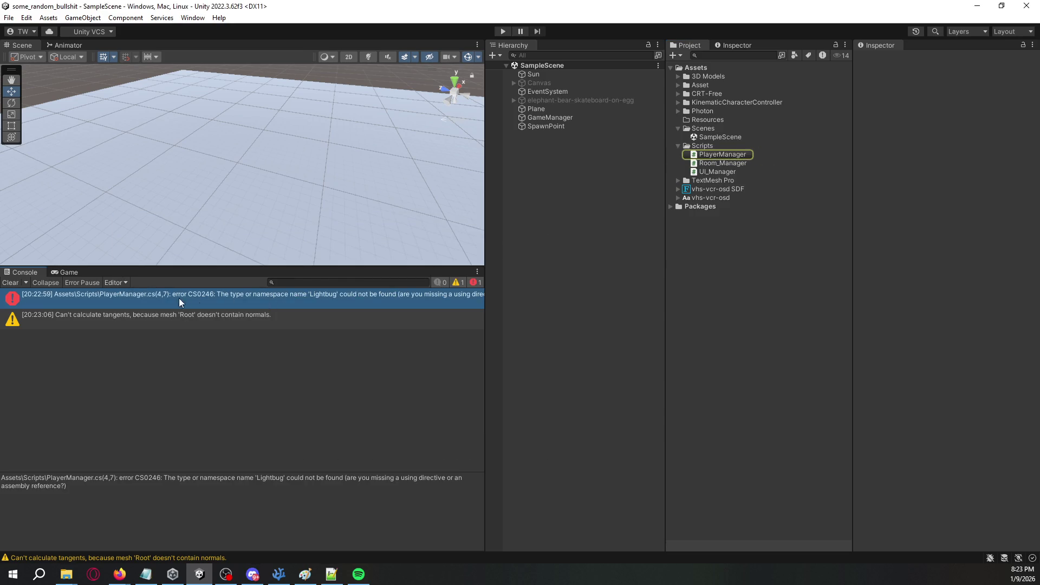
double_click(727, 153)
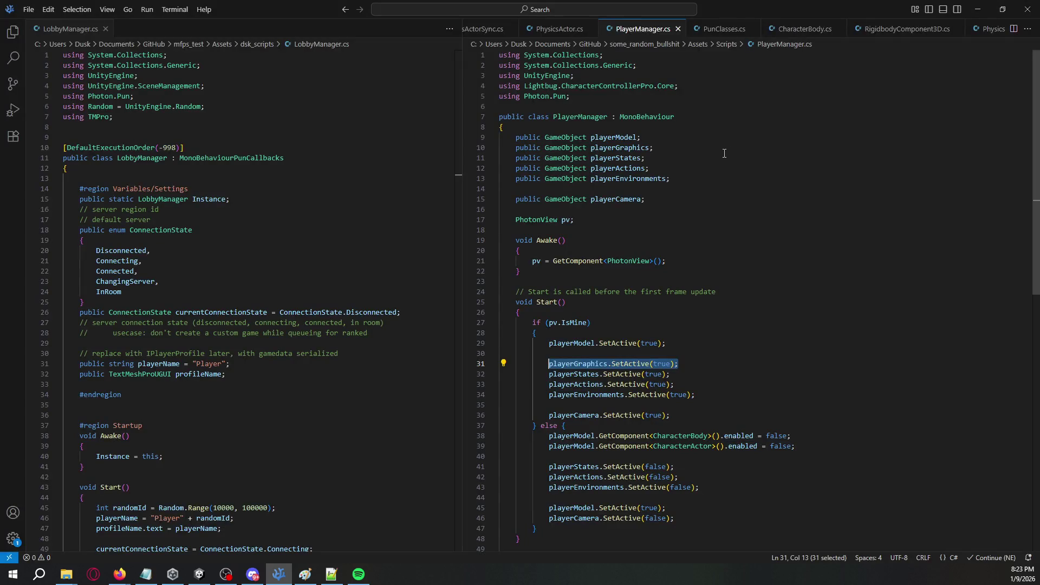
Remove the Lightbug using line and the SetActive calls from both IsMine branches.
drag(696, 87, 574, 76)
key(BackSpace)
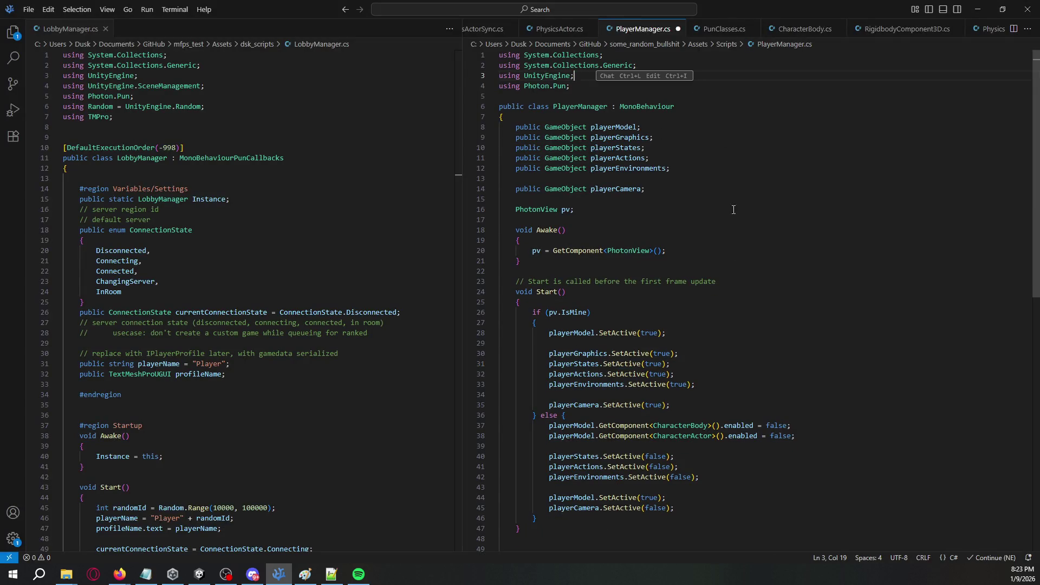
click(616, 320)
drag(685, 402, 549, 333)
key(BackSpace)
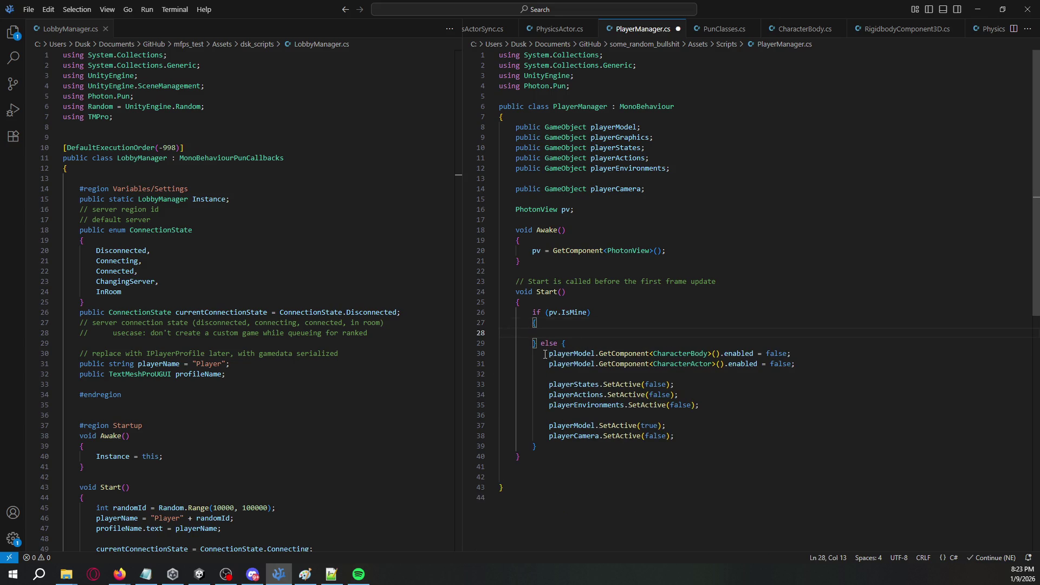
click(551, 353)
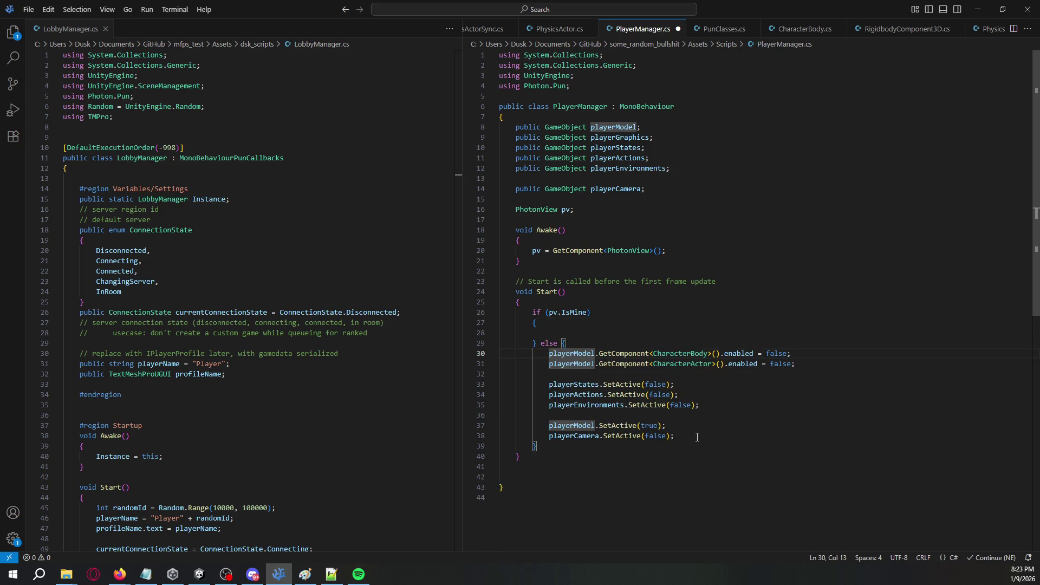
drag(698, 437, 548, 353)
key(BackSpace)
Delete the public GameObject fields and save PlayerManager.cs.
drag(660, 190, 651, 118)
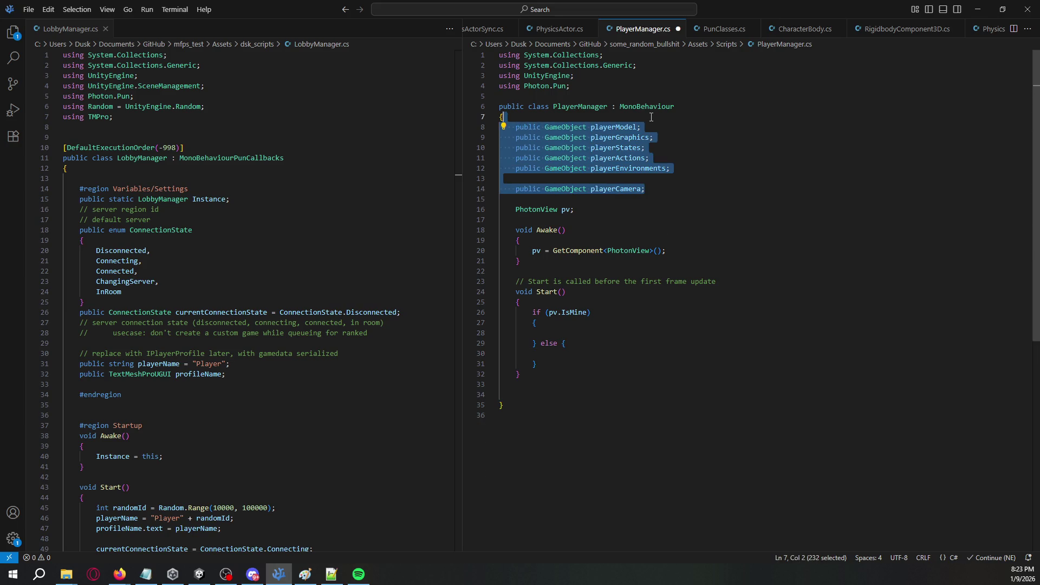
key(BackSpace)
key(Delete)
key(ctrl+s)
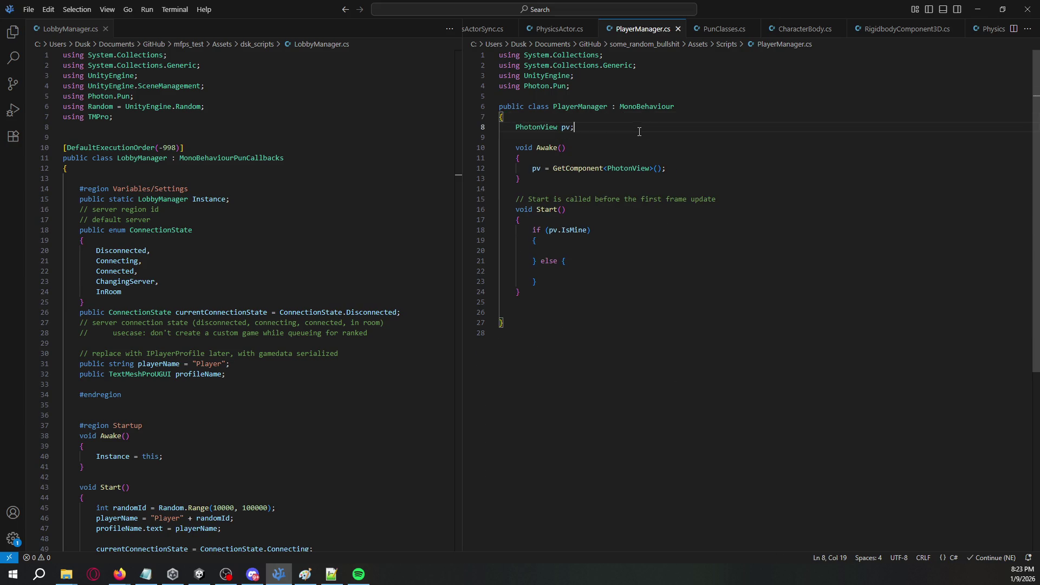
key(alt+Tab)
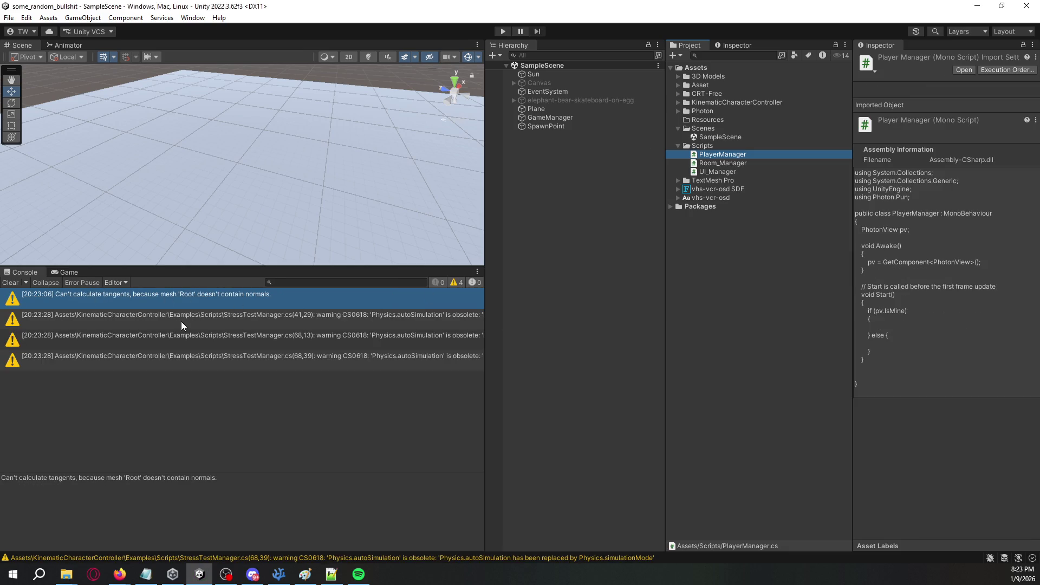
Clear the Console and look over the ExampleCamera and ExampleCharacter prefabs in KinematicCharacterController.
click(11, 283)
click(675, 104)
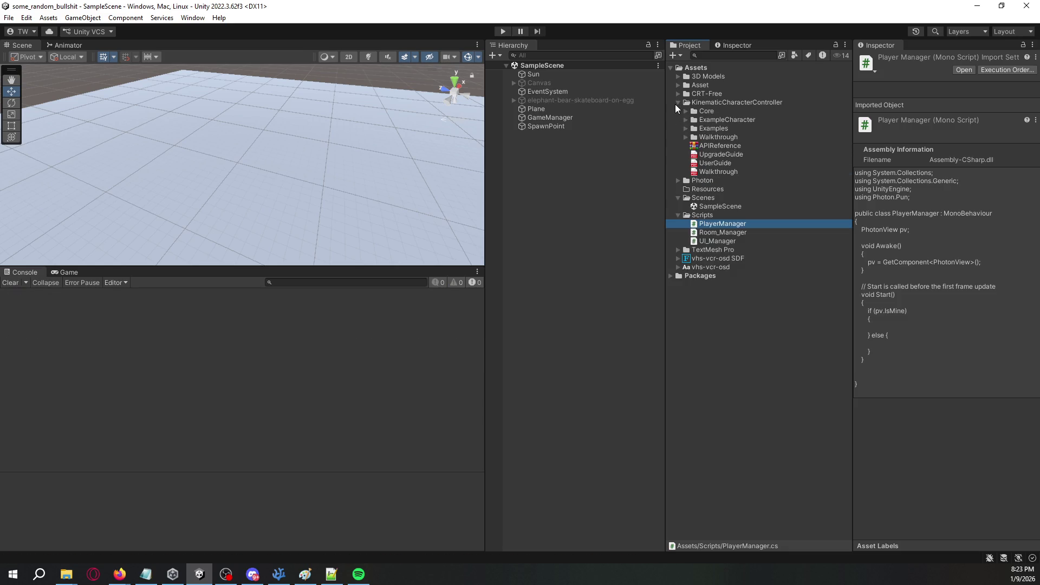
click(686, 110)
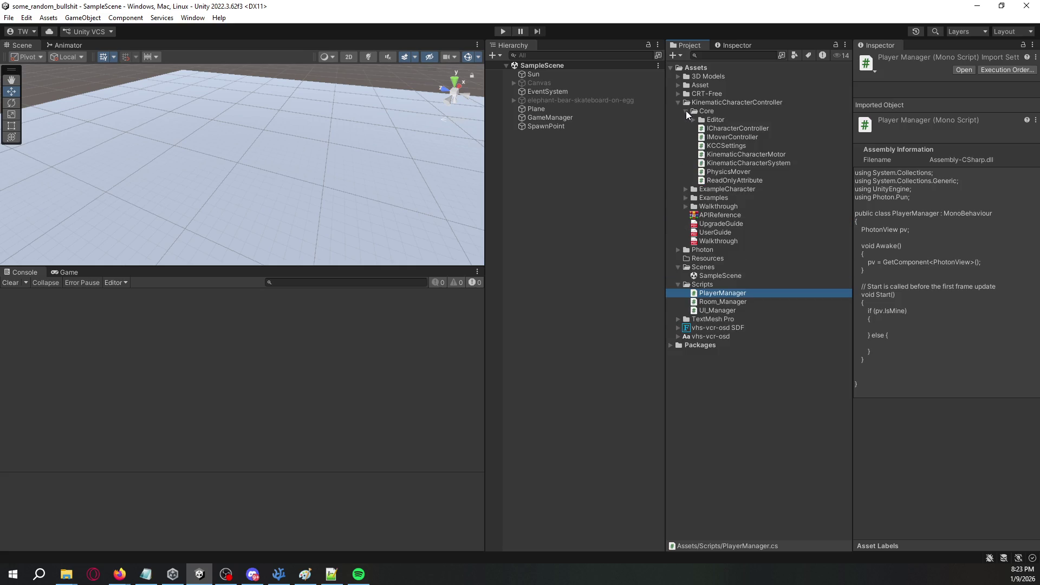
click(686, 111)
click(686, 128)
click(686, 128)
click(687, 120)
click(694, 138)
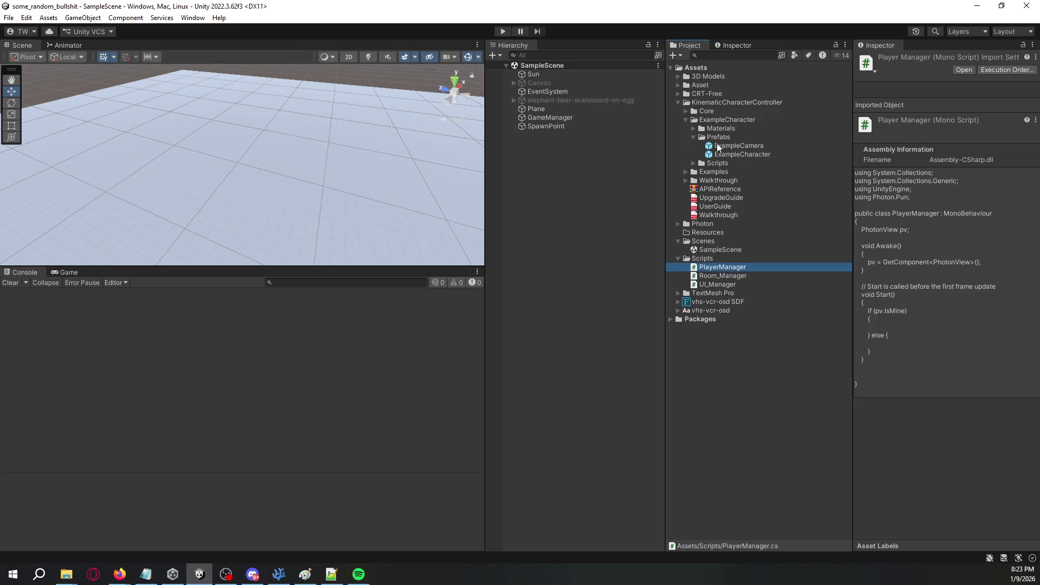
click(737, 146)
click(735, 155)
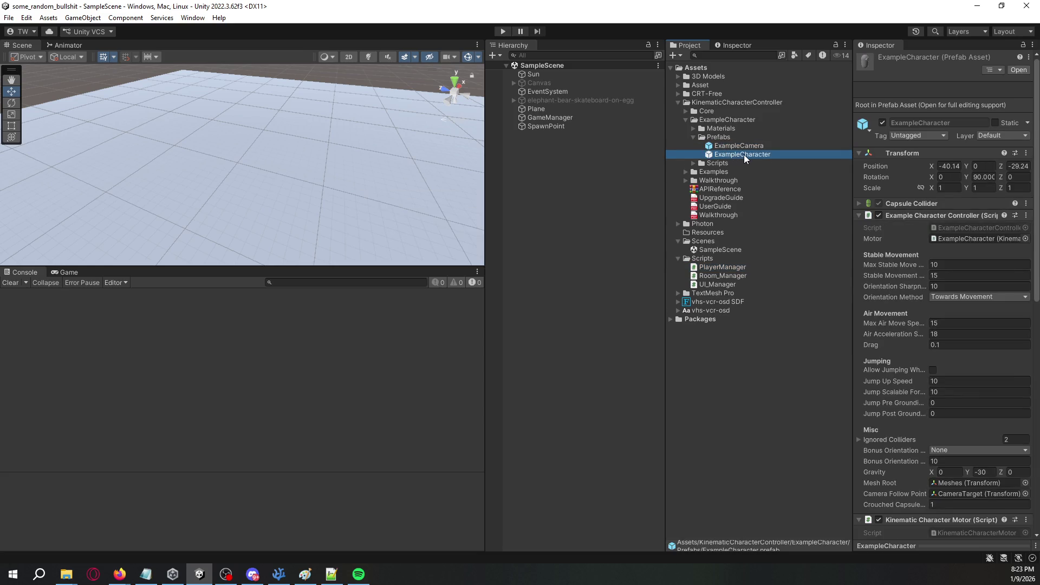
click(747, 151)
scroll(904, 272, down, 5)
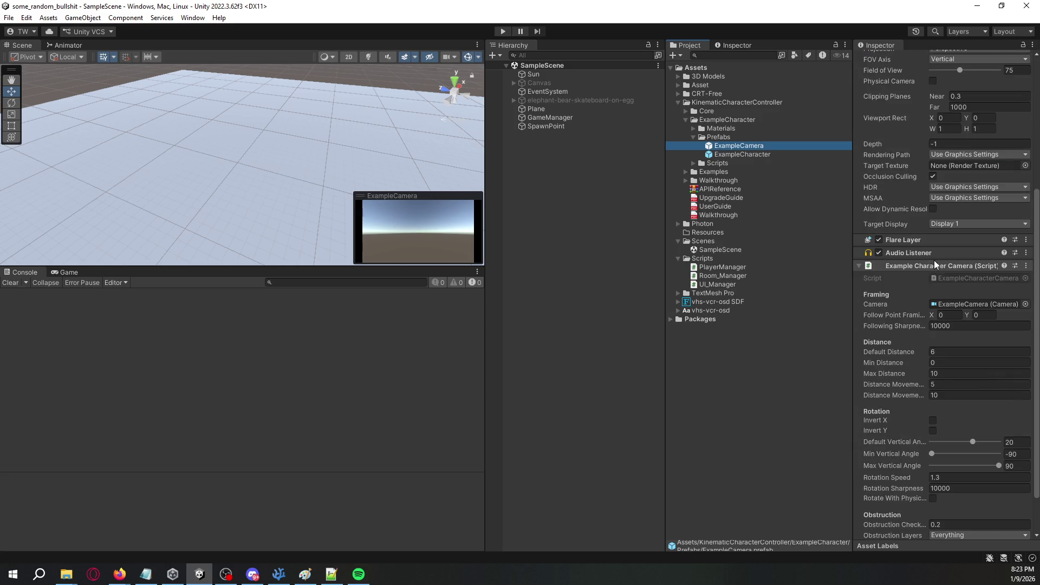
scroll(903, 272, down, 2)
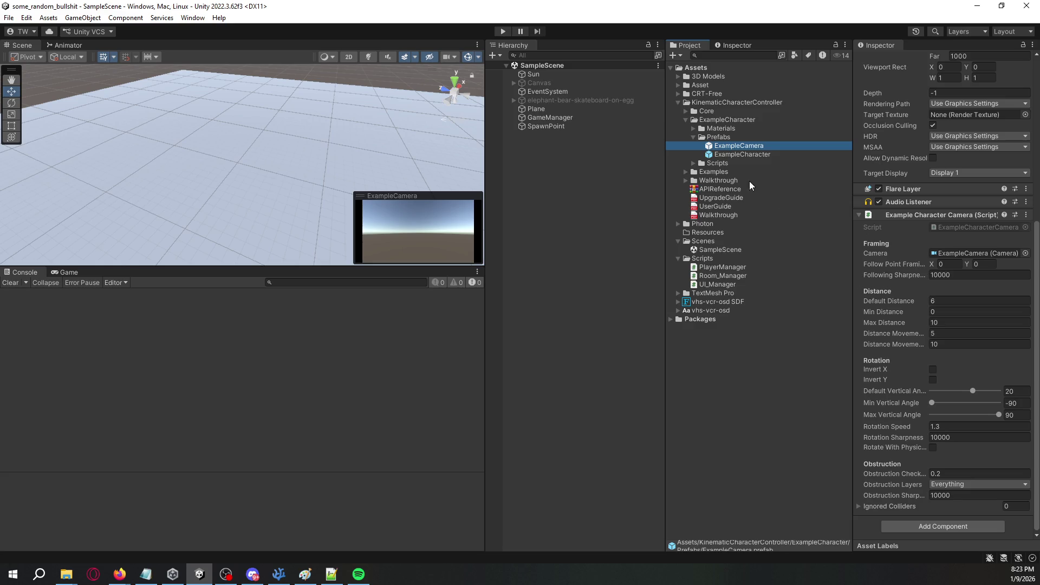
Inspect the AICharacter, DynamicCube and MovingPlatform (3) prefabs in Examples/Prefabs.
click(686, 180)
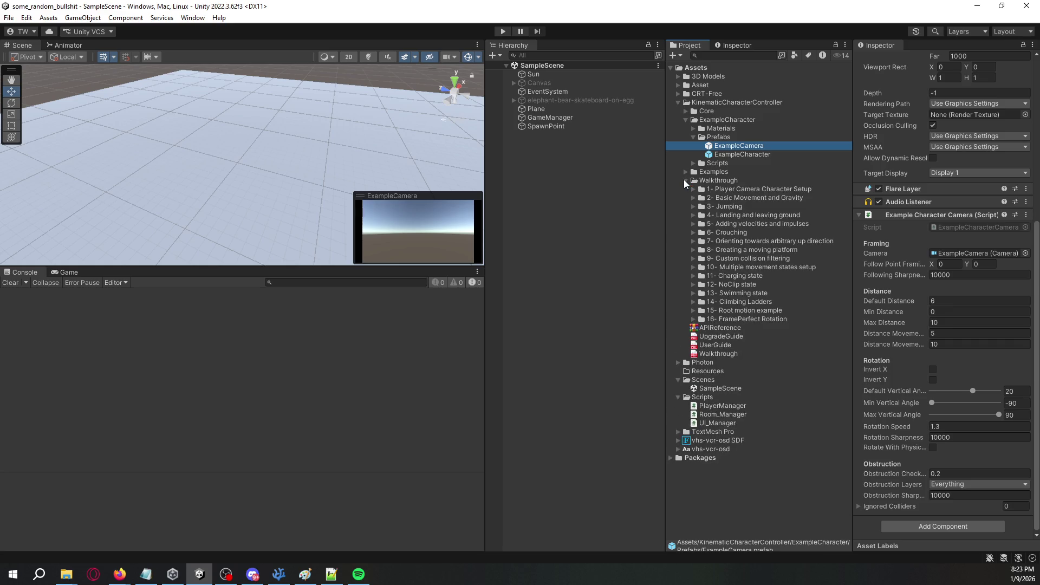
click(684, 180)
click(686, 171)
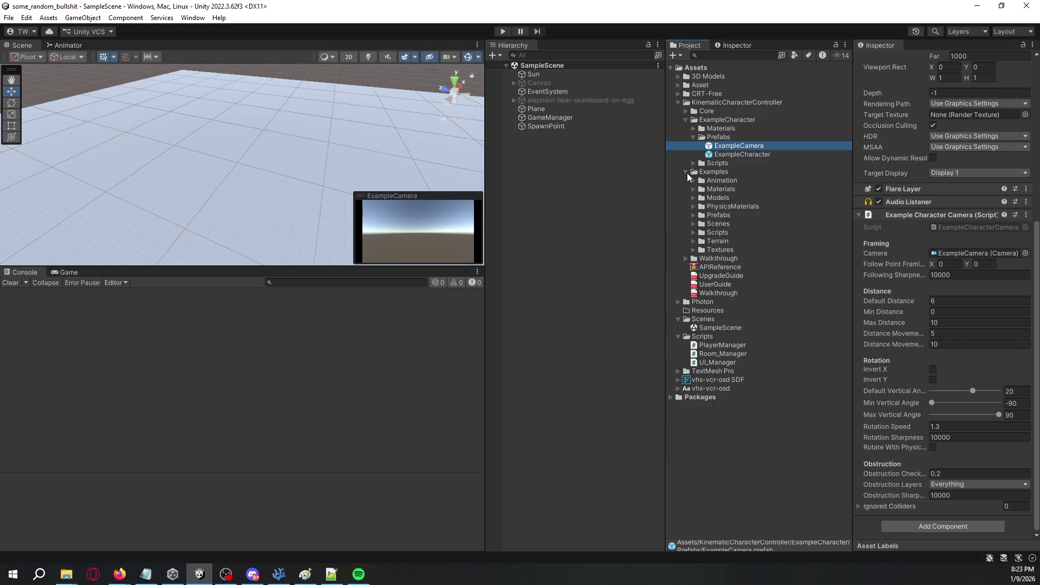
click(694, 215)
click(729, 225)
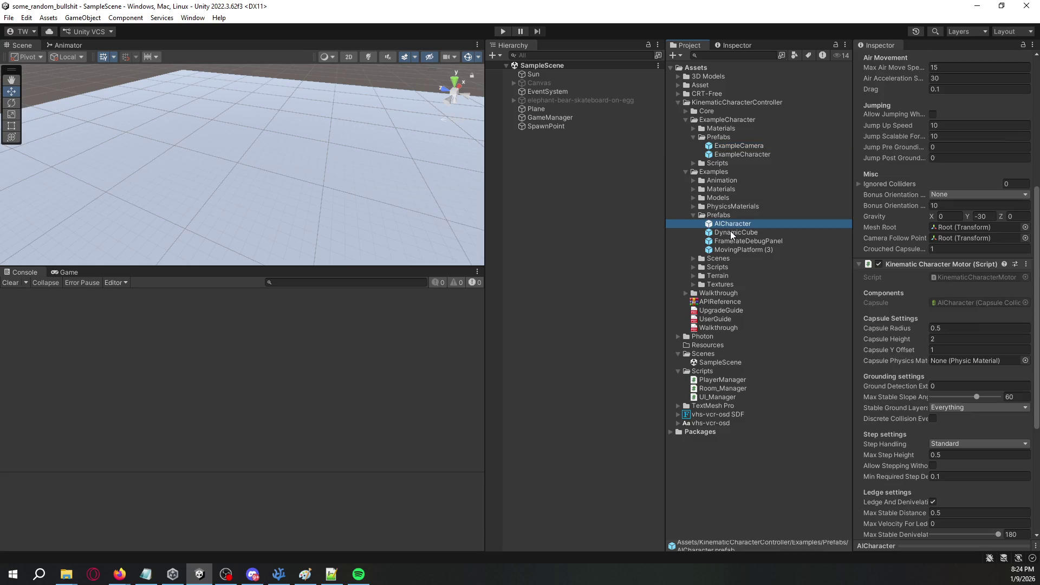
click(732, 233)
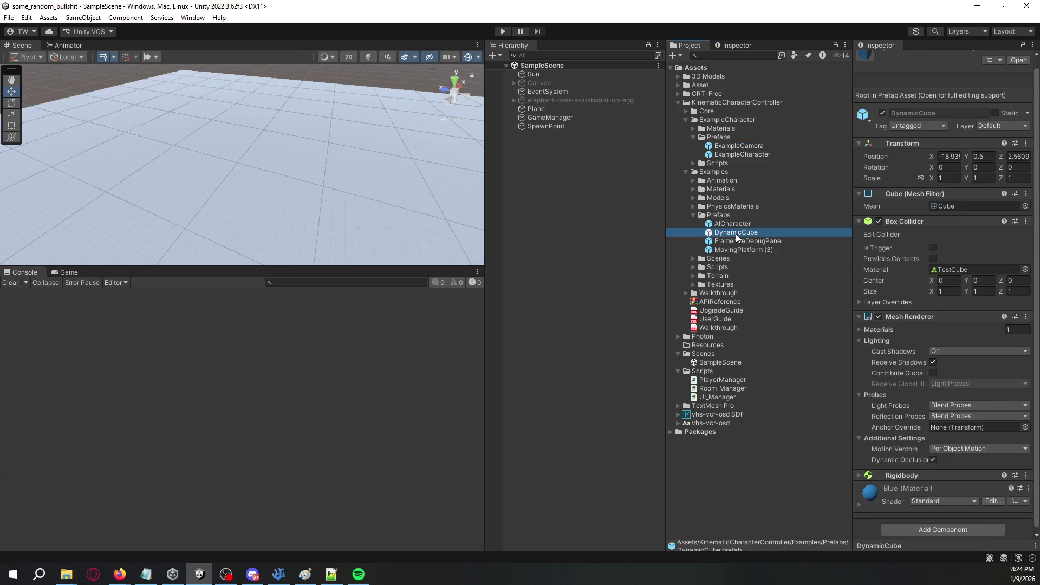
click(756, 250)
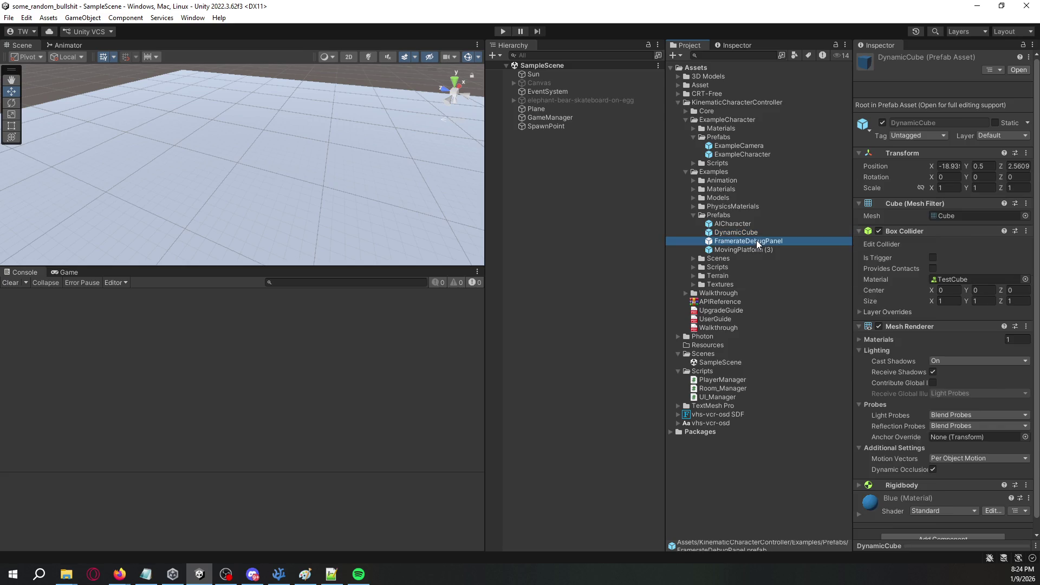
click(745, 227)
click(739, 250)
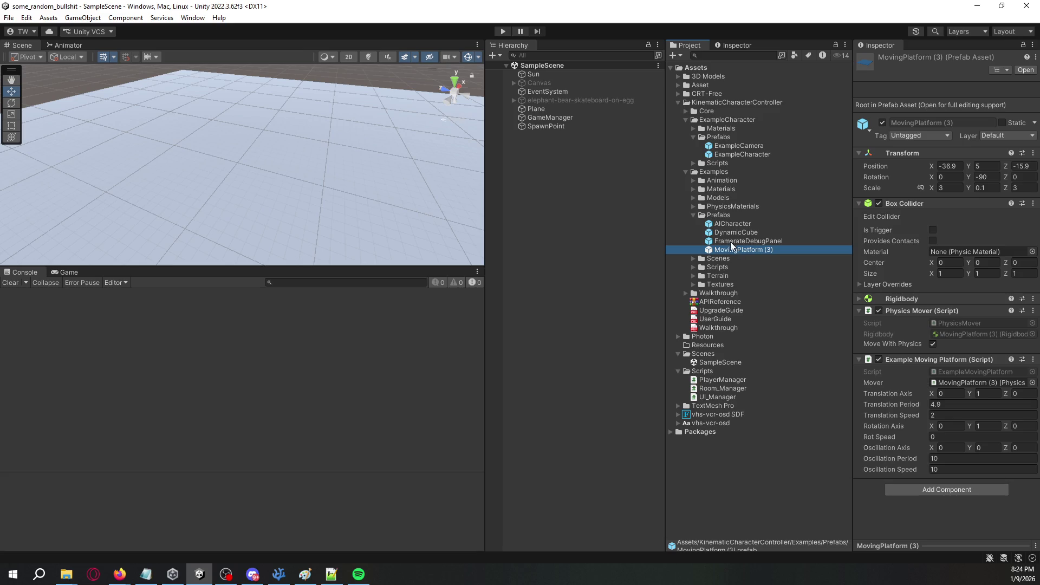
Open the CharacterPlayground scene from Examples/Scenes.
click(695, 259)
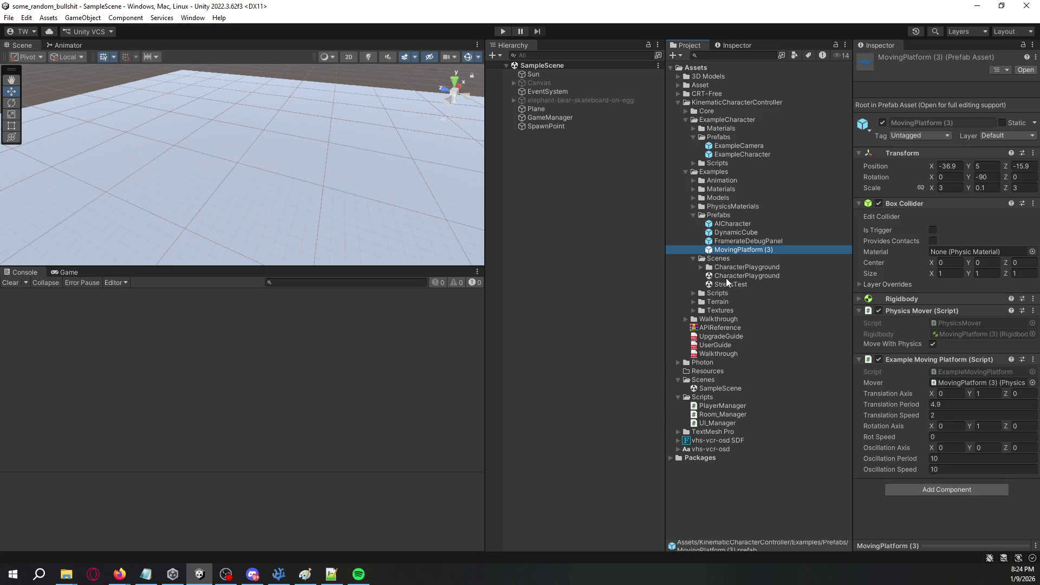
click(729, 277)
double_click(728, 280)
mouse_move(337, 120)
mouse_down()
mouse_move(263, 99)
mouse_move(173, 133)
mouse_move(228, 114)
mouse_up()
click(503, 31)
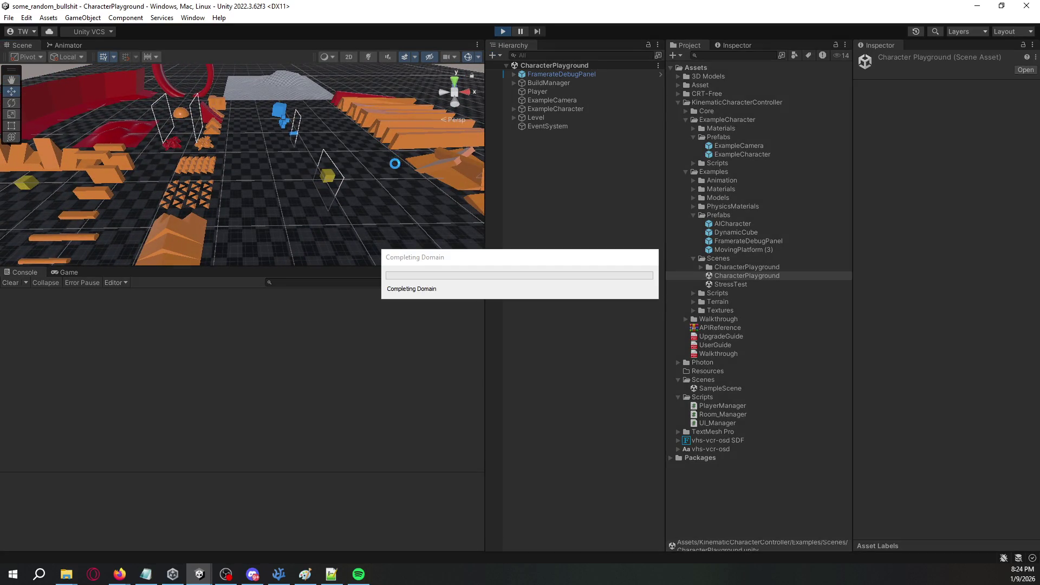
click(328, 380)
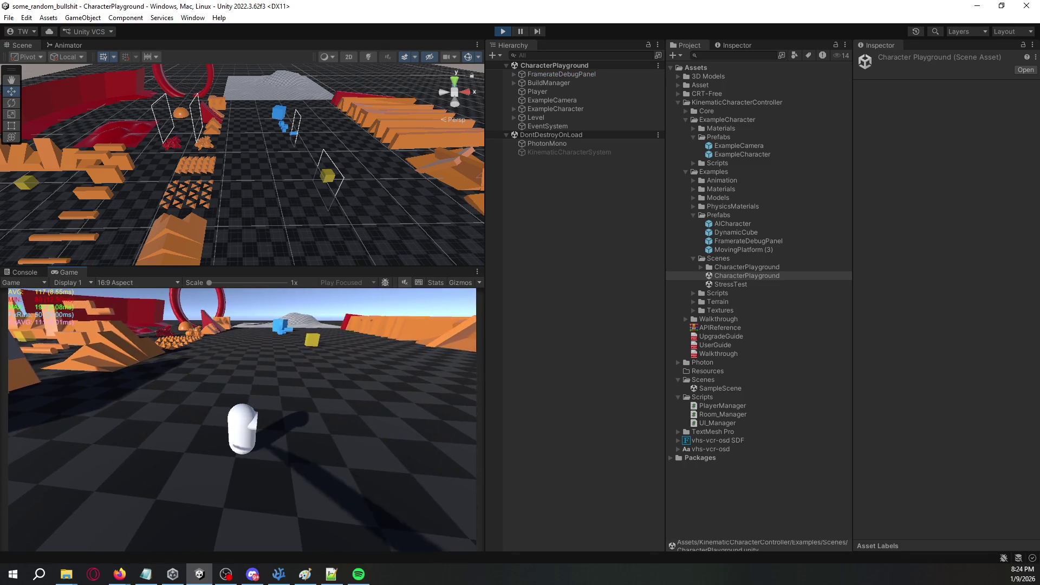
key(Escape)
click(606, 306)
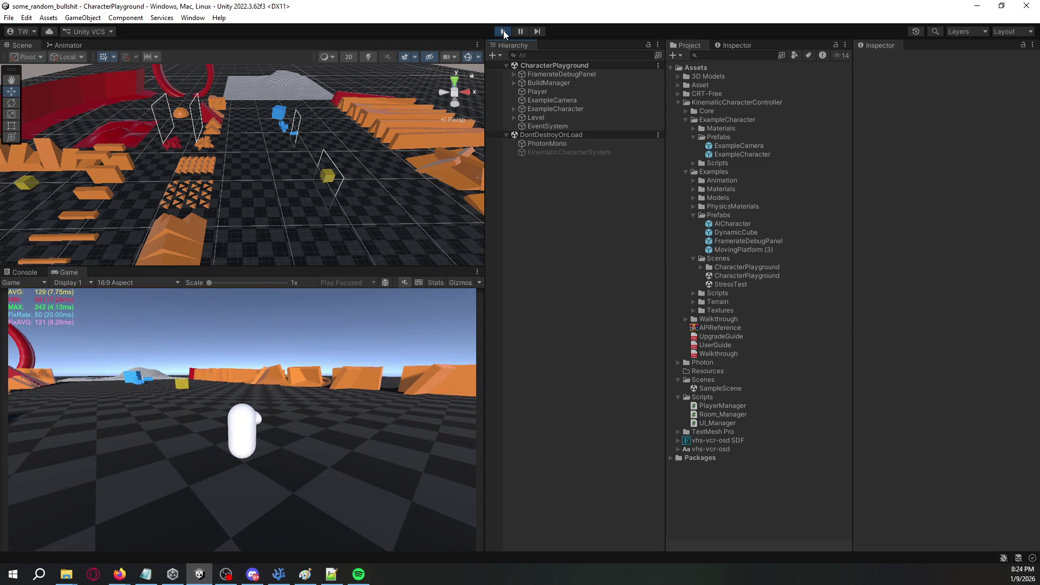
click(504, 31)
click(694, 294)
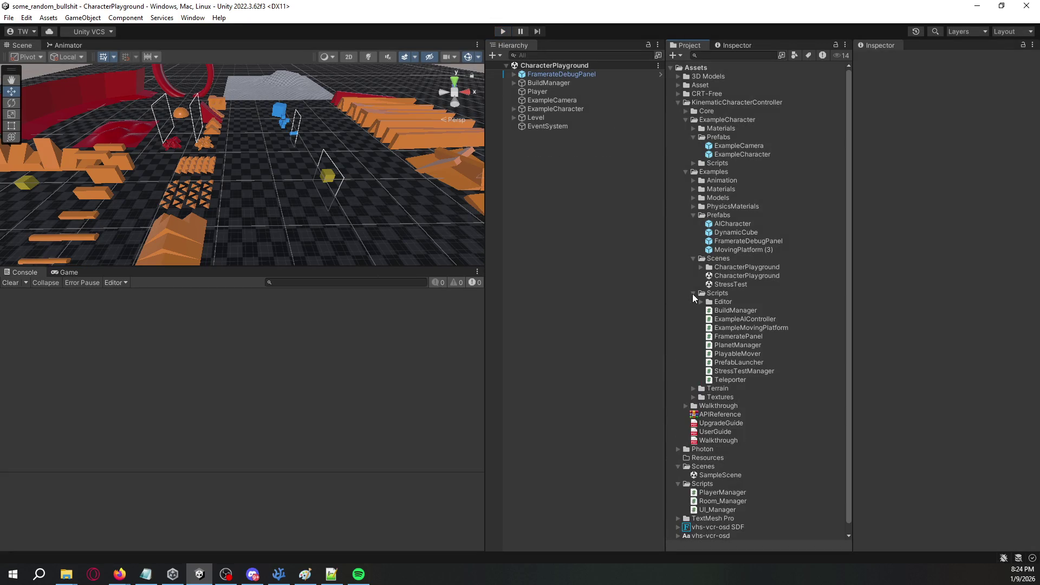
click(693, 293)
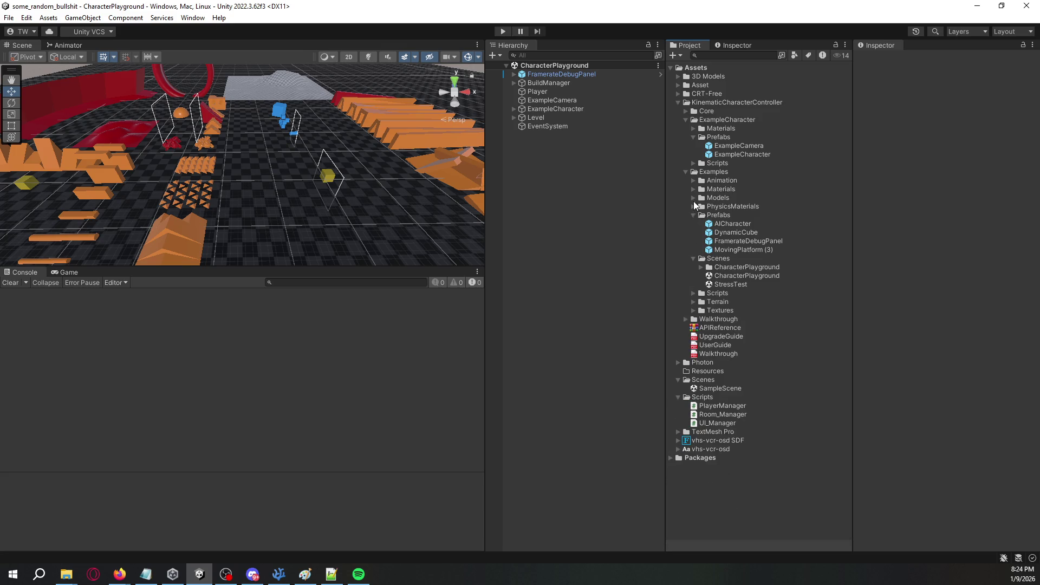
click(685, 111)
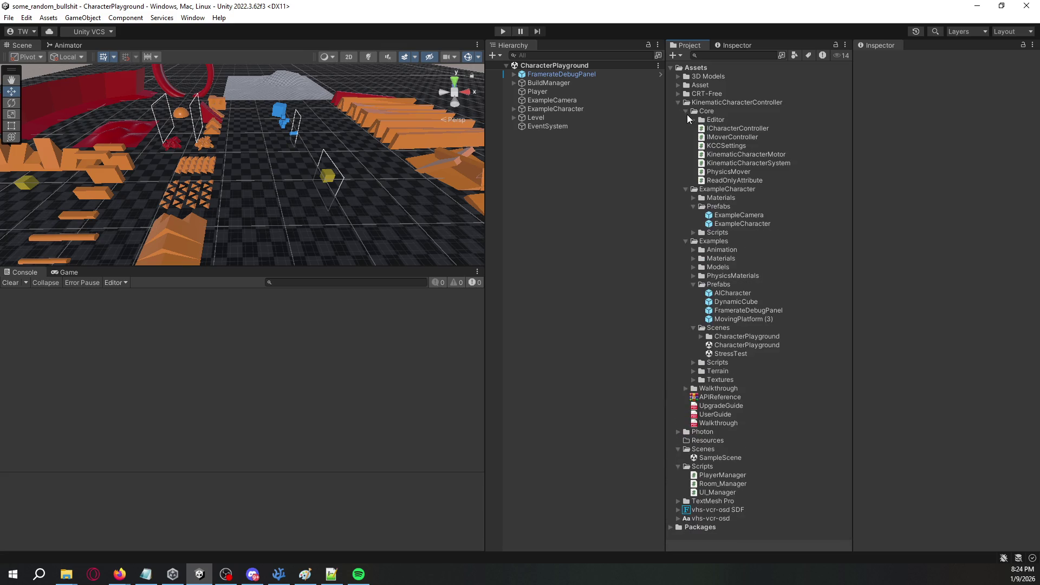
Expand and collapse the Core Editor, Terrain and Textures folders in the Project window.
click(688, 119)
click(695, 120)
click(694, 120)
click(685, 111)
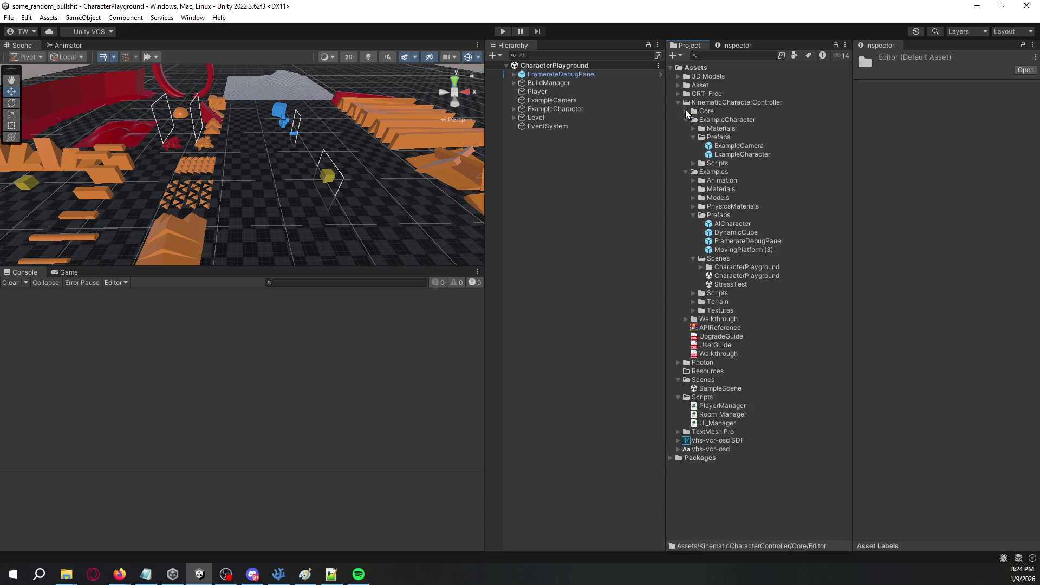
click(694, 302)
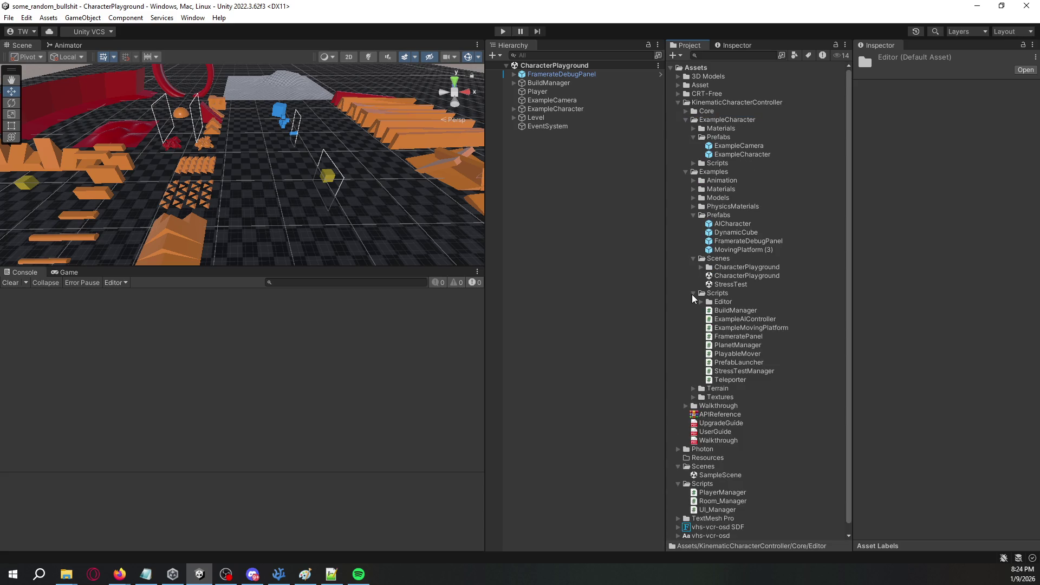
click(693, 302)
click(694, 310)
click(694, 310)
click(694, 311)
click(694, 310)
Browse the Player Camera Character Setup and Basic Movement and Gravity scripts, then collapse Walkthrough.
click(687, 320)
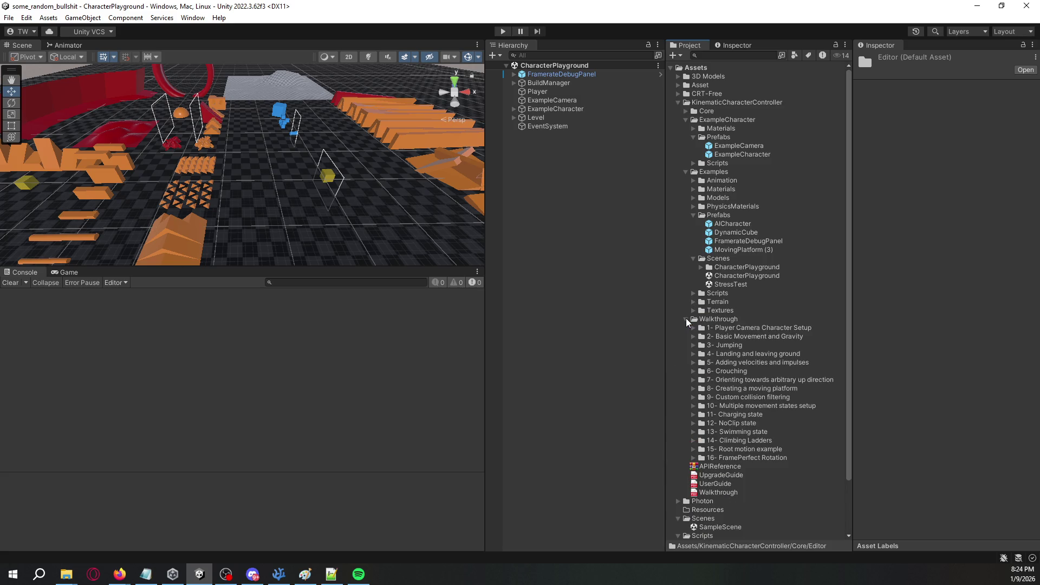
click(697, 329)
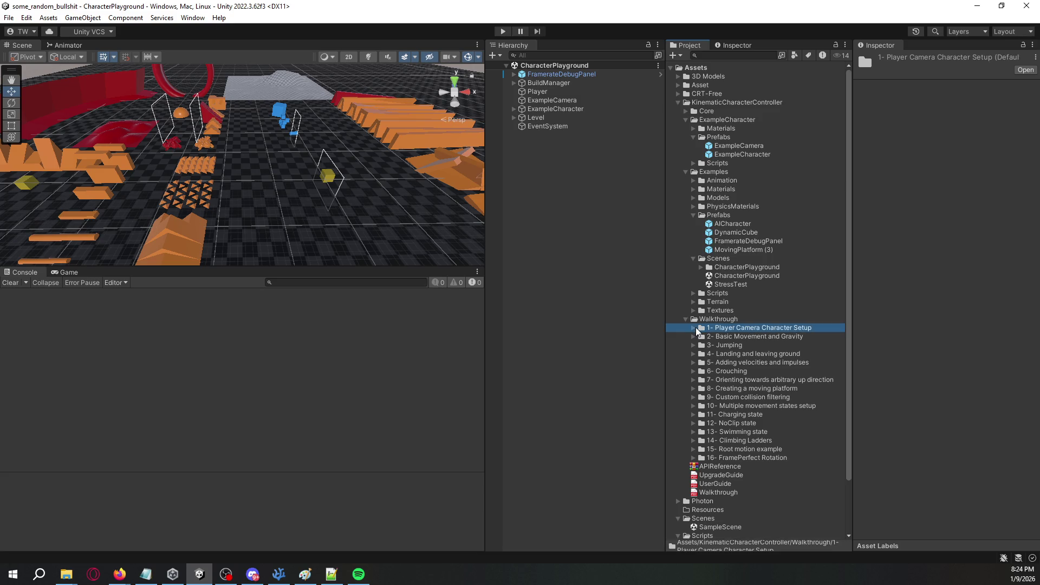
click(696, 329)
click(701, 345)
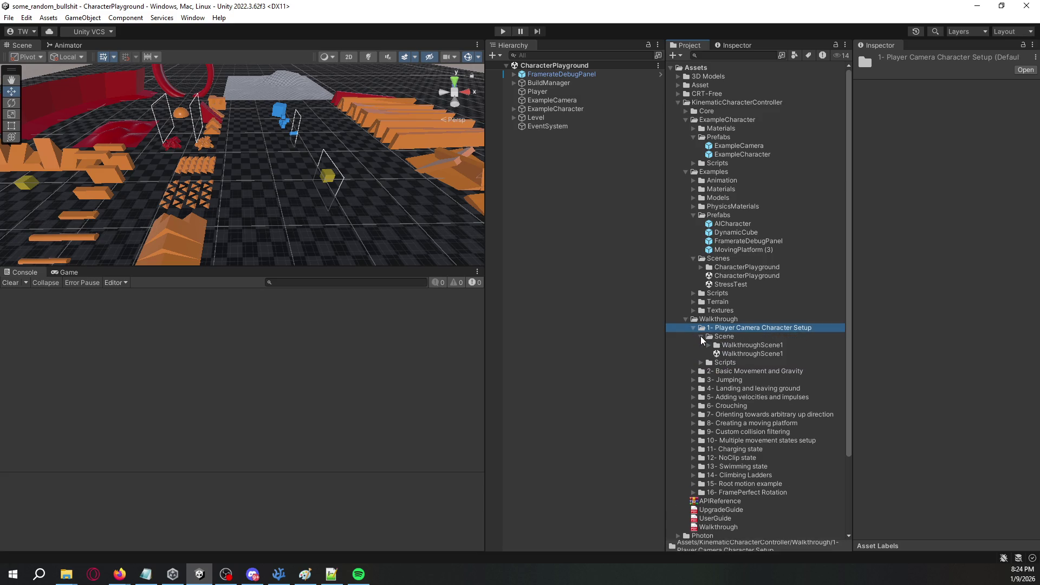
click(702, 346)
click(701, 346)
click(695, 355)
click(701, 372)
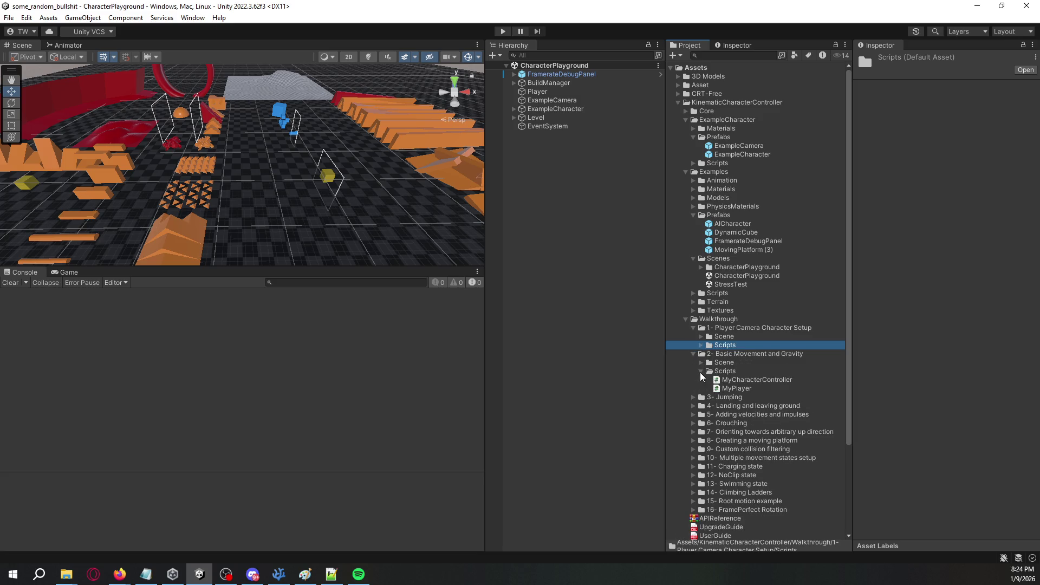
click(700, 373)
click(691, 328)
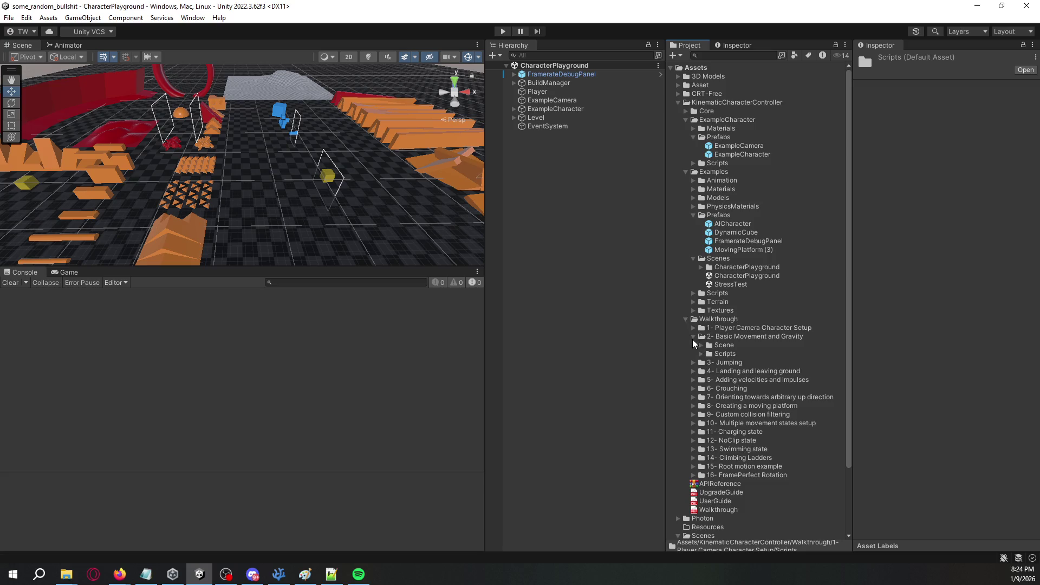
click(693, 337)
click(686, 320)
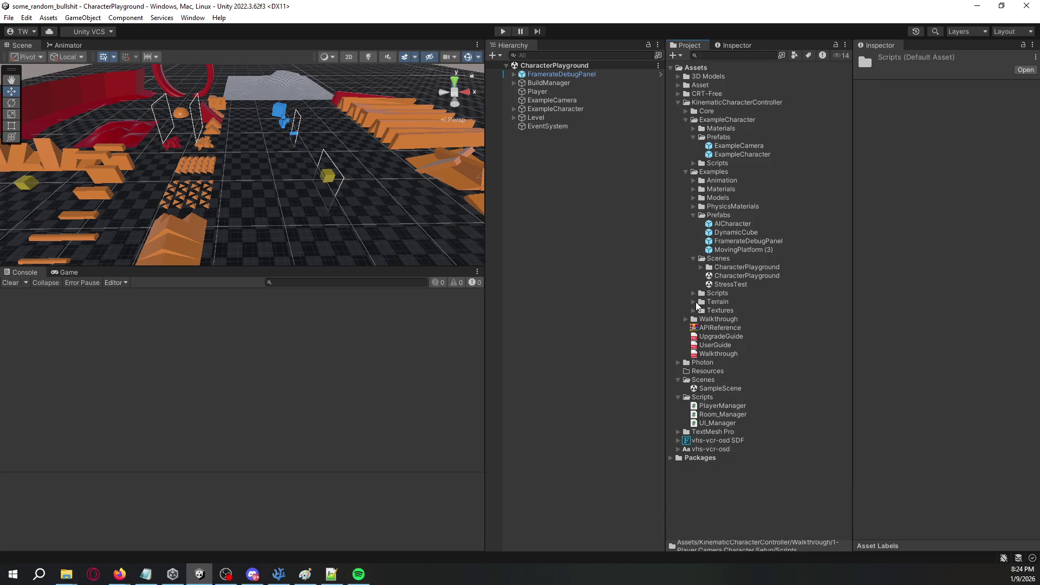
Select the AICharacter prefab to show its Example Character Controller in the Inspector.
click(694, 293)
click(693, 293)
click(727, 285)
click(732, 276)
click(740, 248)
click(739, 224)
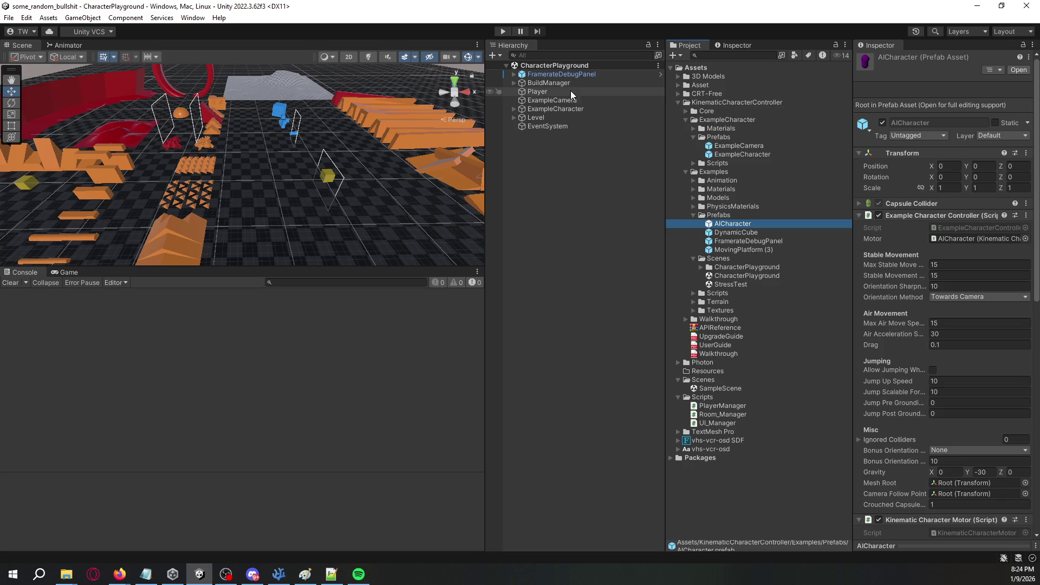
Inspect ExampleCharacter in the scene, then open and close the Build Settings window.
click(567, 108)
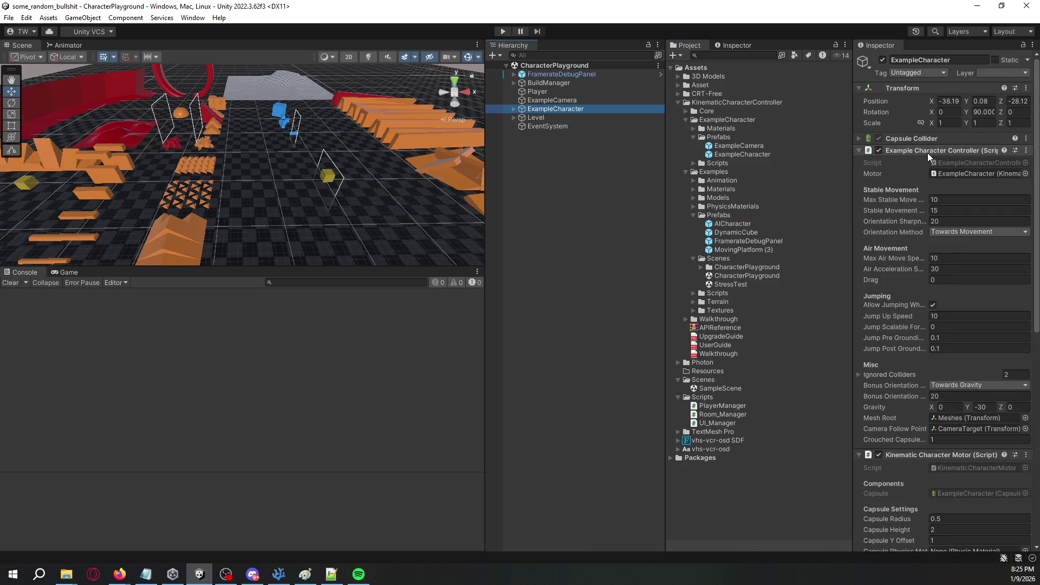
scroll(893, 200, down, 12)
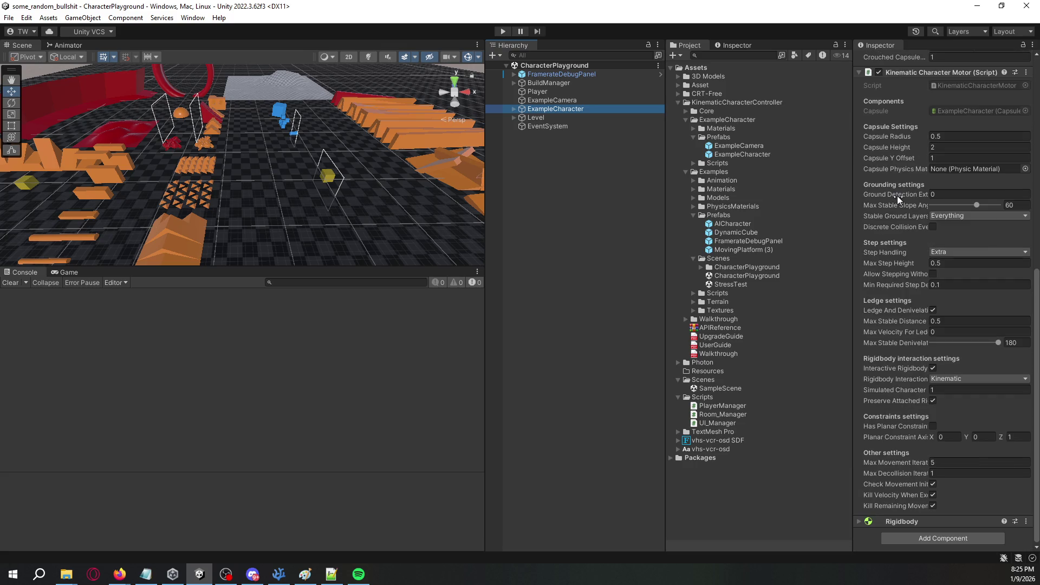
click(9, 18)
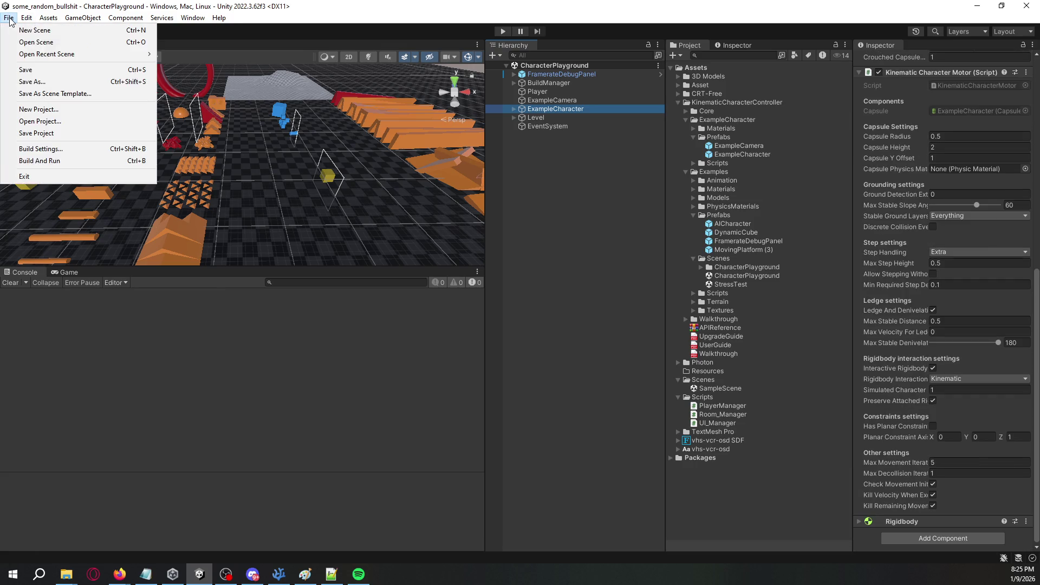
click(58, 146)
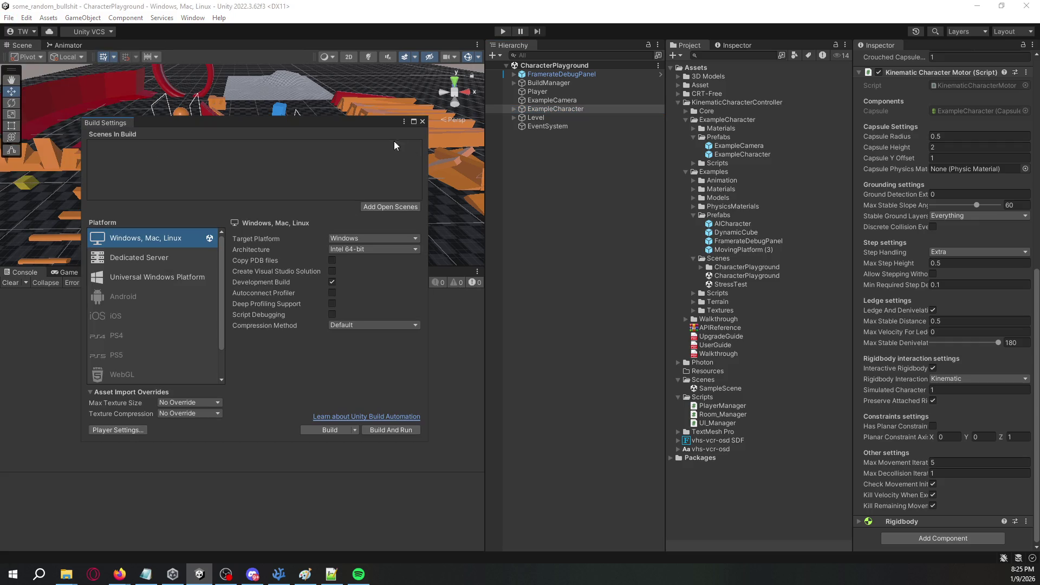
click(423, 122)
Reset the Input Manager axes to their defaults in Project Settings.
click(26, 18)
mouse_move(8, 18)
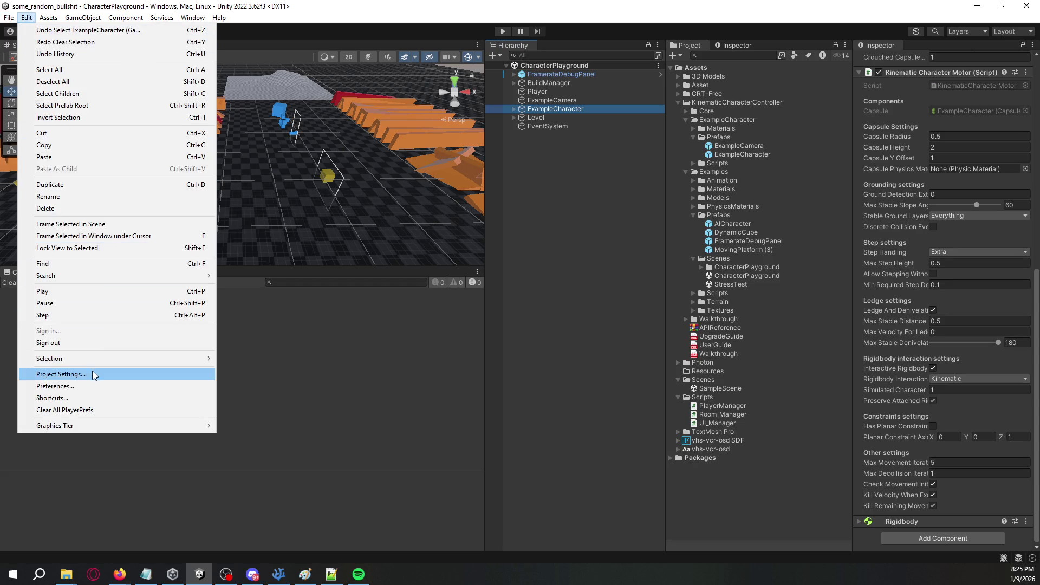
click(81, 374)
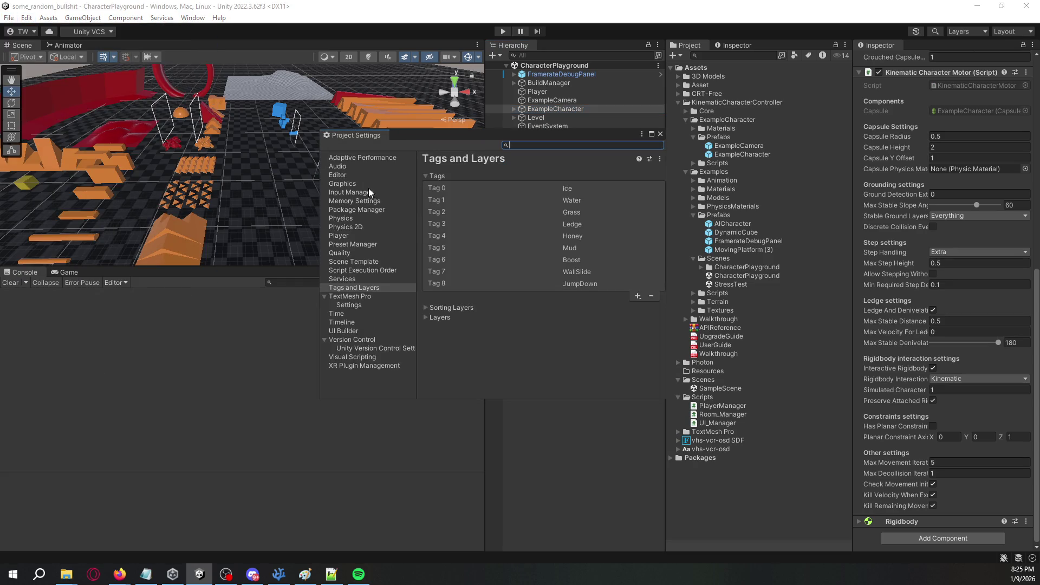
click(372, 194)
click(660, 161)
click(677, 171)
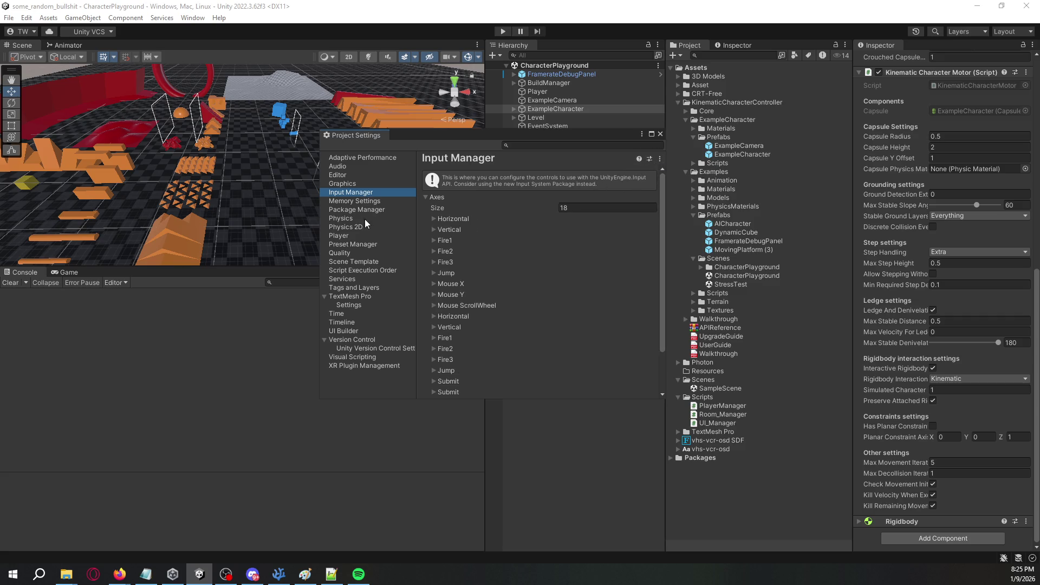
Reset Tags and Layers to defaults, close Project Settings, and start Play mode.
click(355, 287)
click(660, 159)
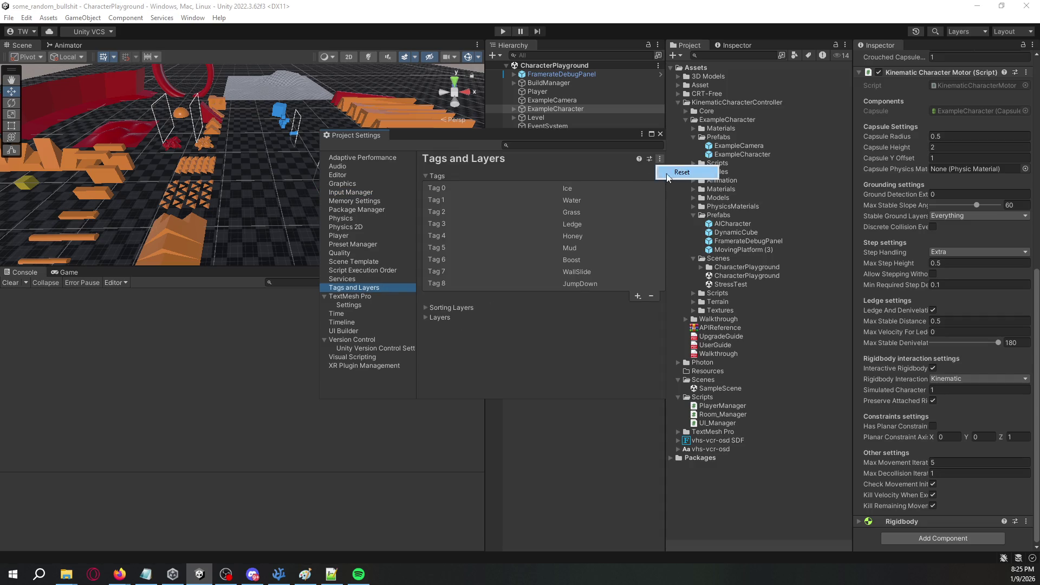
click(672, 172)
click(660, 134)
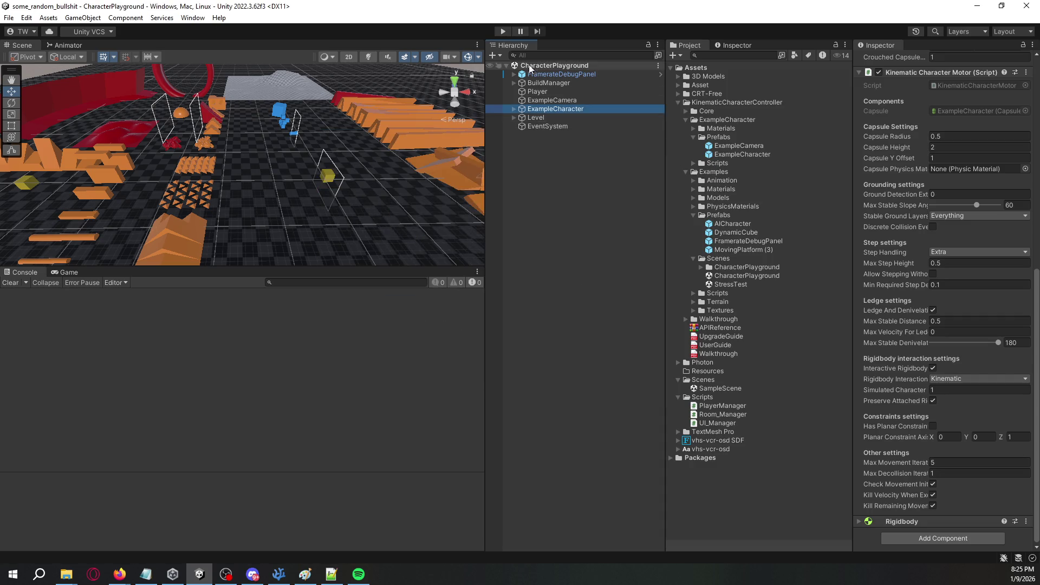
click(503, 30)
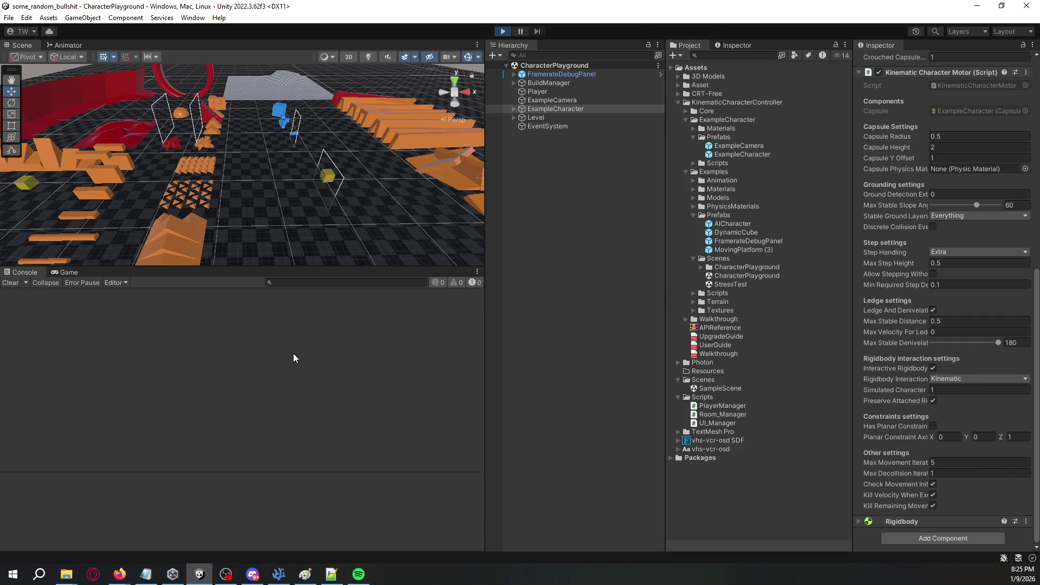
Walk the character around the level with W and S, then orbit the Scene view.
key(w)
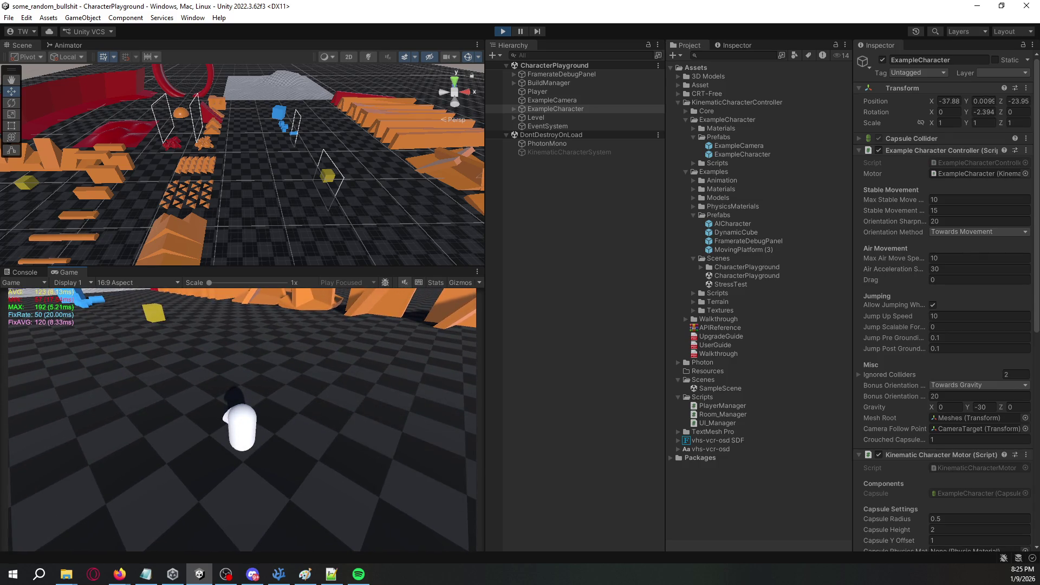
key(s)
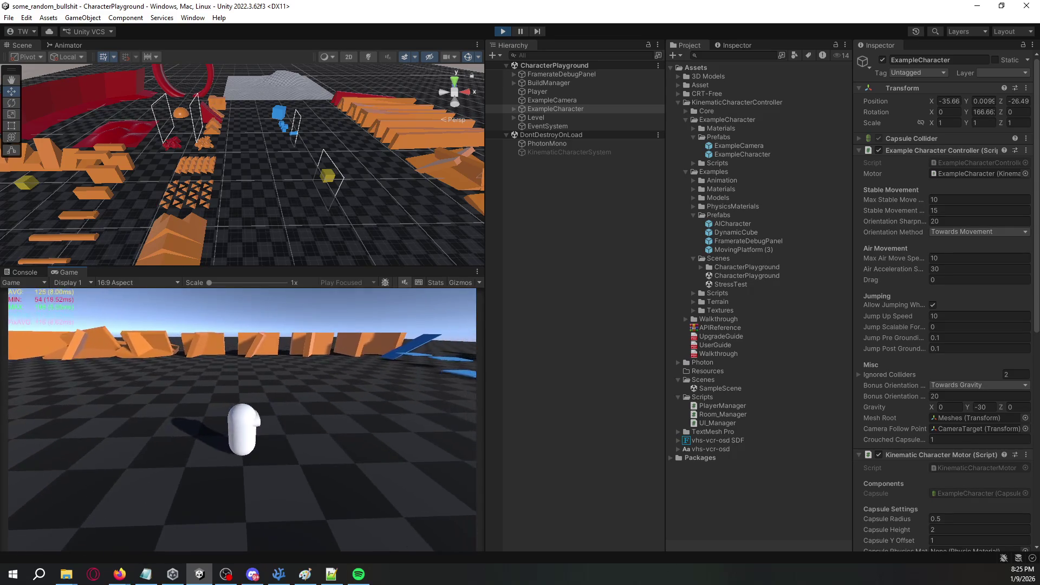
key(w)
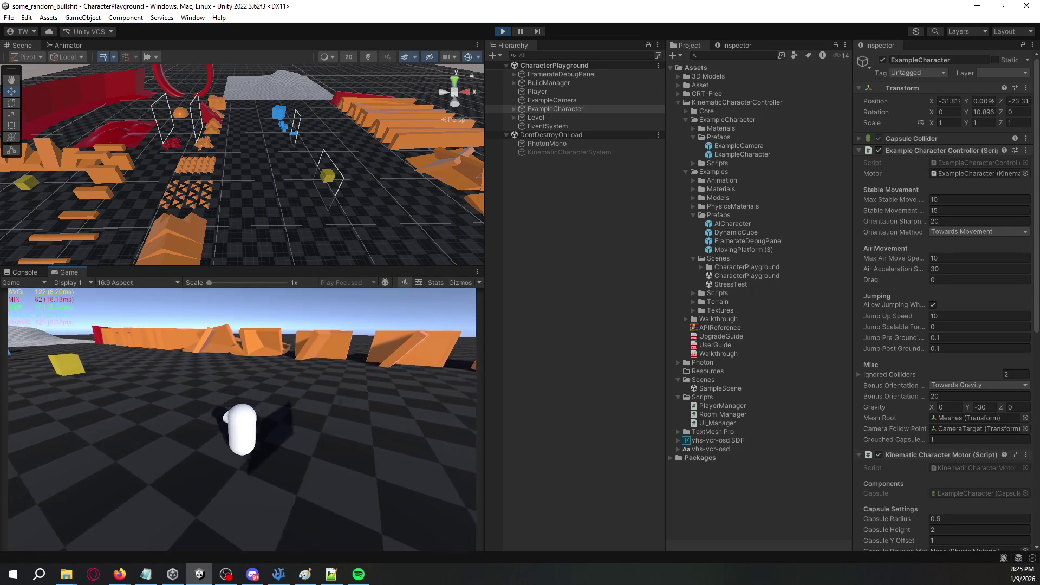
key(w)
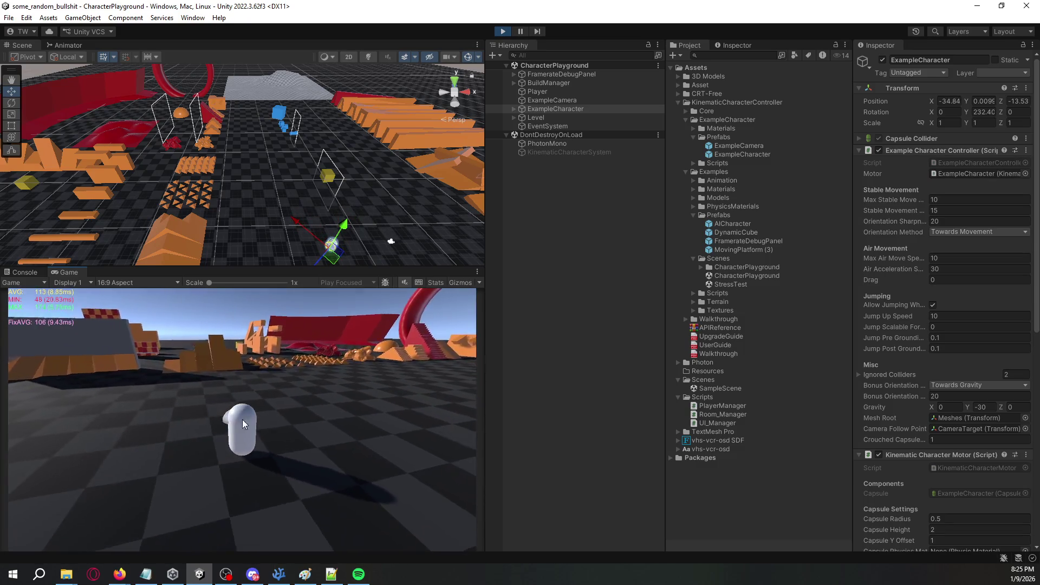
click(621, 373)
drag(380, 179, 431, 165)
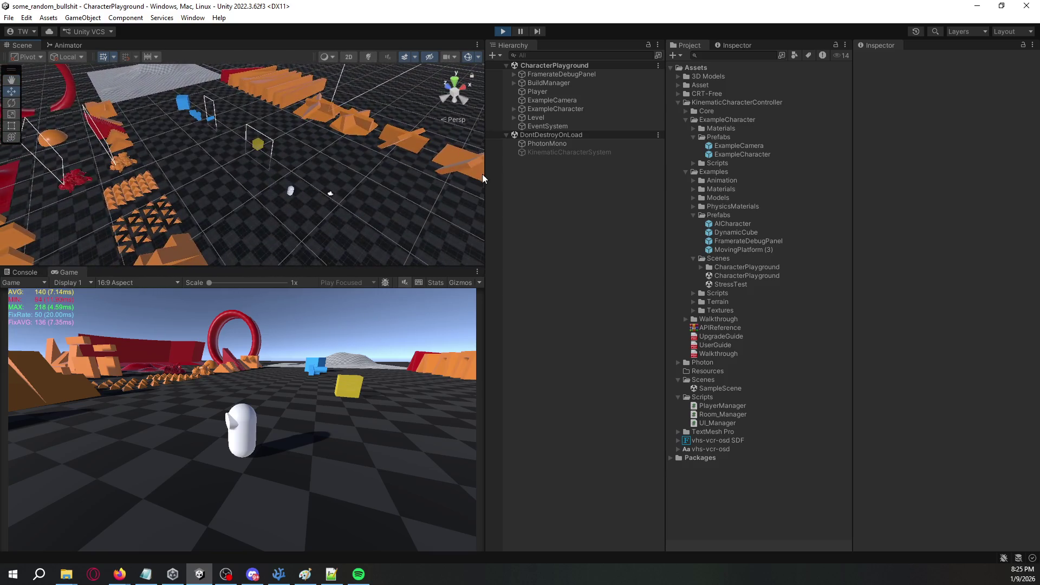
click(553, 145)
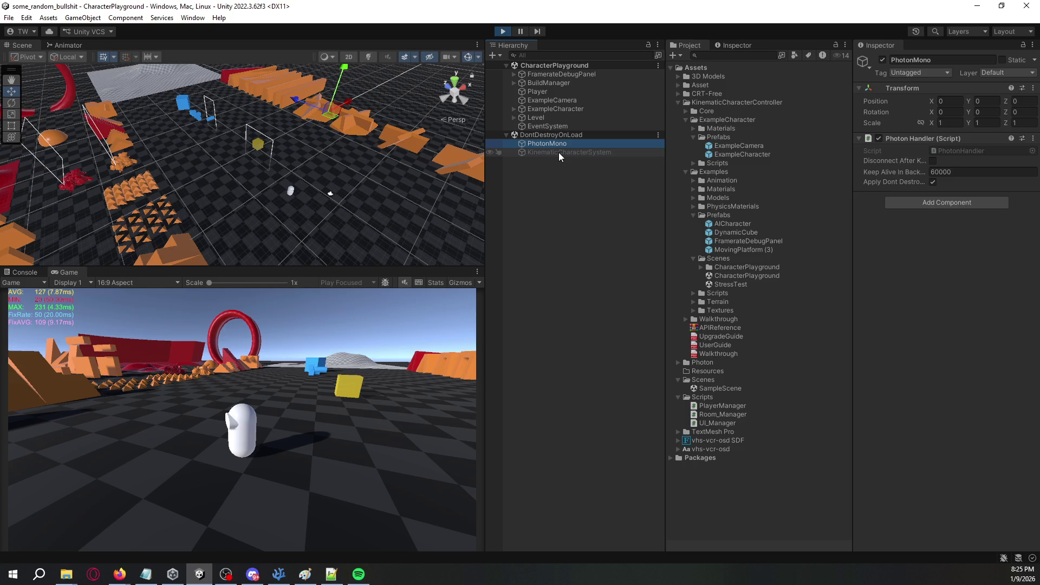
click(559, 153)
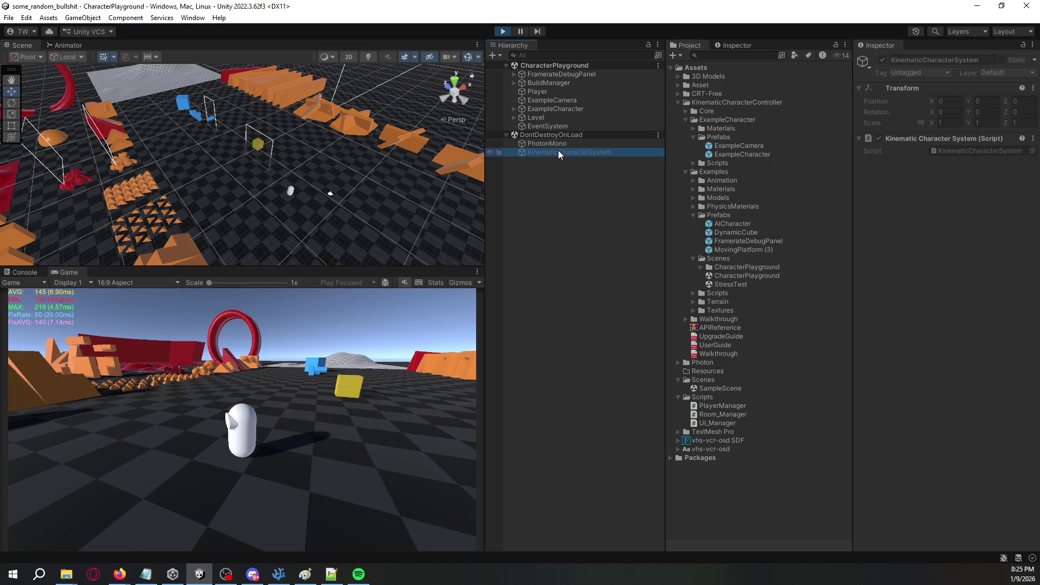
click(547, 125)
click(540, 108)
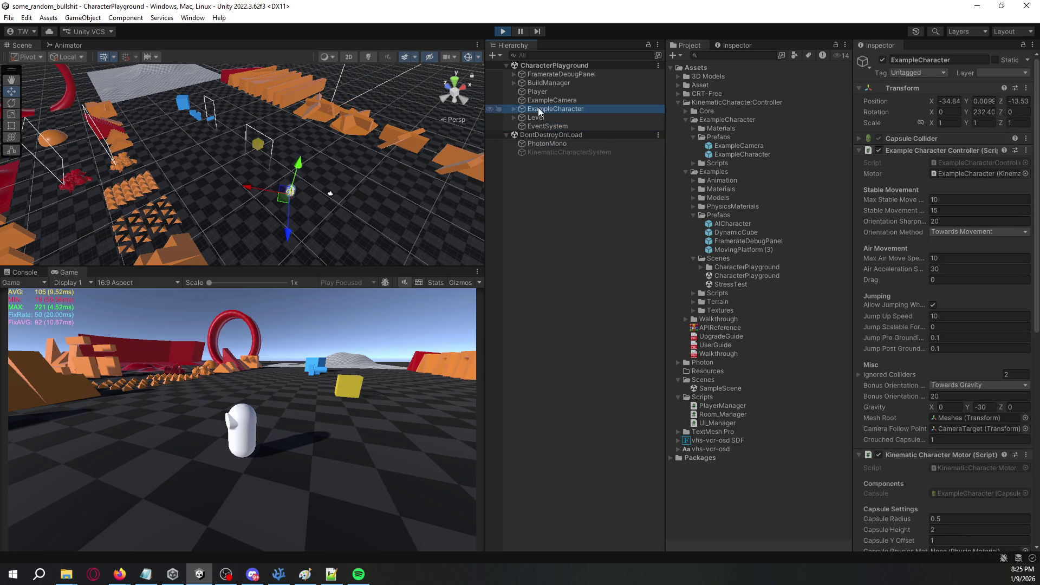
click(513, 109)
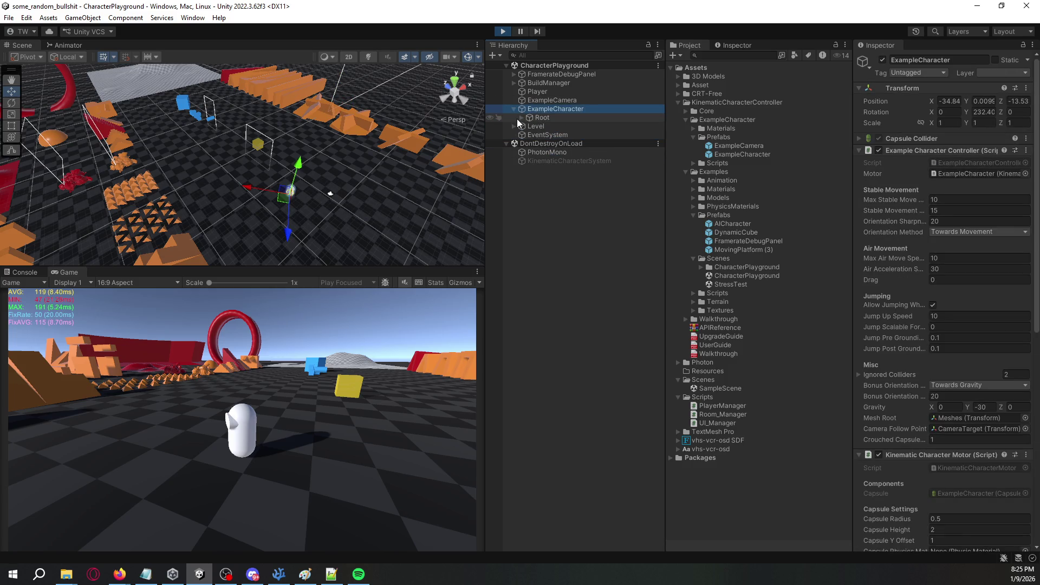
click(522, 118)
click(514, 109)
click(532, 92)
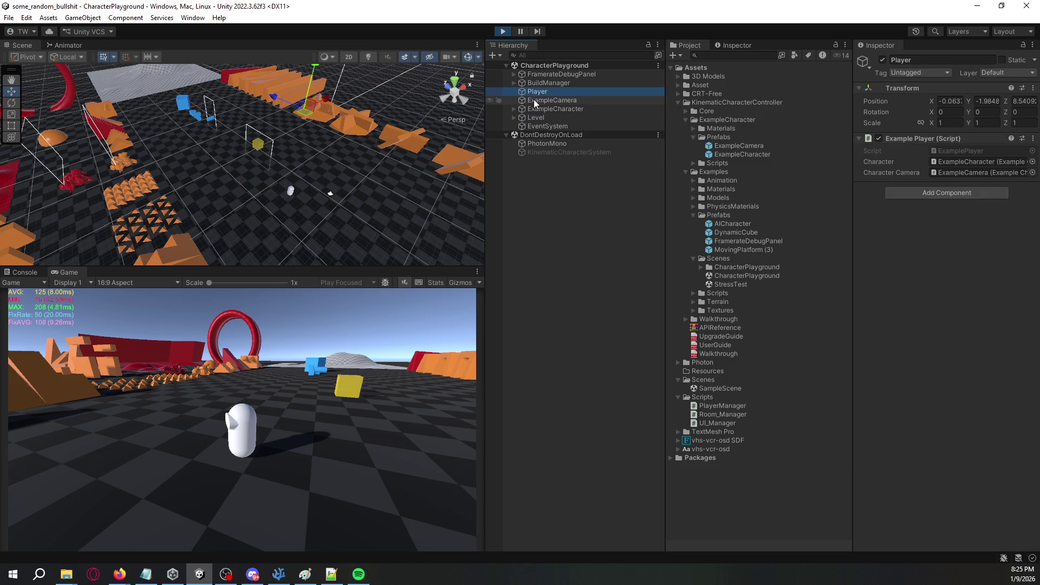
click(534, 100)
scroll(923, 266, down, 5)
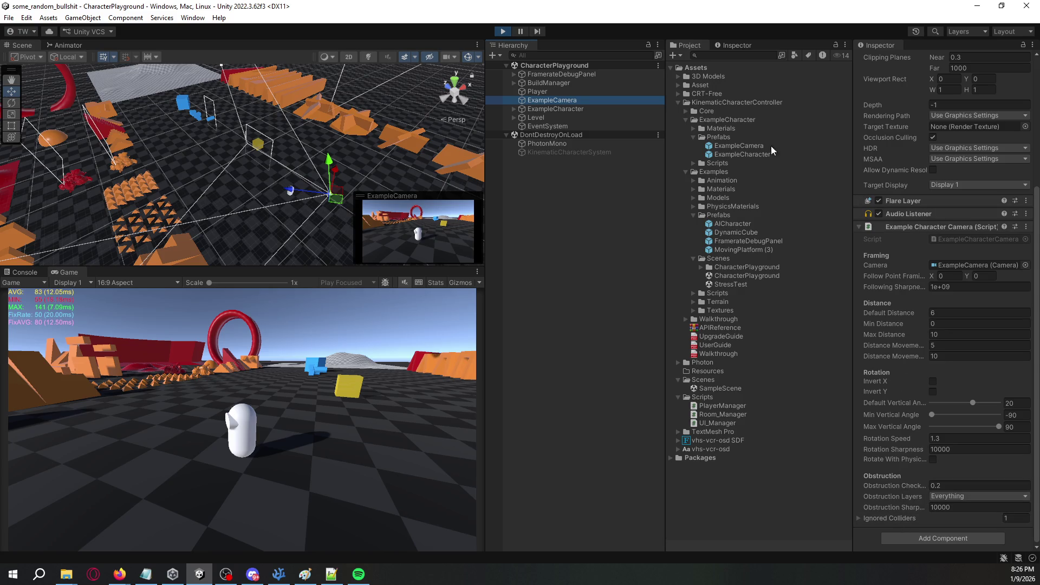
click(555, 84)
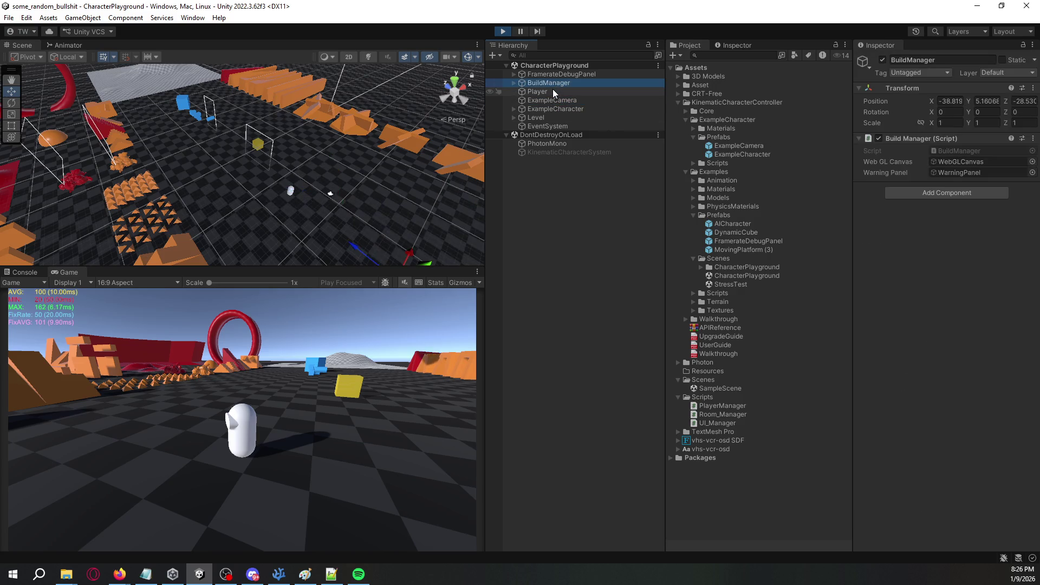
key(Up)
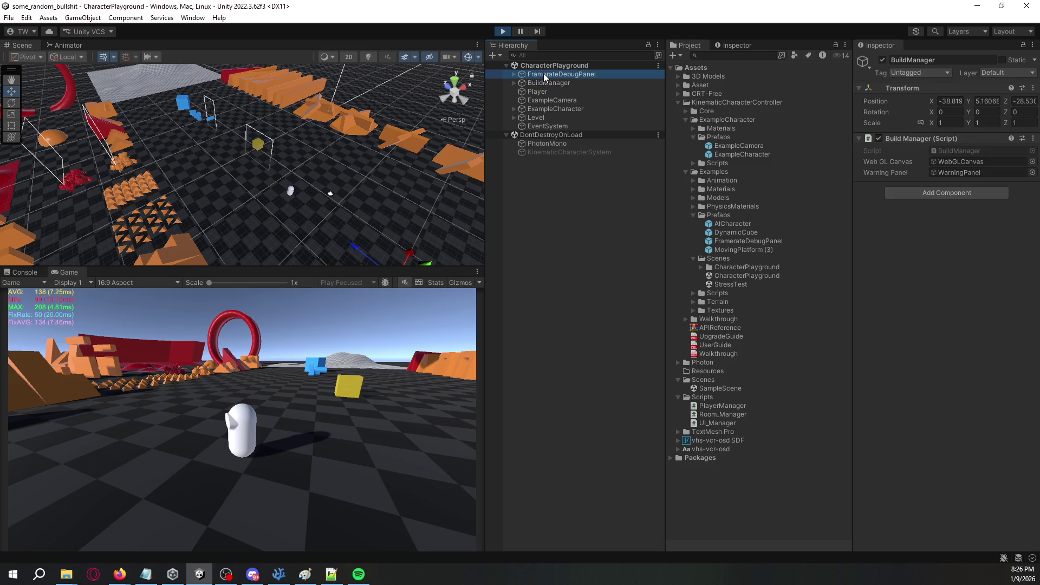
click(536, 91)
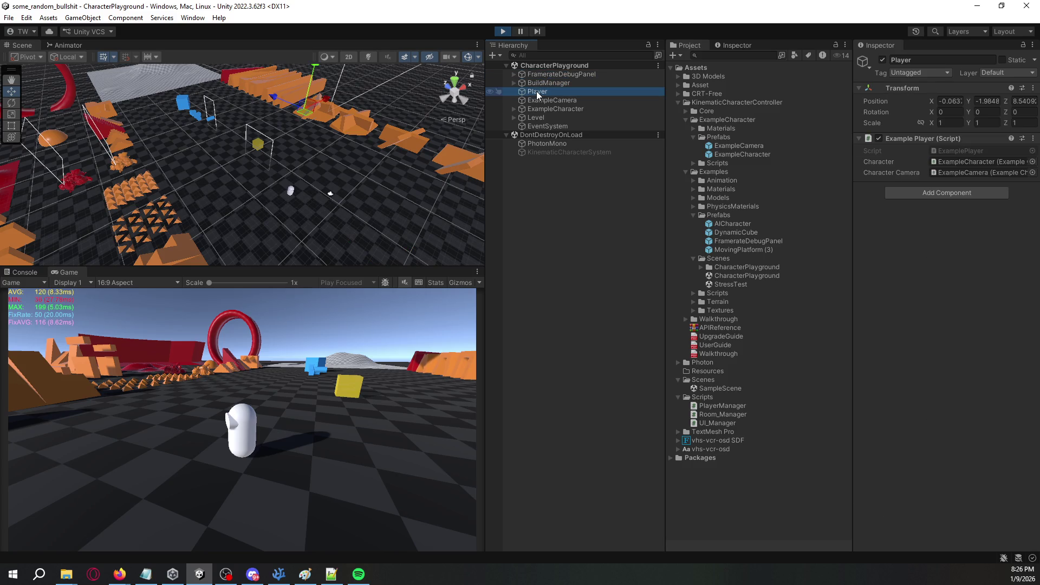
click(541, 111)
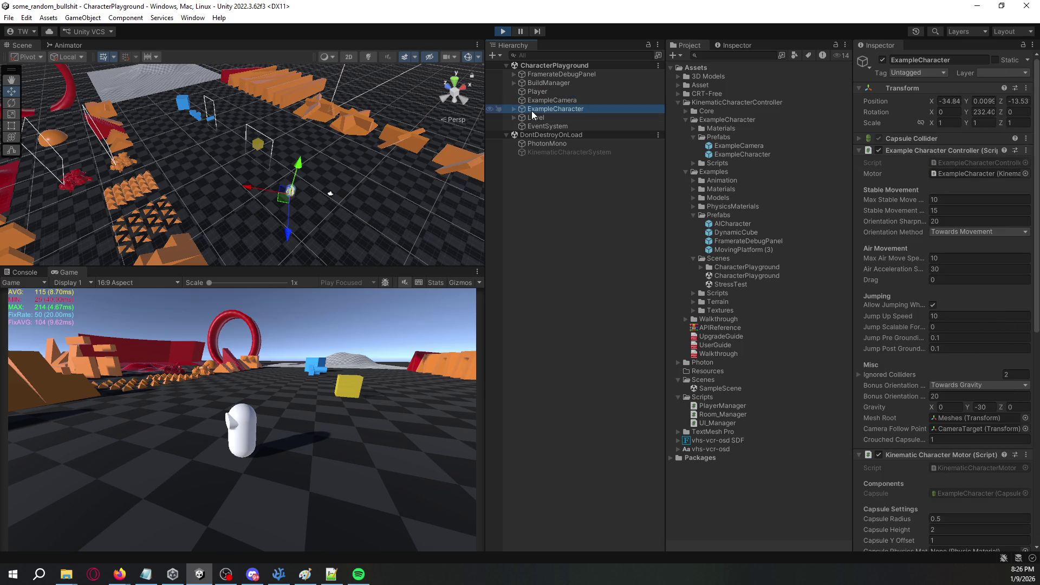
scroll(892, 224, down, 3)
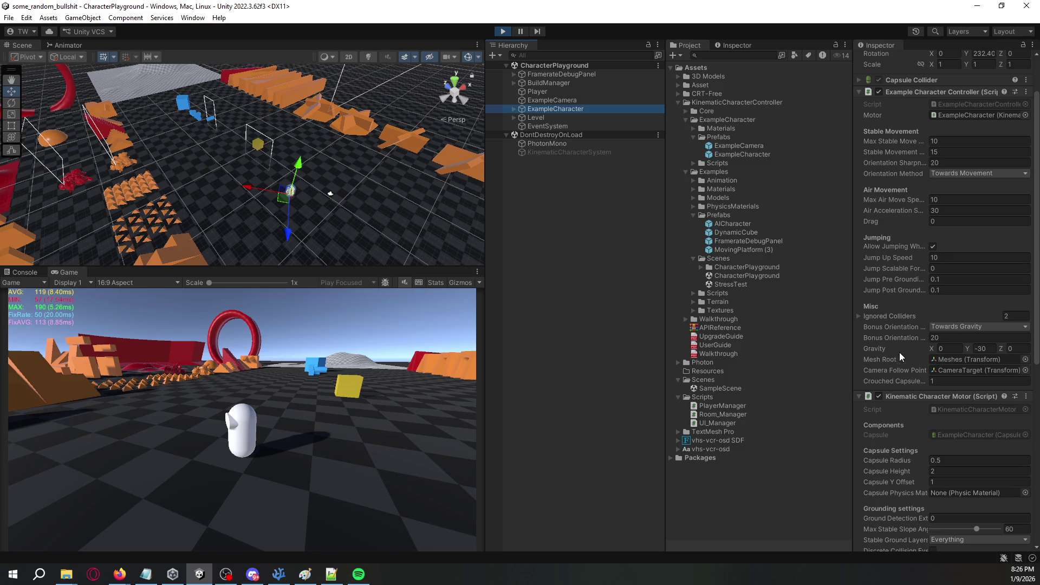
scroll(900, 336, down, 15)
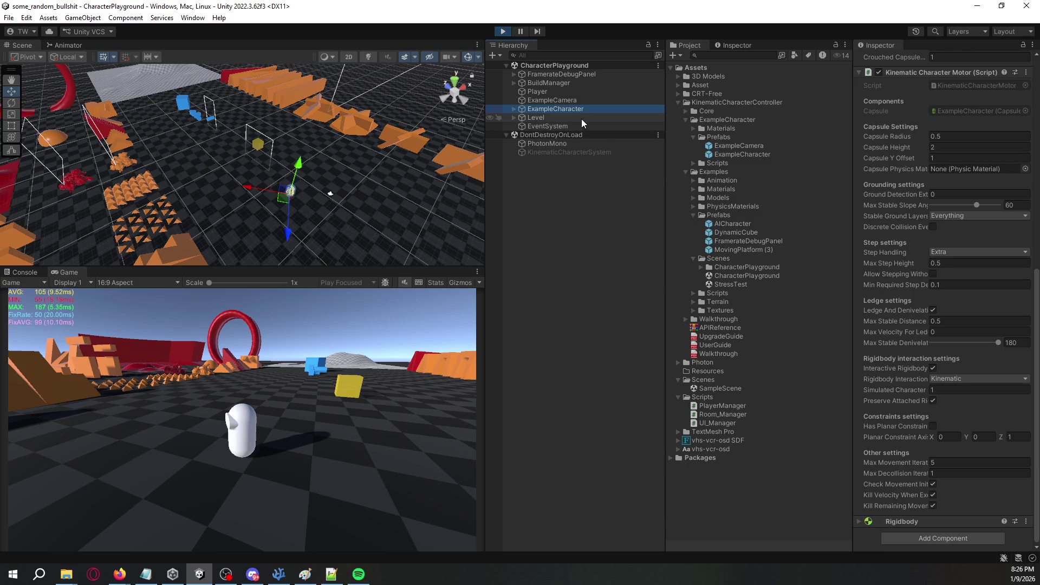
click(564, 101)
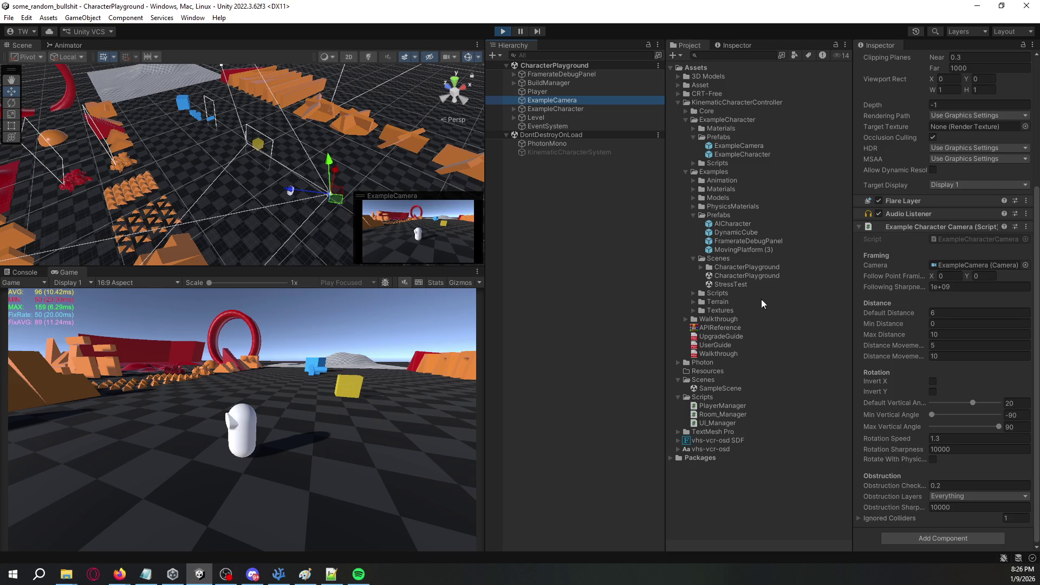
click(583, 109)
click(582, 118)
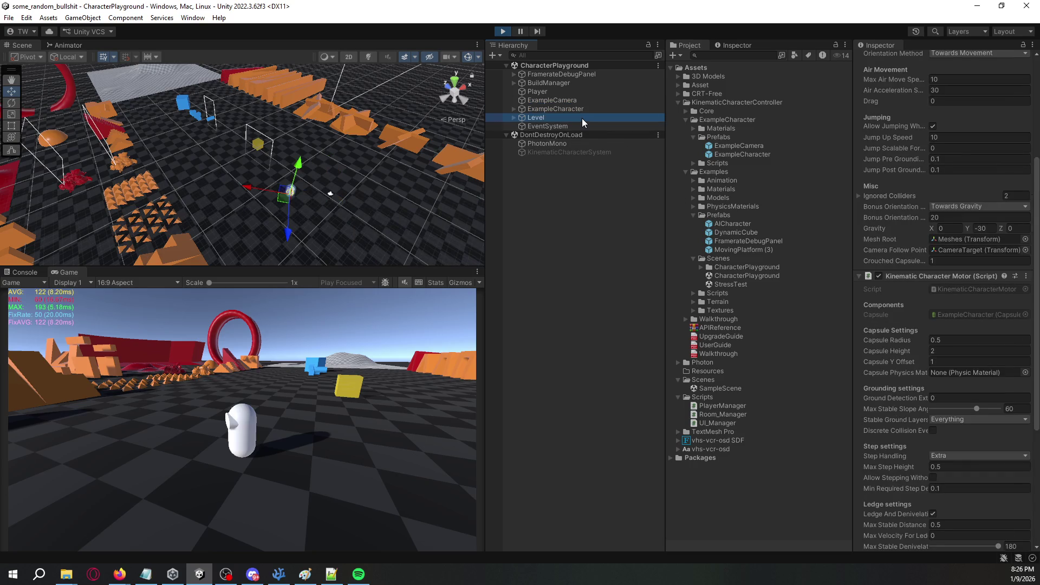
click(570, 126)
click(538, 96)
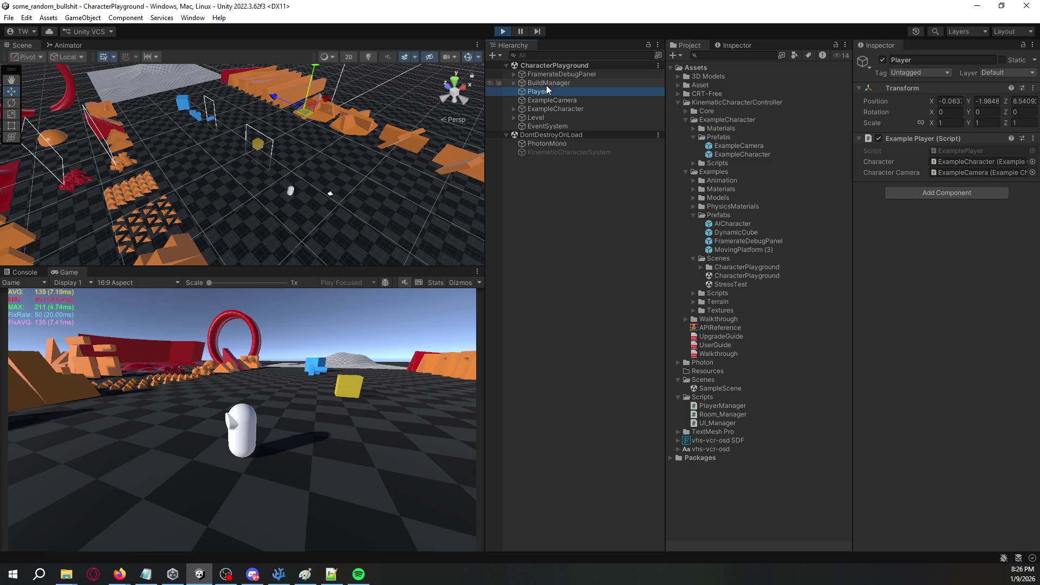
click(514, 108)
click(521, 117)
click(556, 134)
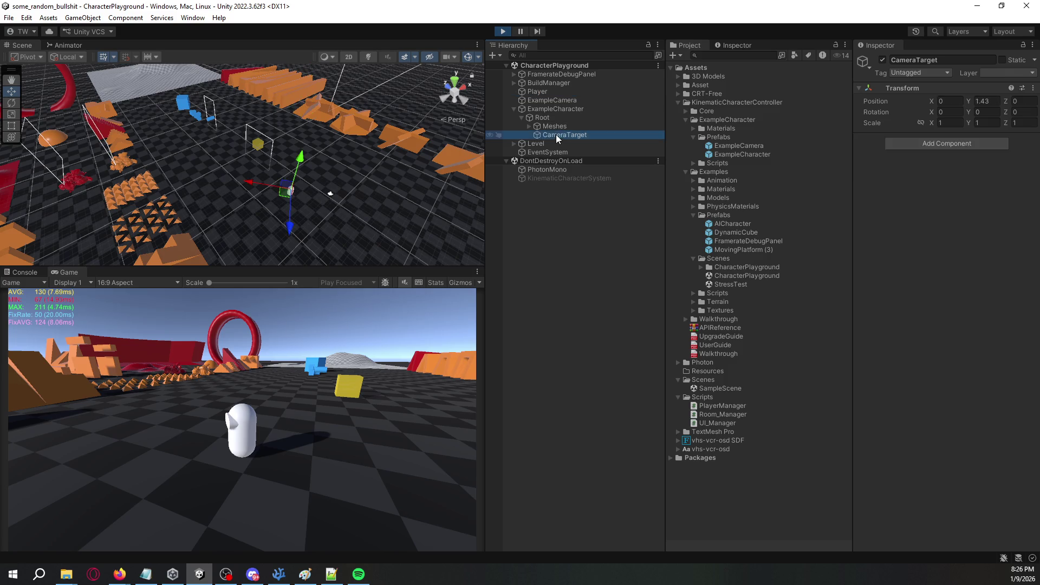
click(524, 125)
click(529, 126)
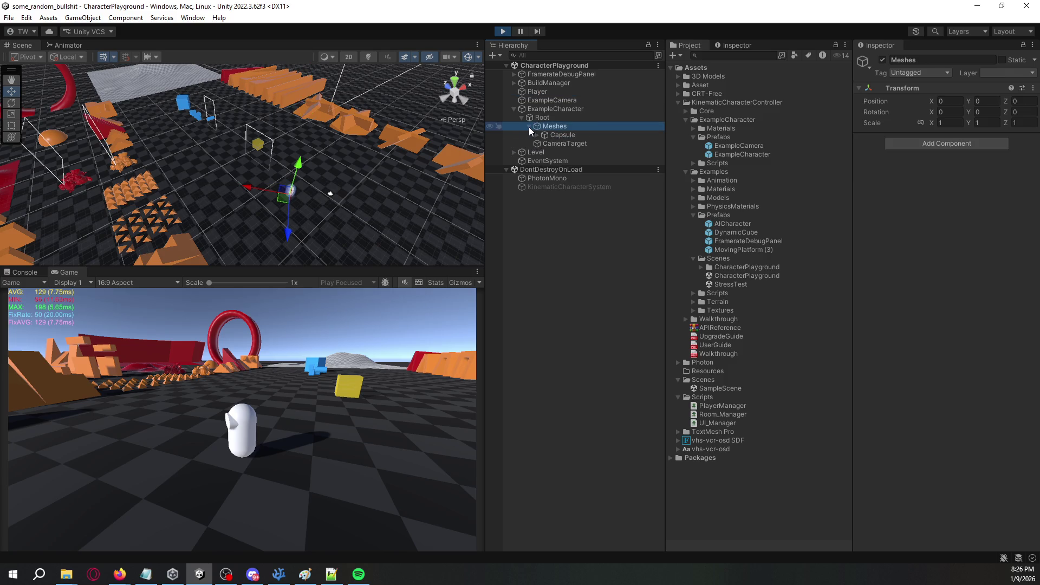
click(537, 135)
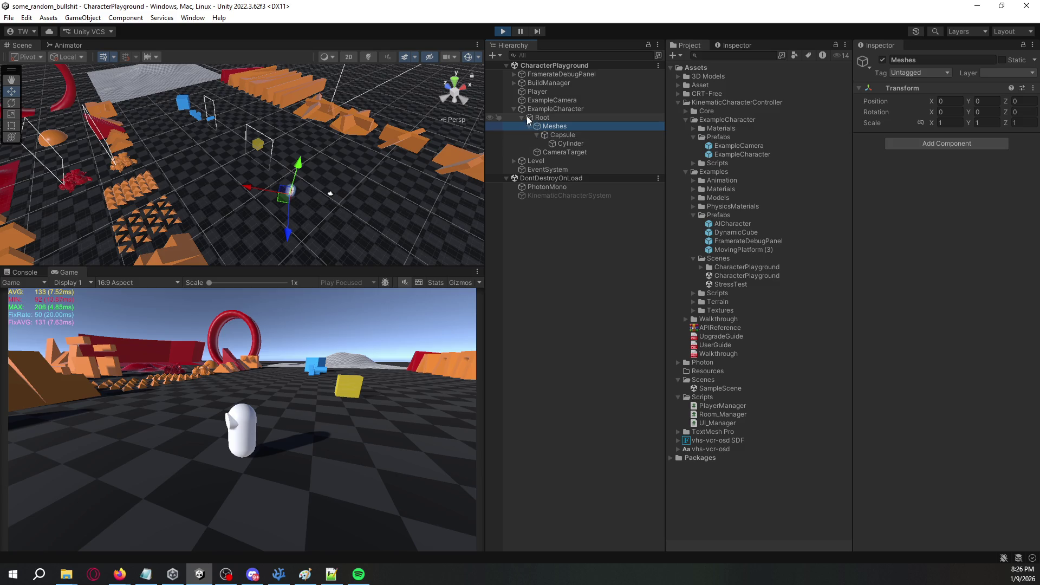
click(513, 109)
click(554, 100)
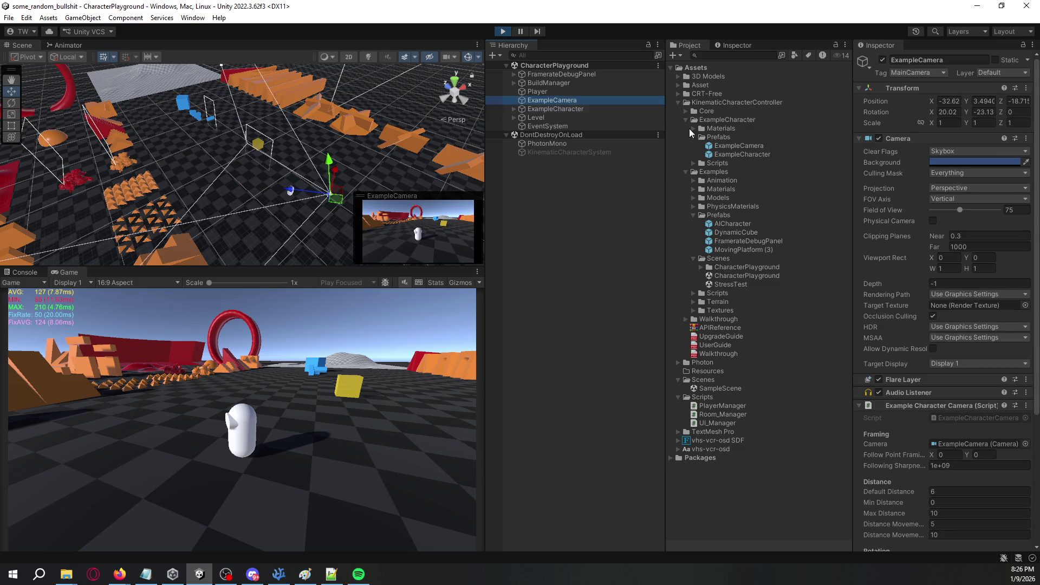
Set the camera's Default Distance and Max Distance to 0.
scroll(905, 201, down, 5)
scroll(894, 230, down, 1)
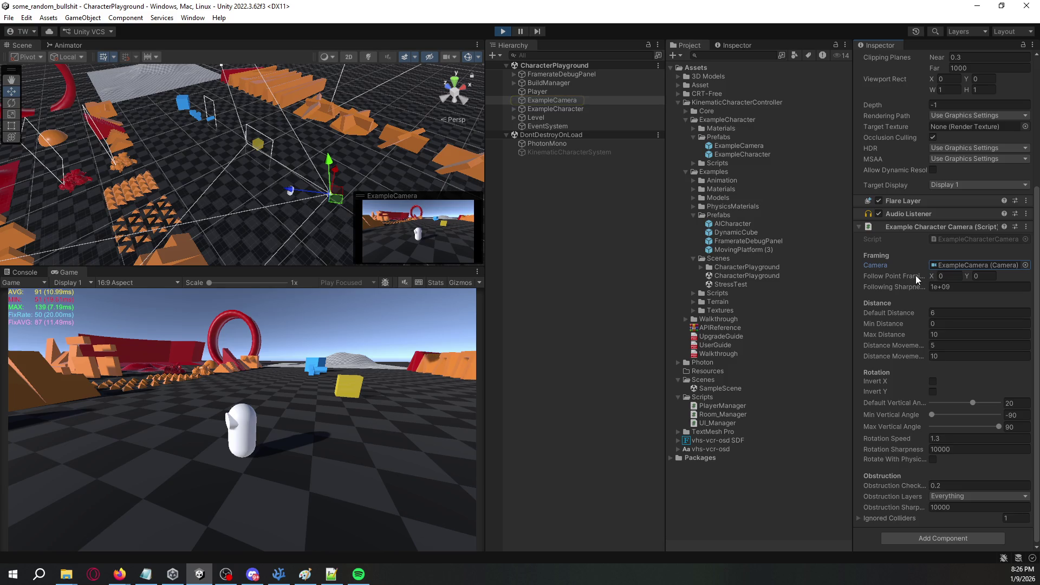
mouse_move(917, 288)
mouse_down()
mouse_move(904, 286)
mouse_move(934, 288)
mouse_up()
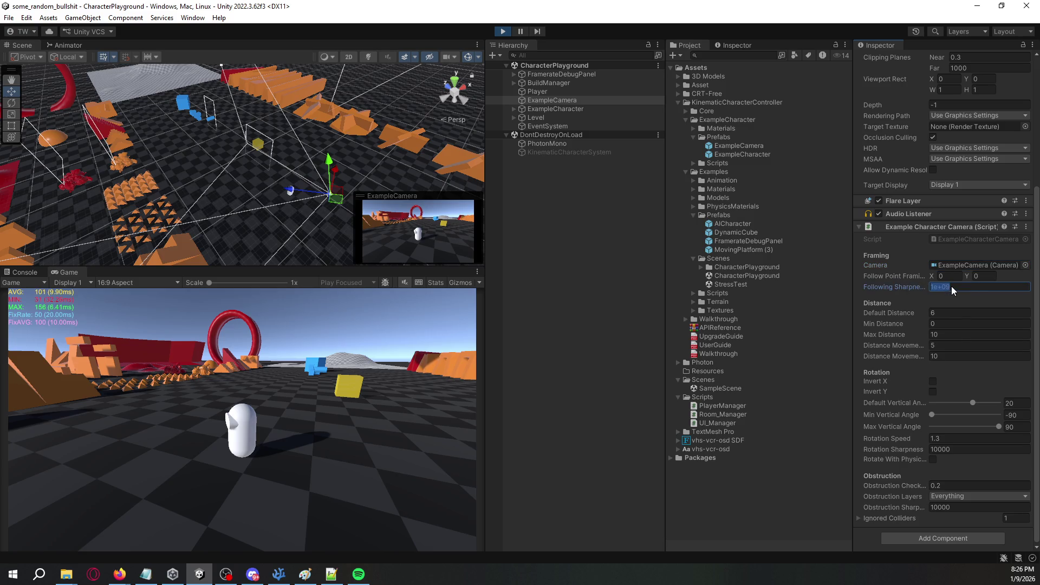
text(1)
click(898, 313)
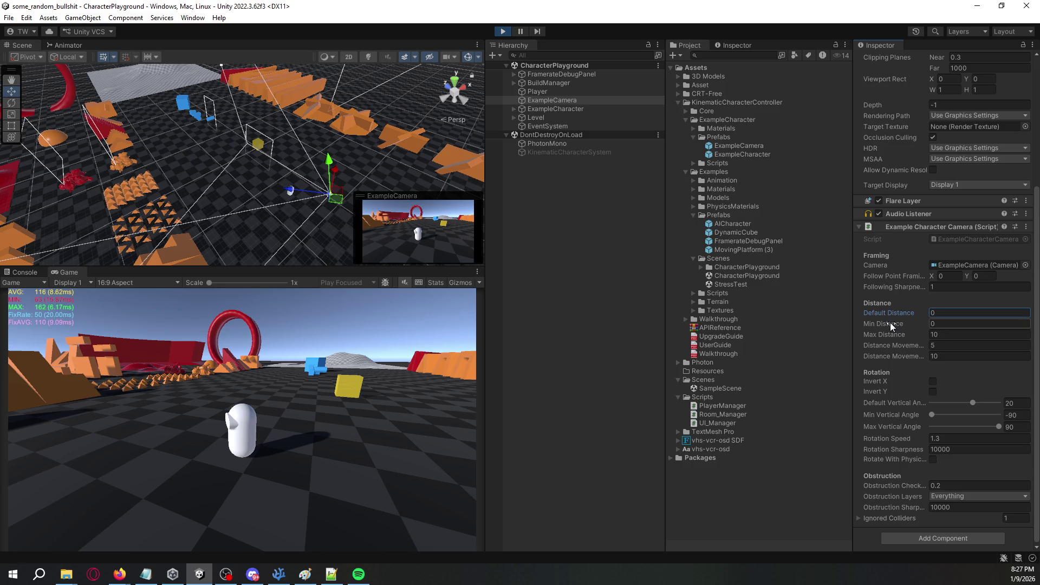
click(951, 336)
text(0)
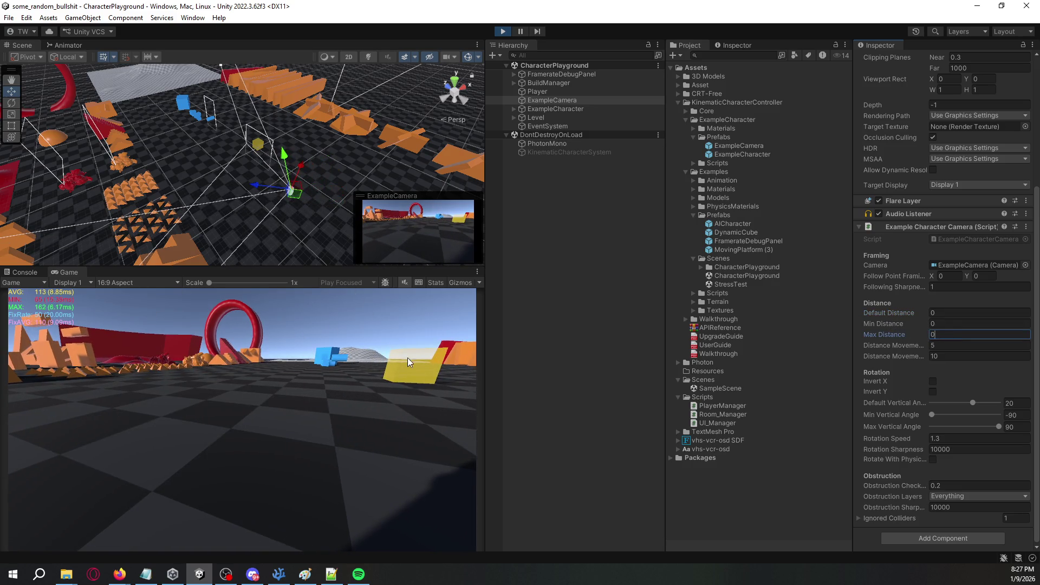
Walk the character in the running game to test the first-person view.
click(409, 362)
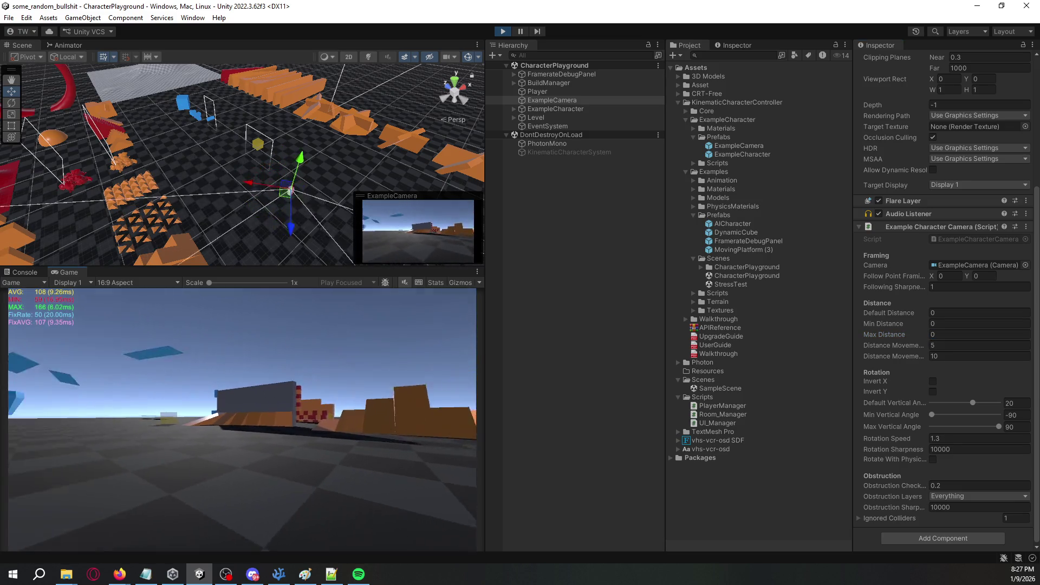
key(w)
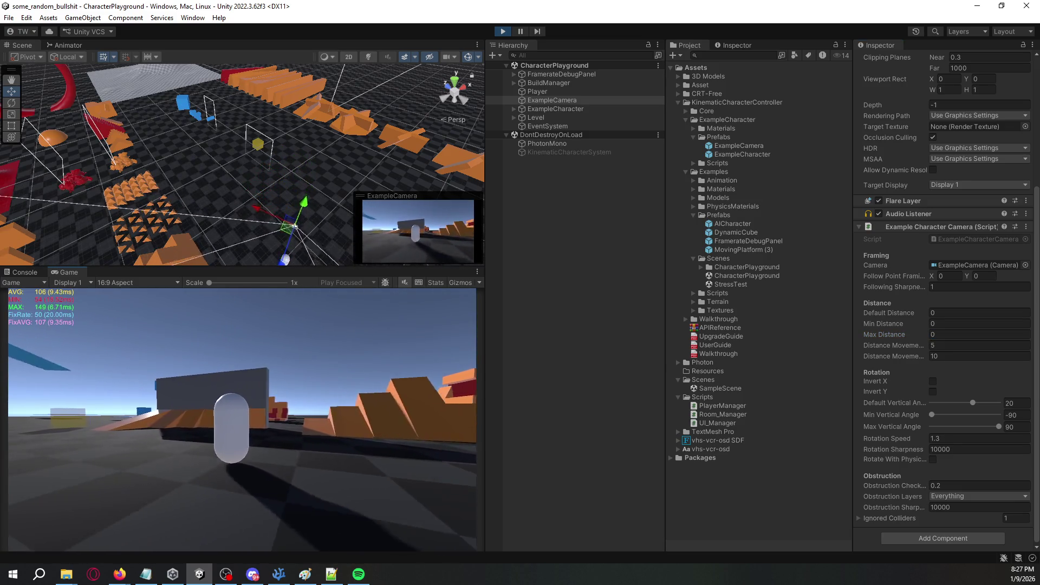
key(w)
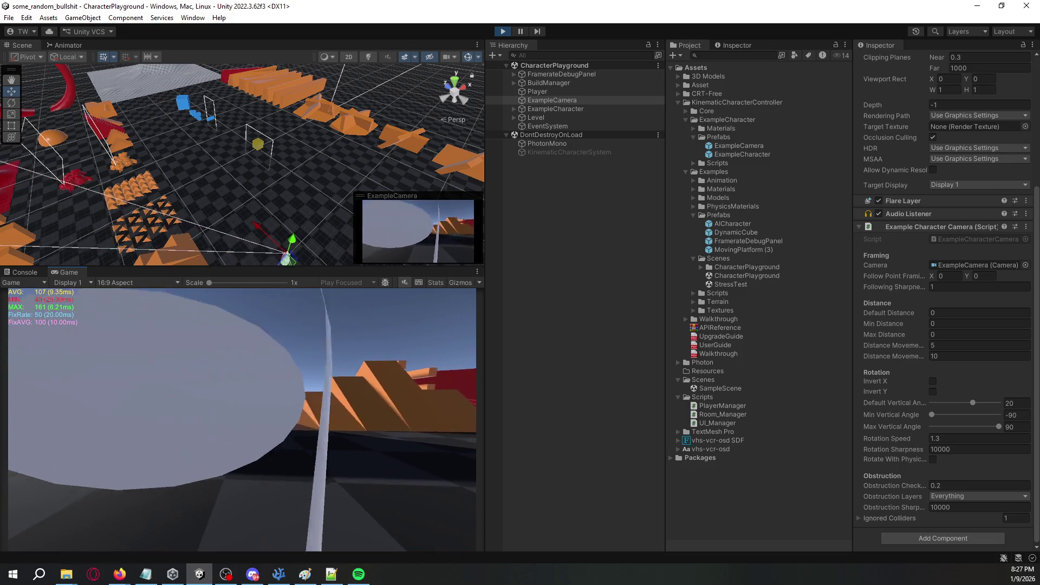
key(alt+Tab)
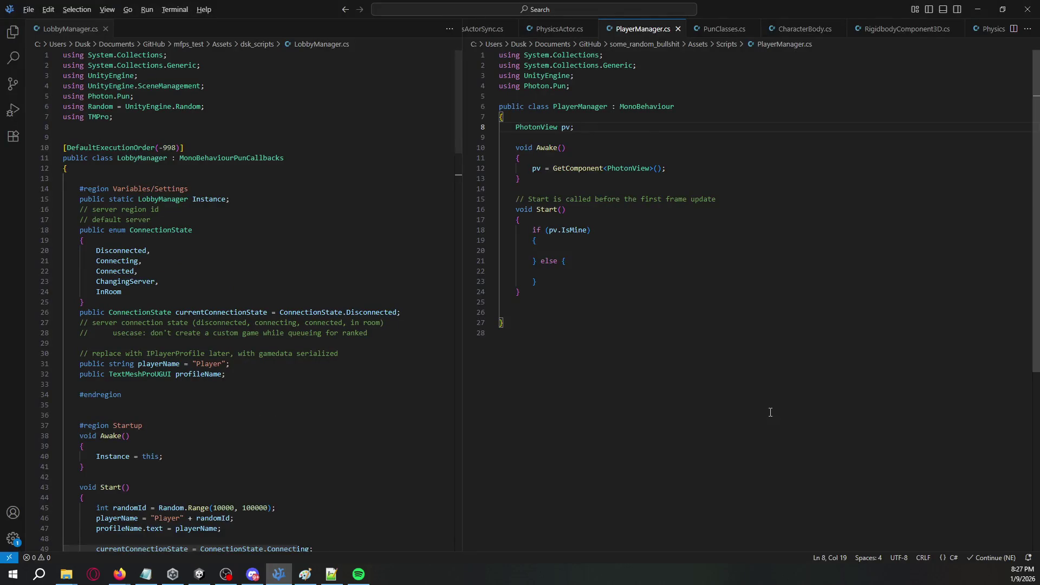
key(alt+Tab)
Set Following Sharpness to 1e+09 and walk the character toward the orange blocks.
click(986, 288)
text(1e+09)
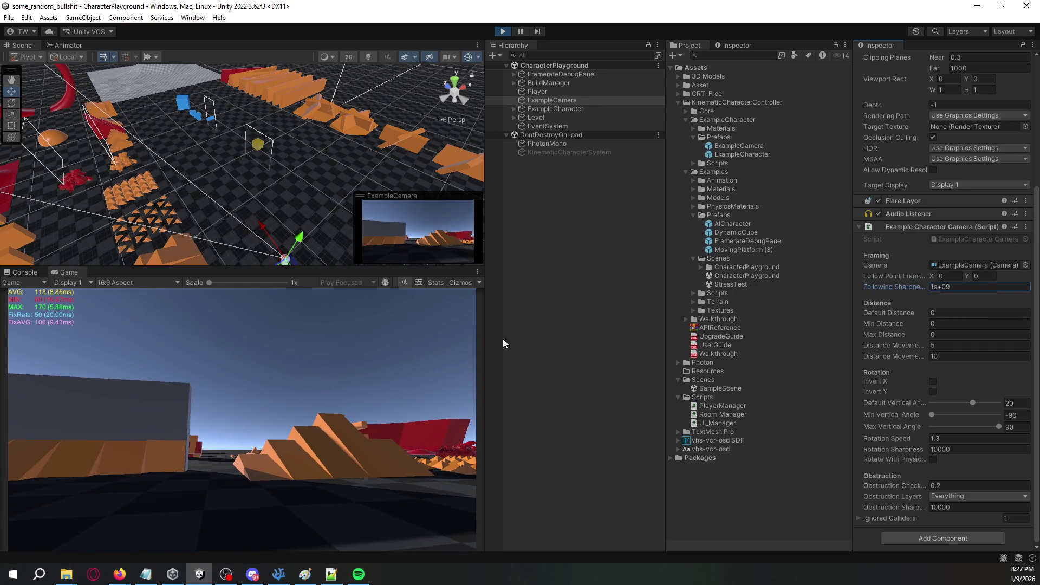
click(325, 379)
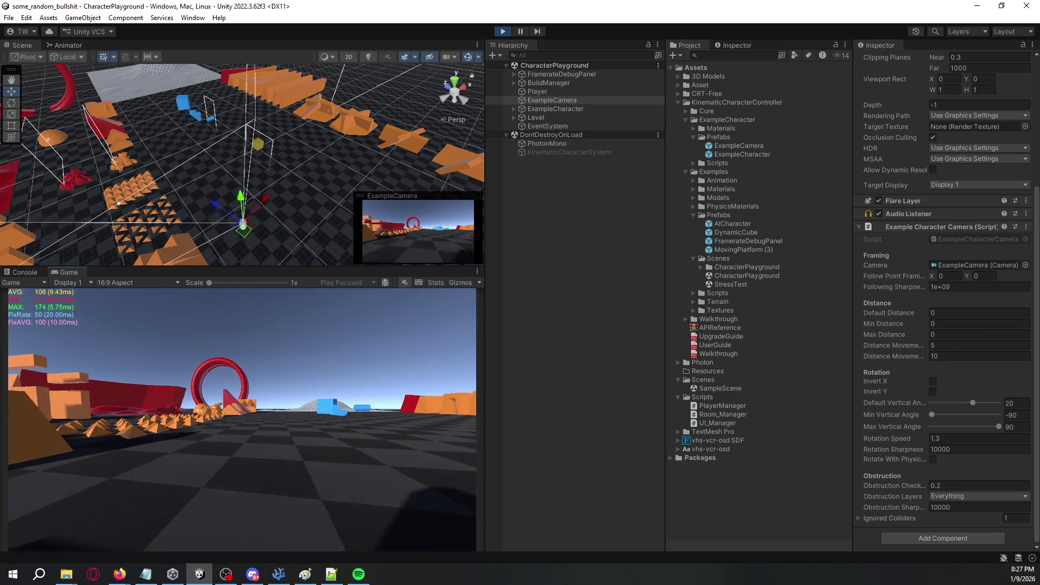
key(w)
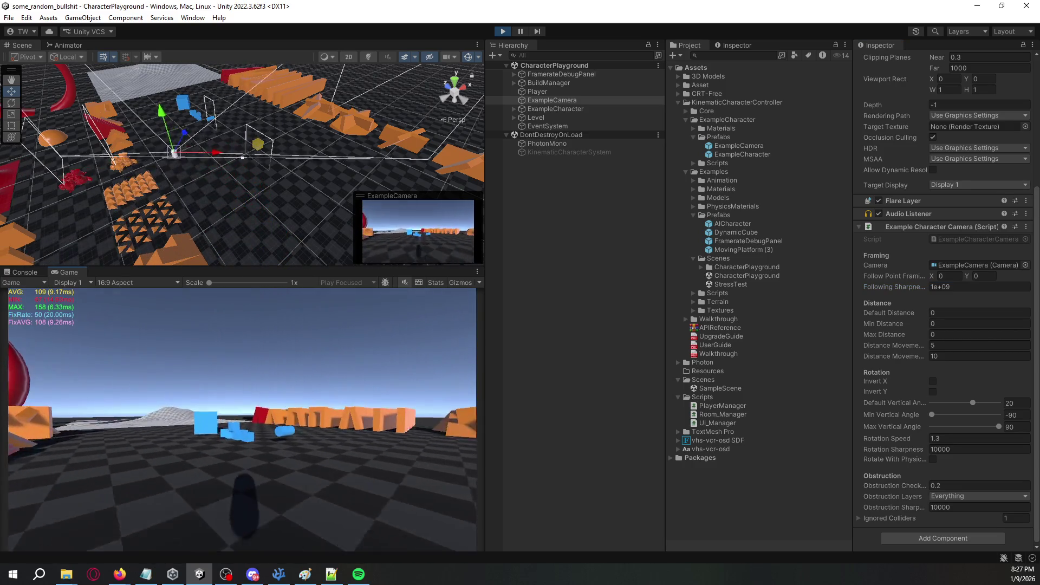
key(w)
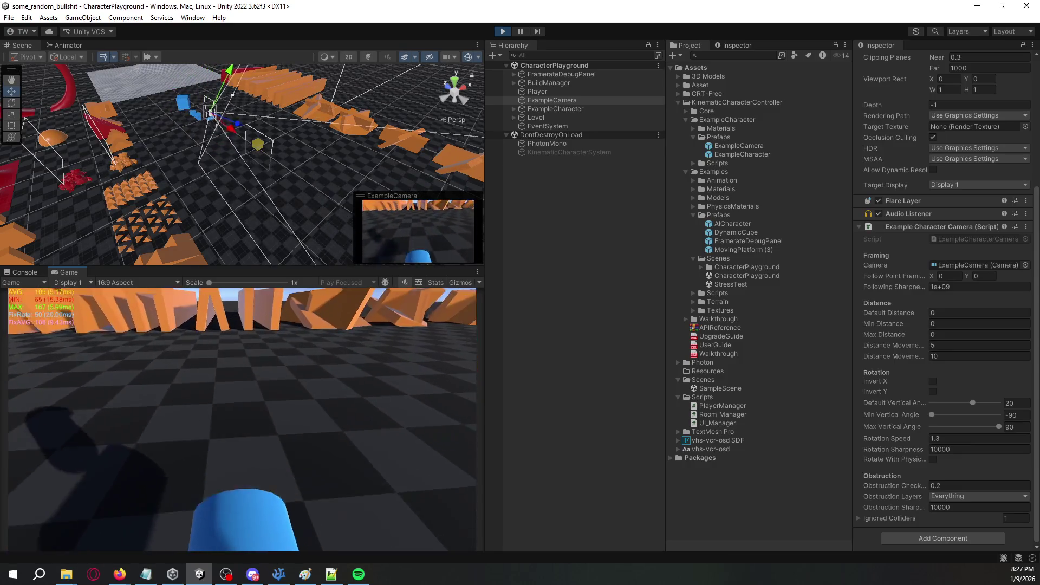
key(alt+Tab)
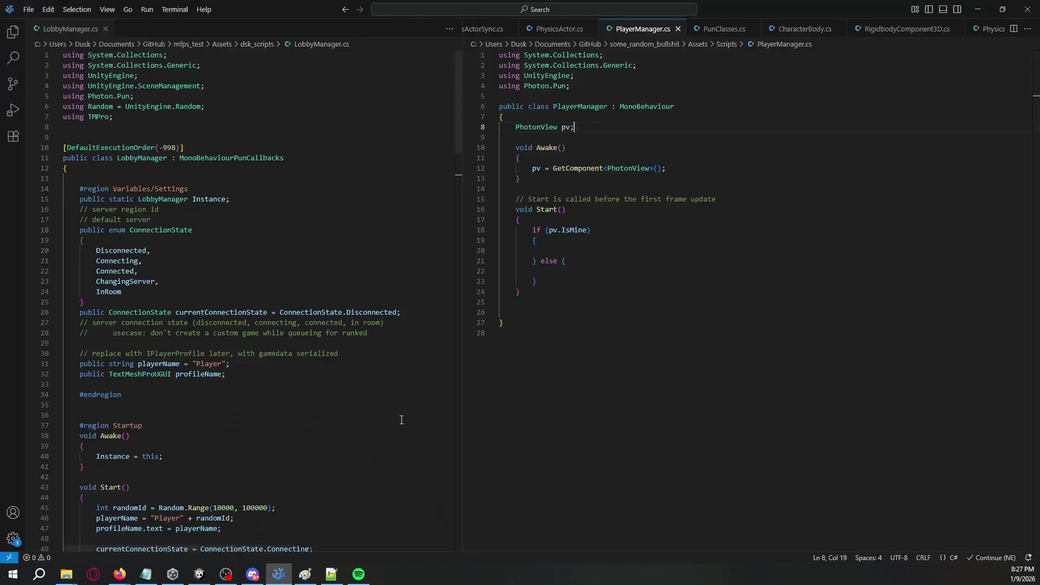
key(alt+Tab)
Raise the camera's Max Distance to 10 and walk the character to test it.
drag(912, 288, 891, 291)
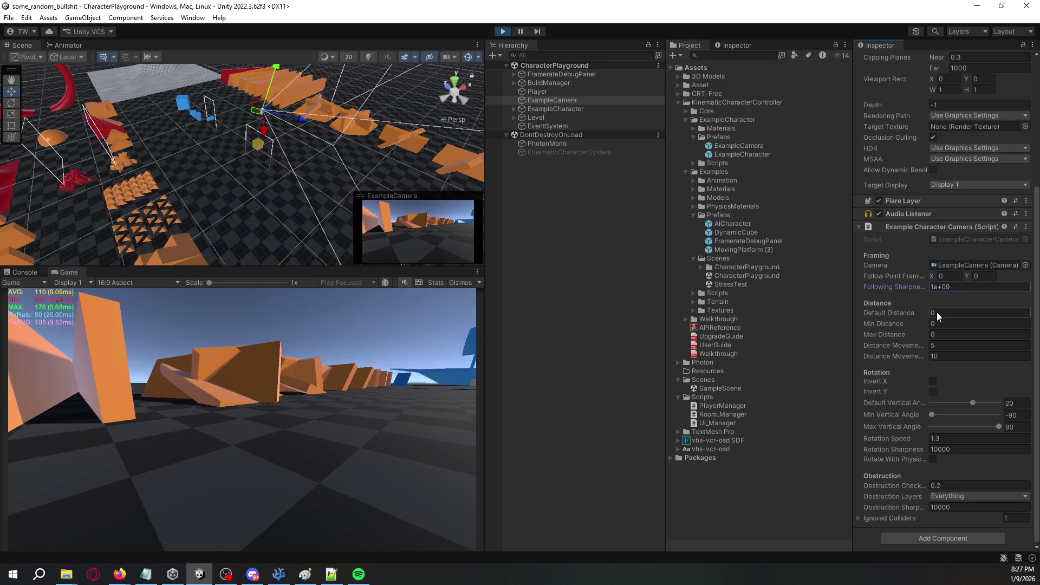
drag(892, 333, 902, 336)
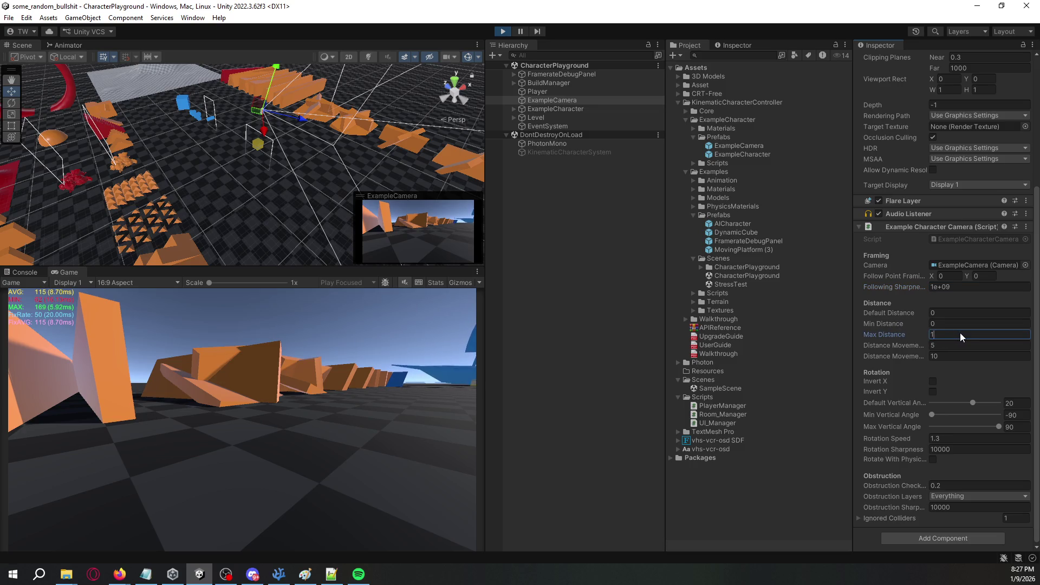
click(967, 314)
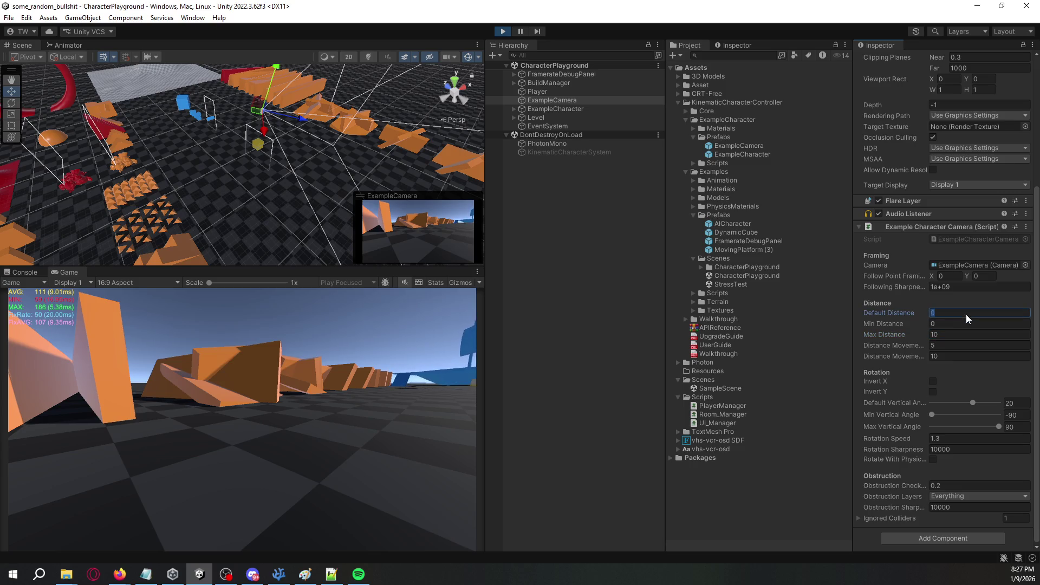
text(5)
click(243, 420)
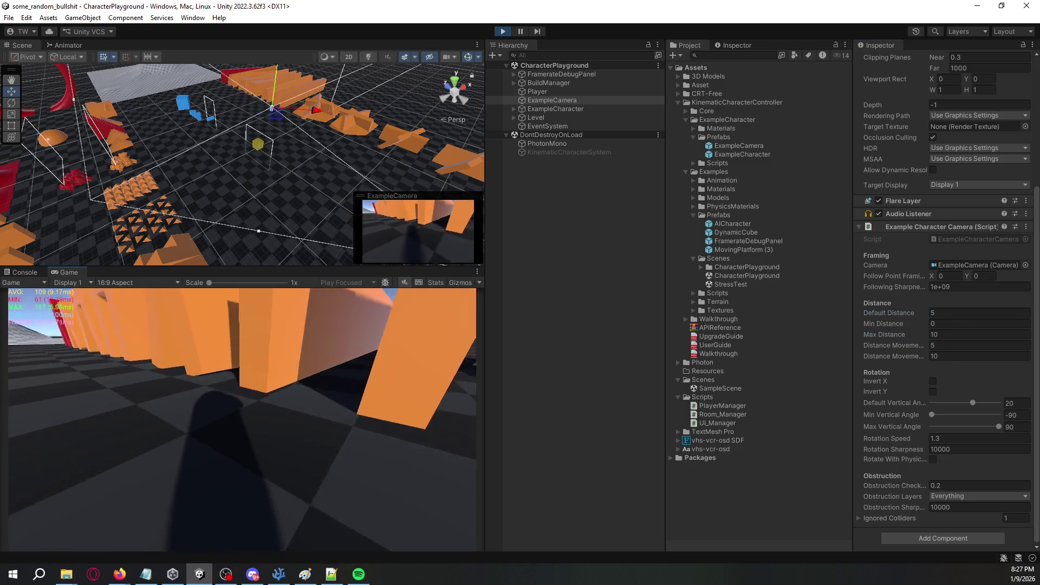
key(w)
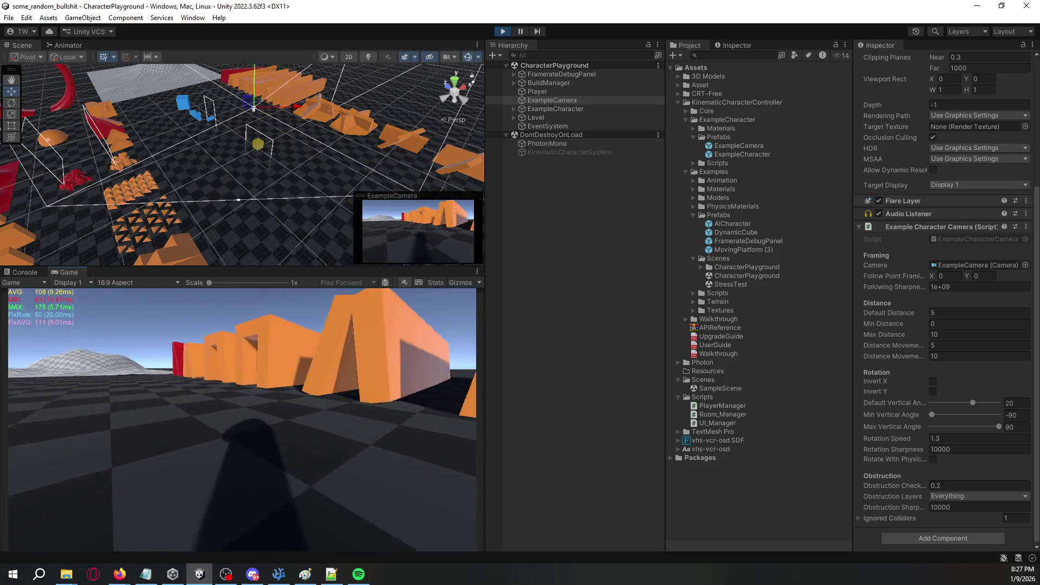
Set Default Distance to 5, orbit the Scene view, and walk toward the yellow cube.
key(alt+Tab)
key(alt+Tab)
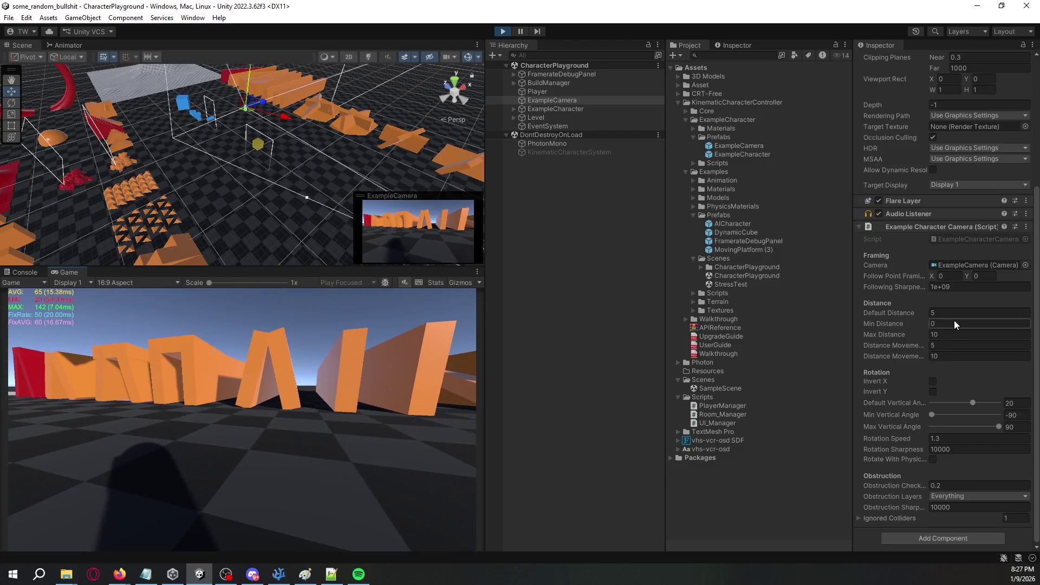
text(5)
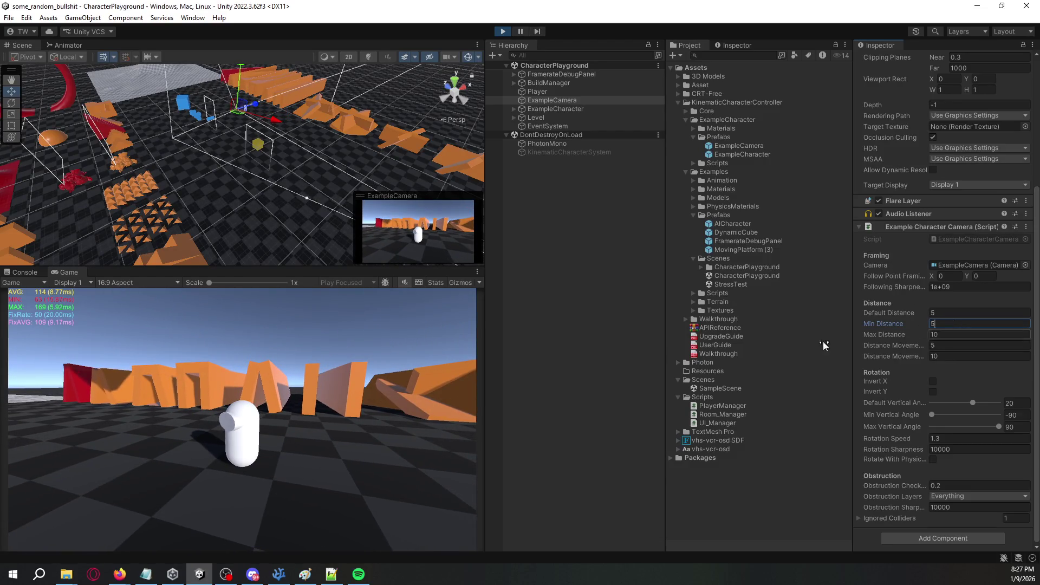
click(242, 420)
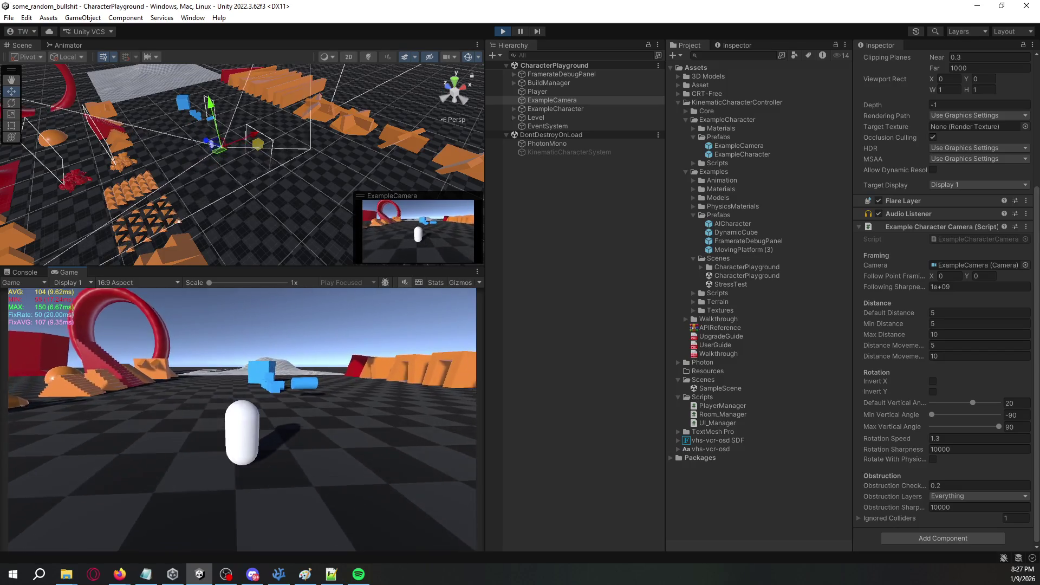
key(alt+Tab)
key(alt+Tab)
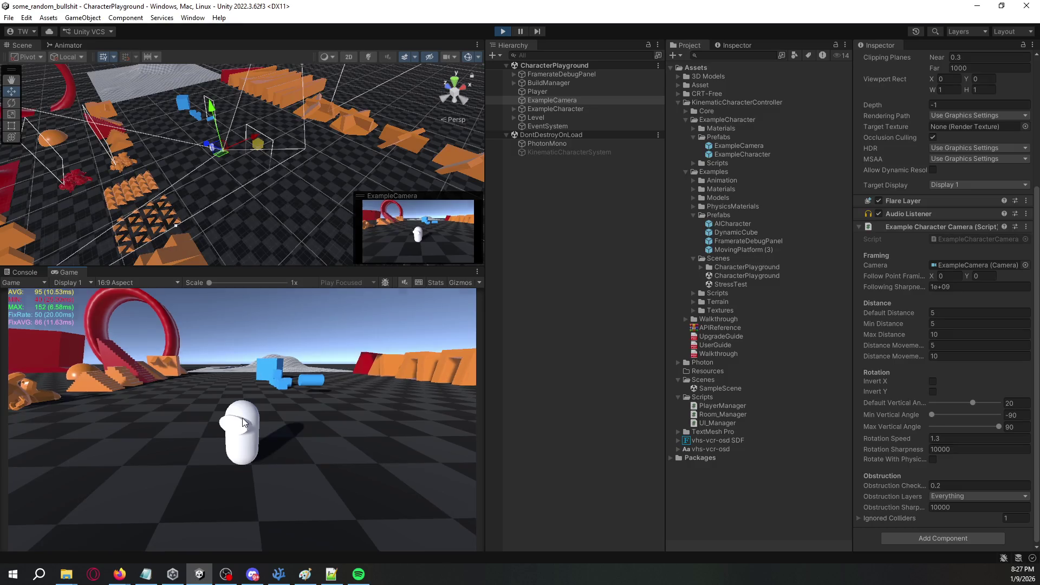
mouse_move(313, 153)
mouse_down()
mouse_move(336, 163)
mouse_move(379, 151)
mouse_up()
mouse_move(477, 71)
mouse_down()
mouse_move(360, 176)
mouse_move(309, 378)
mouse_up()
click(309, 379)
key(w)
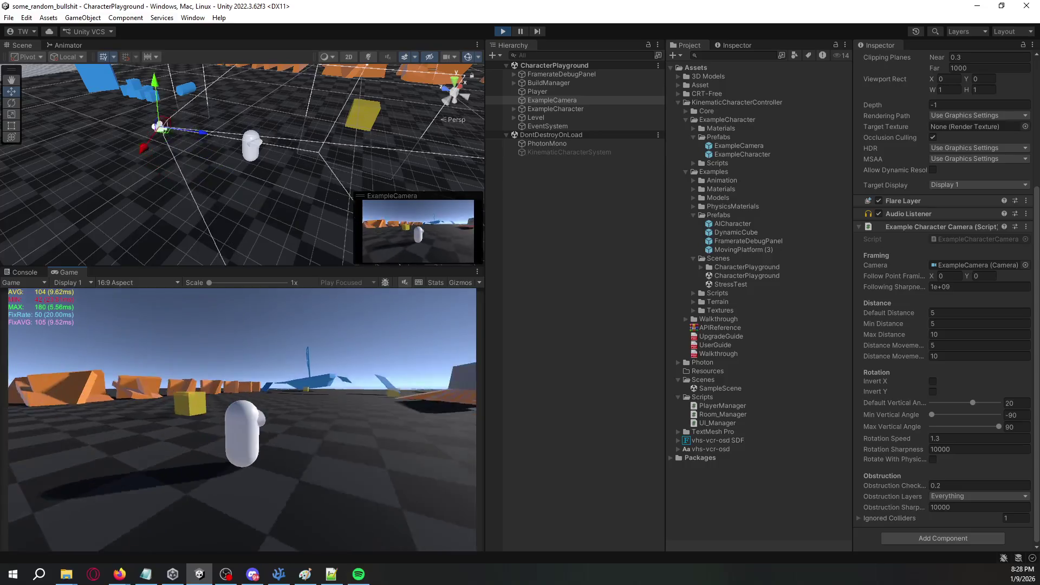
key(alt+Tab)
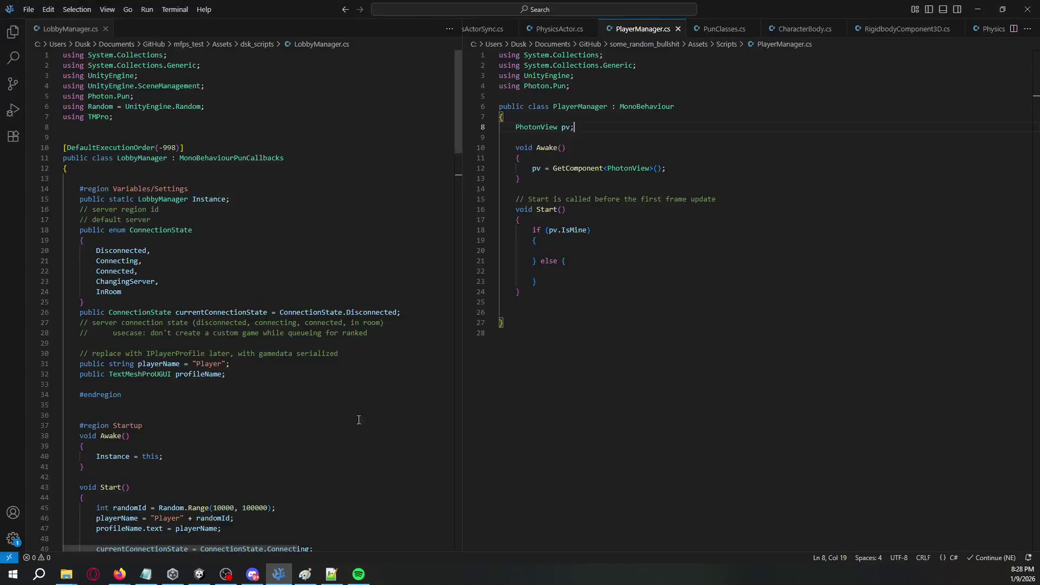
Set the camera's Min and Max Distance to 0 for a first-person view.
key(alt+Tab)
click(969, 314)
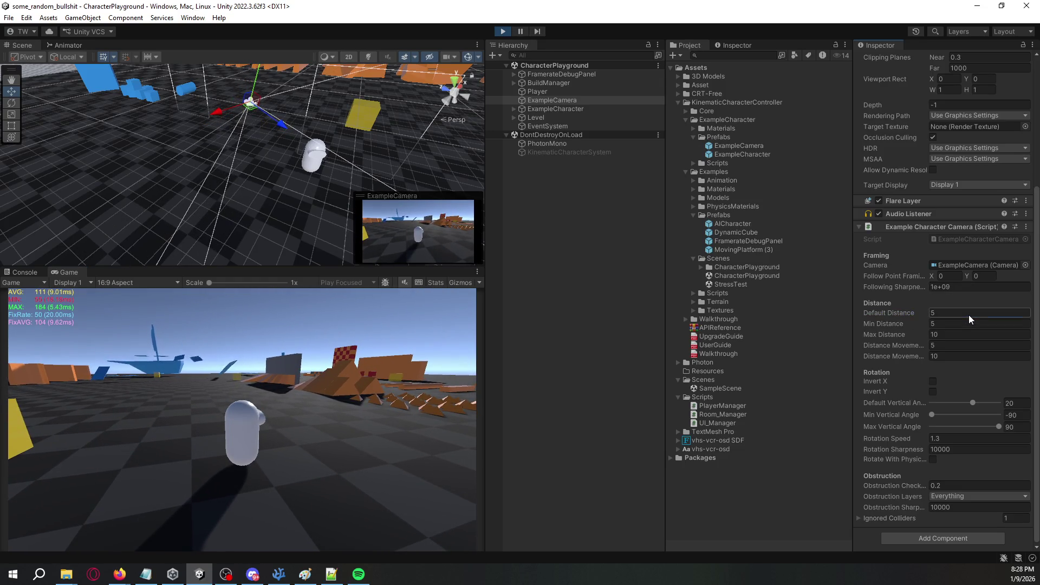
key(Tab)
text(0)
key(Tab)
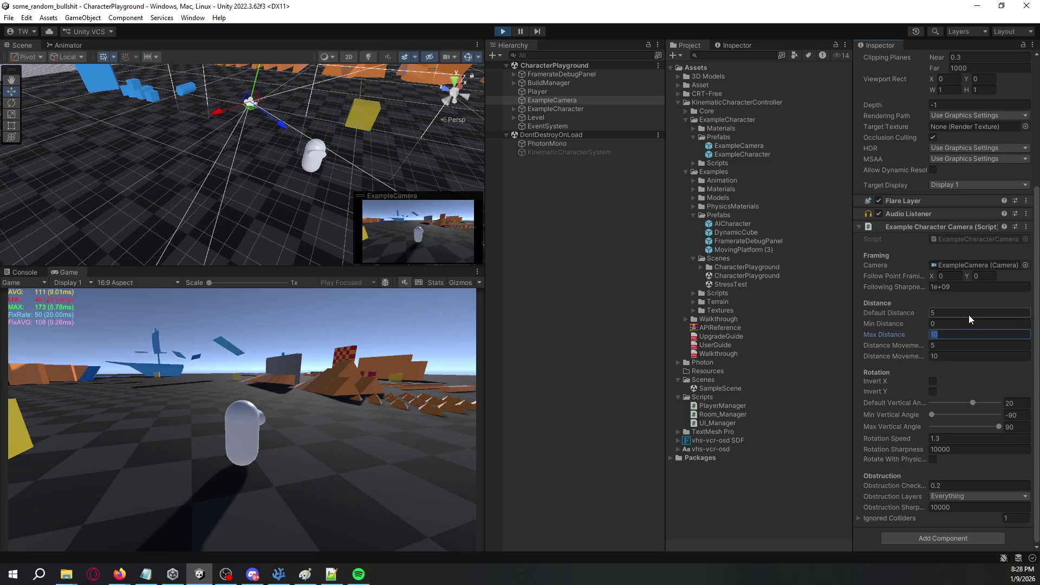
text(0)
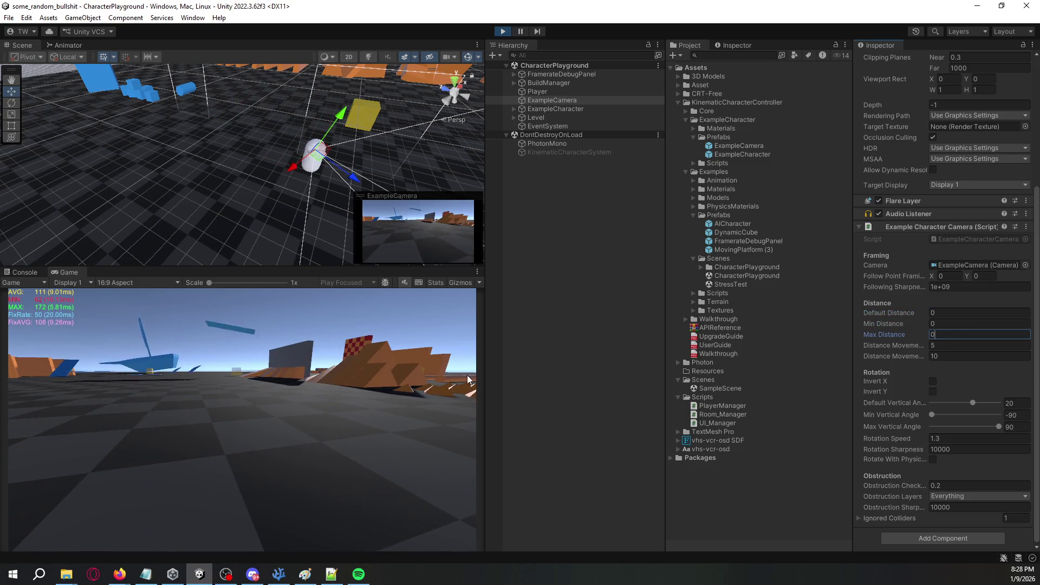
Walk the character past the orange ramps, blue cylinder and along the orange-walled path.
click(466, 380)
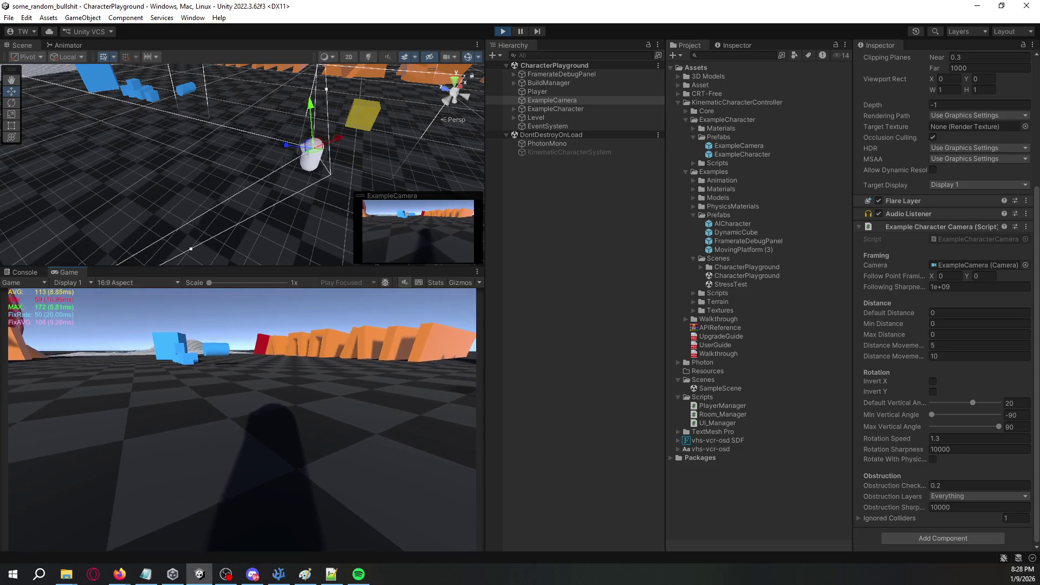
key(w)
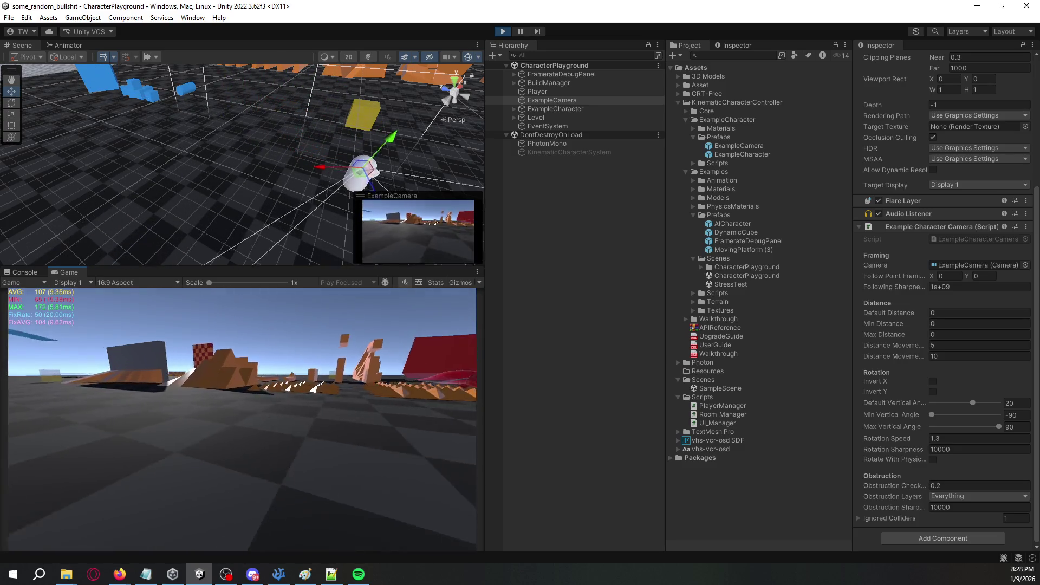
key(w)
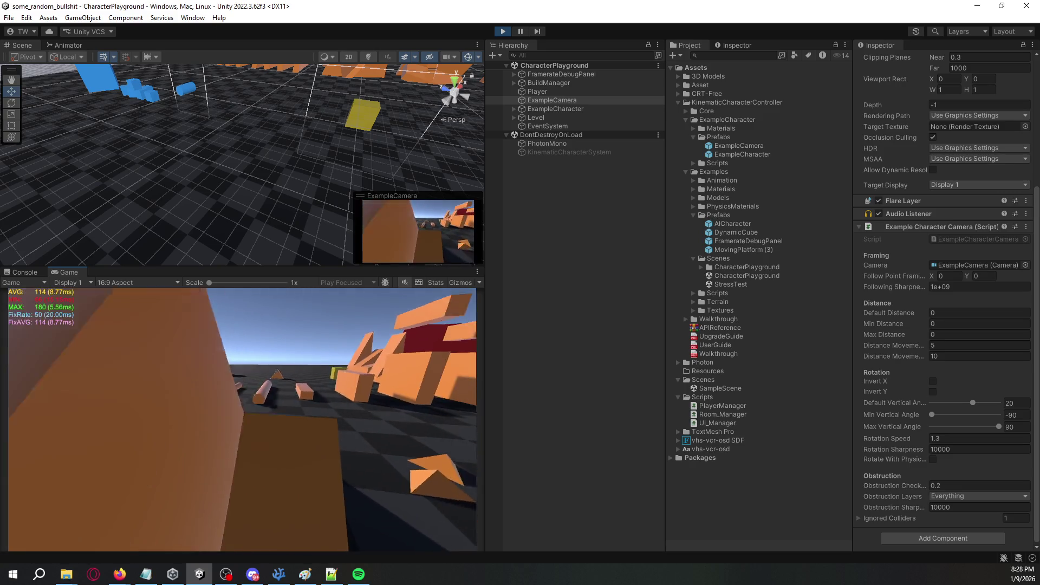
key(w)
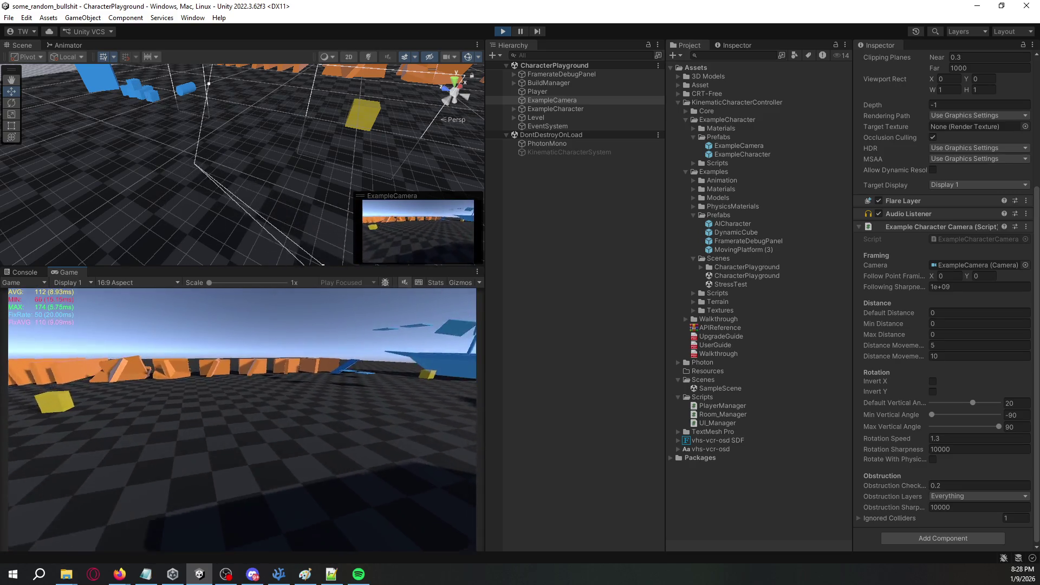
key(w)
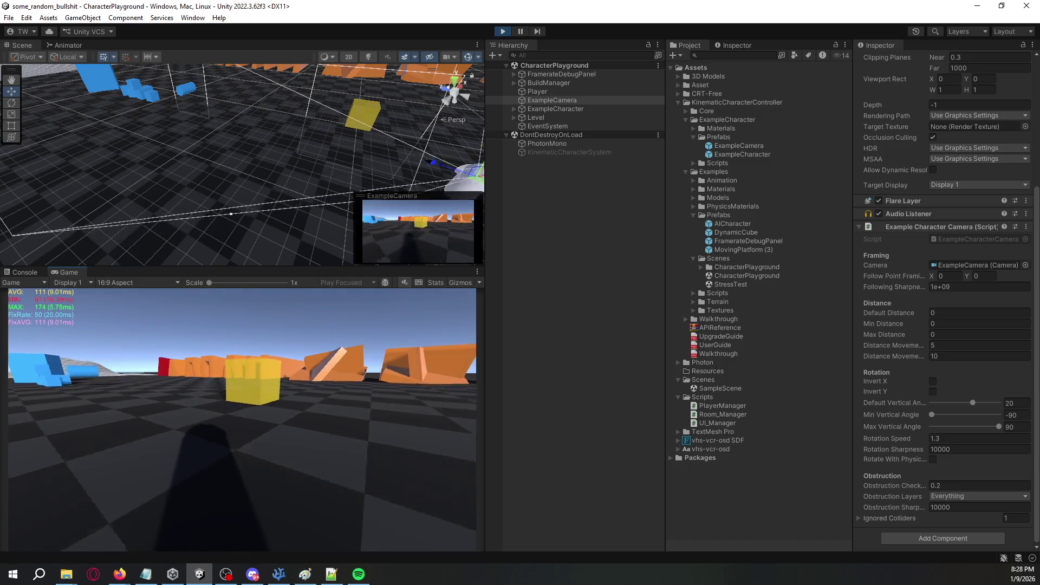
key(w)
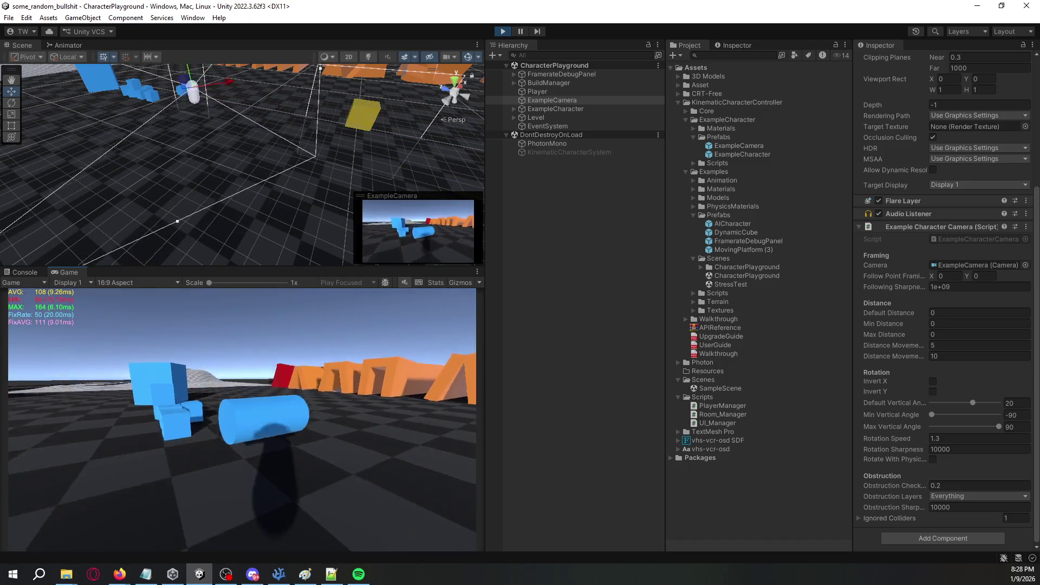
key(w)
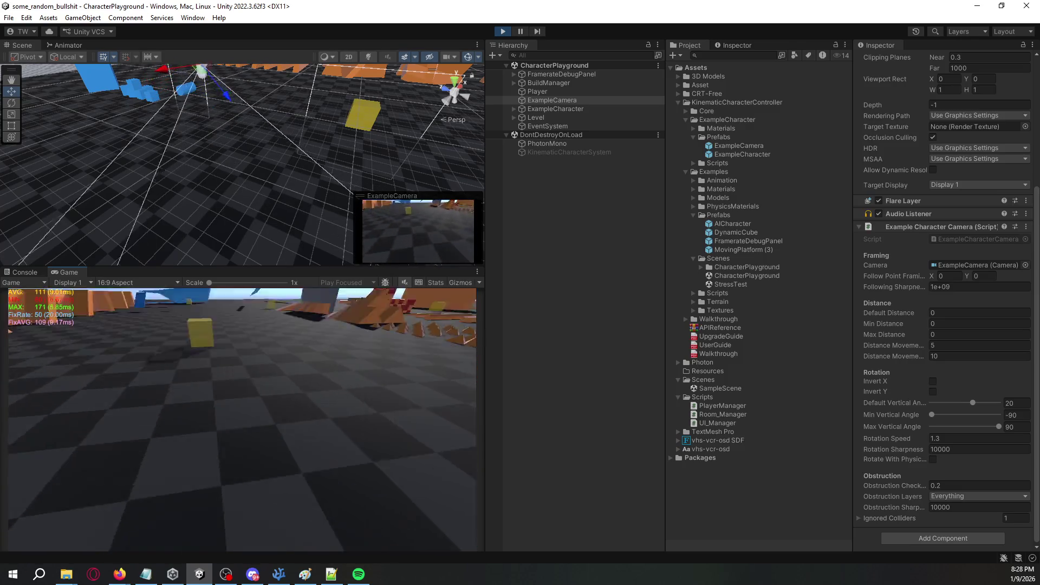
key(w)
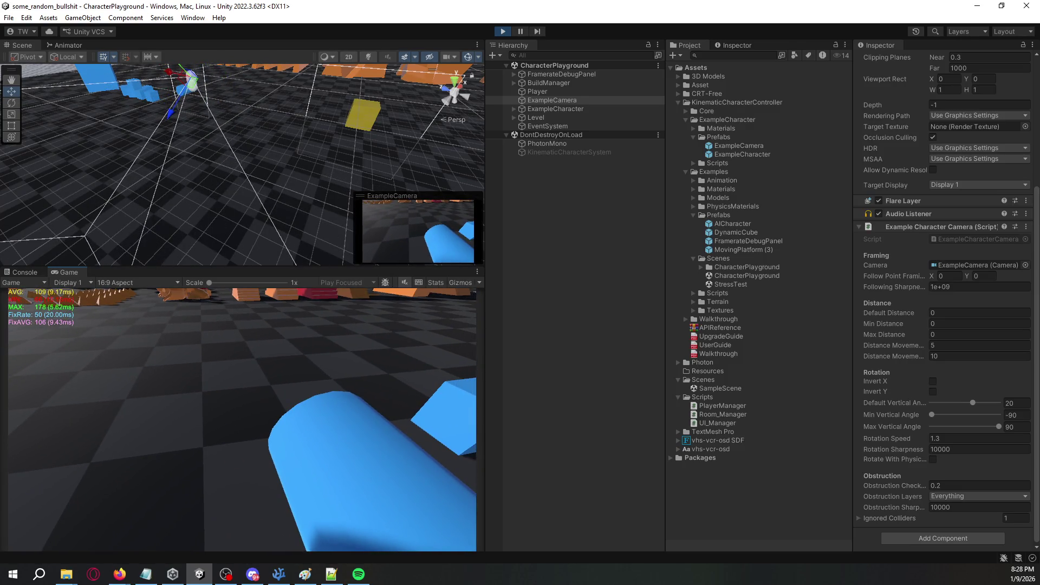
key(w)
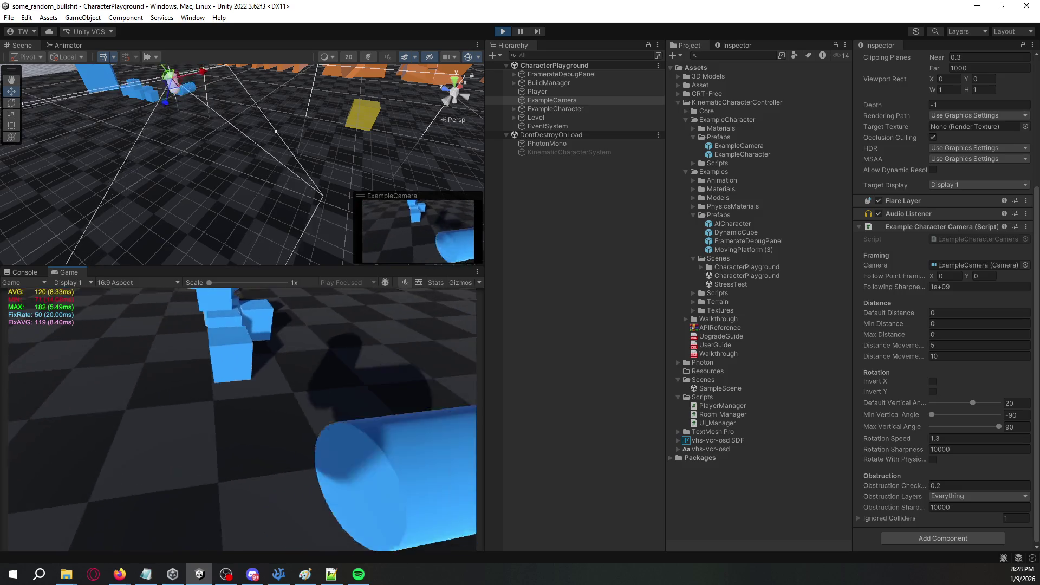
key(w)
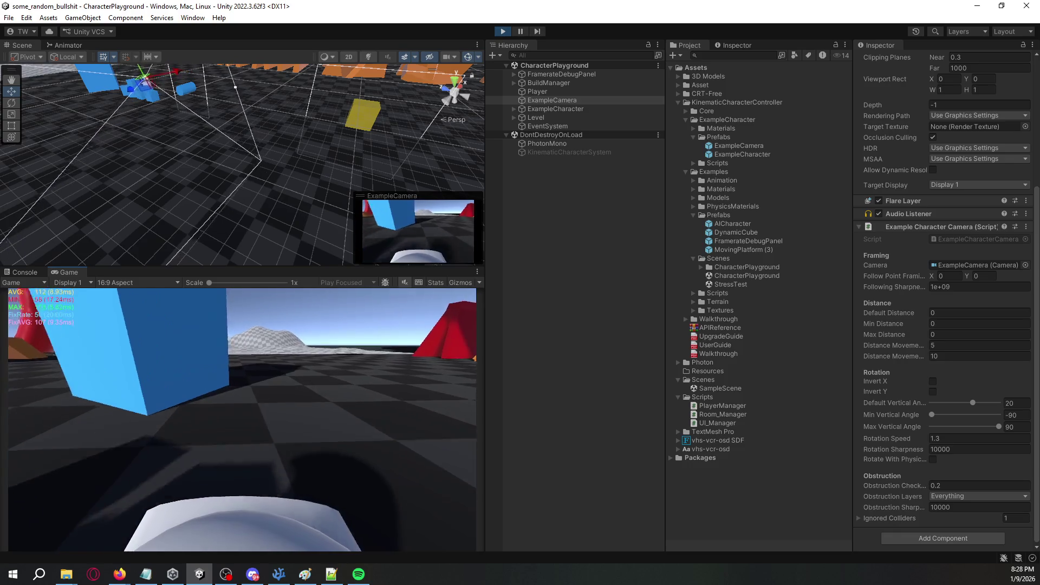
key(w)
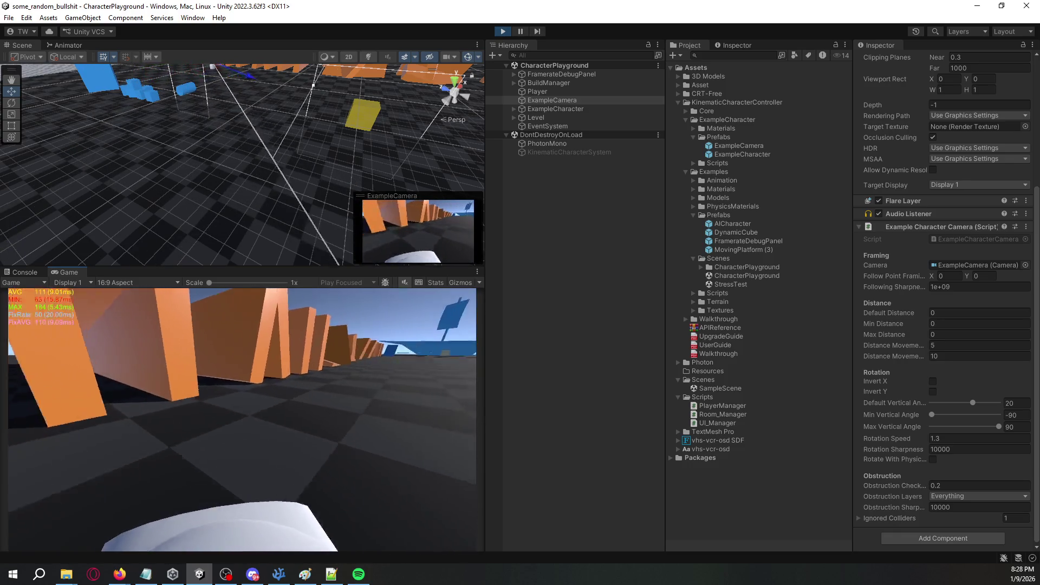
key(w)
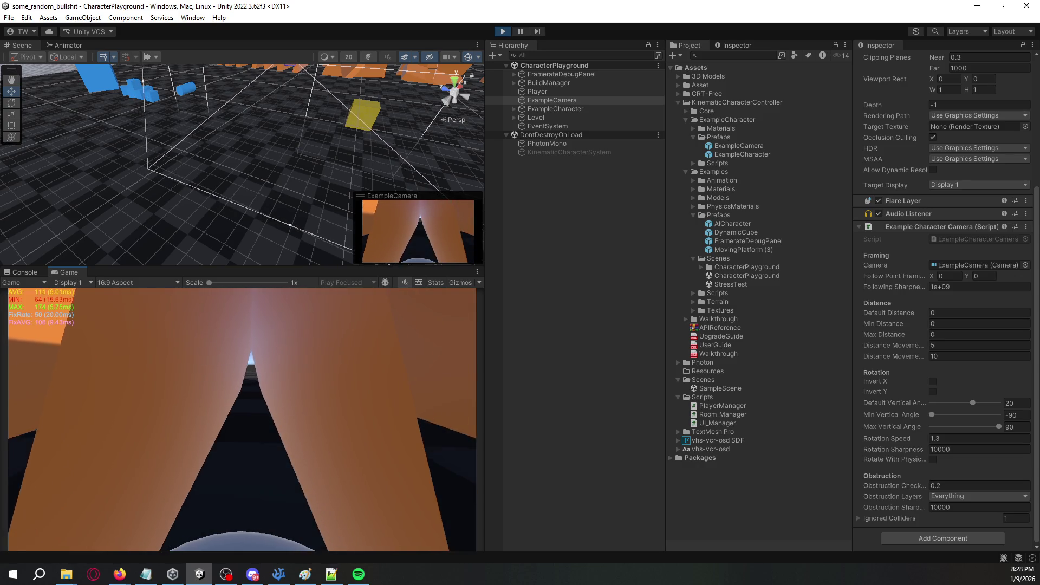
key(w)
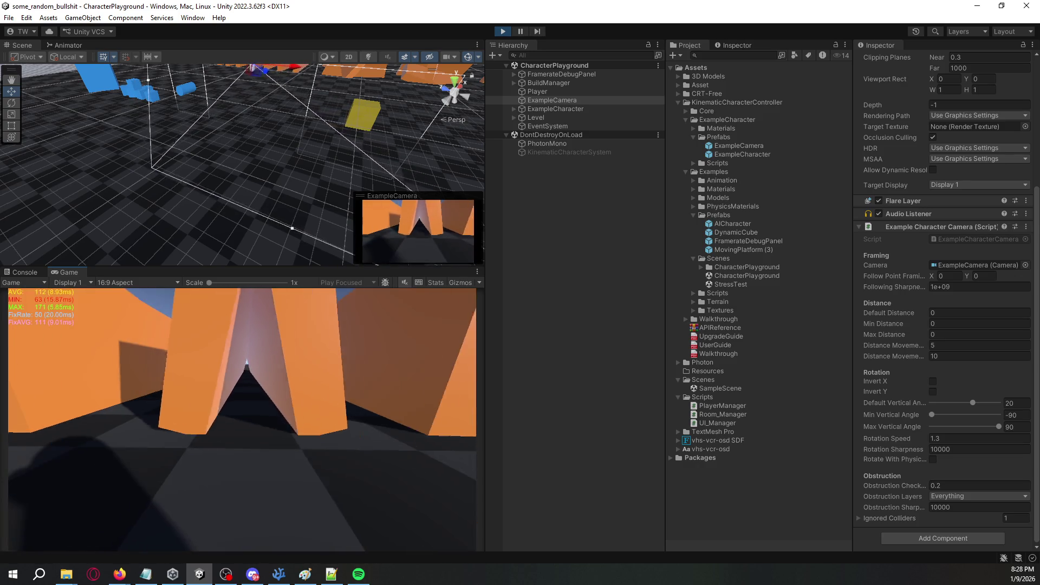
key(w)
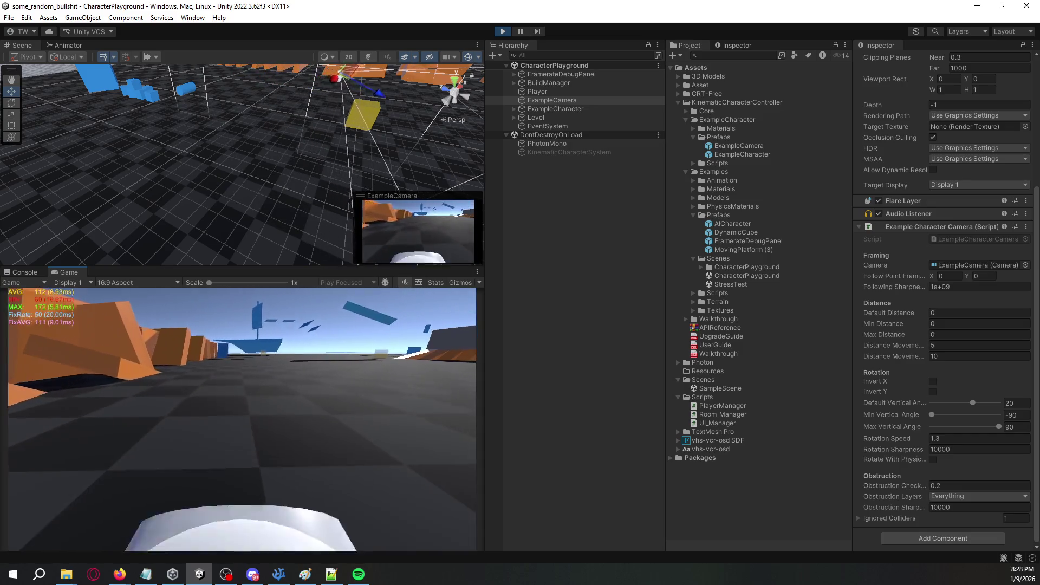
key(w)
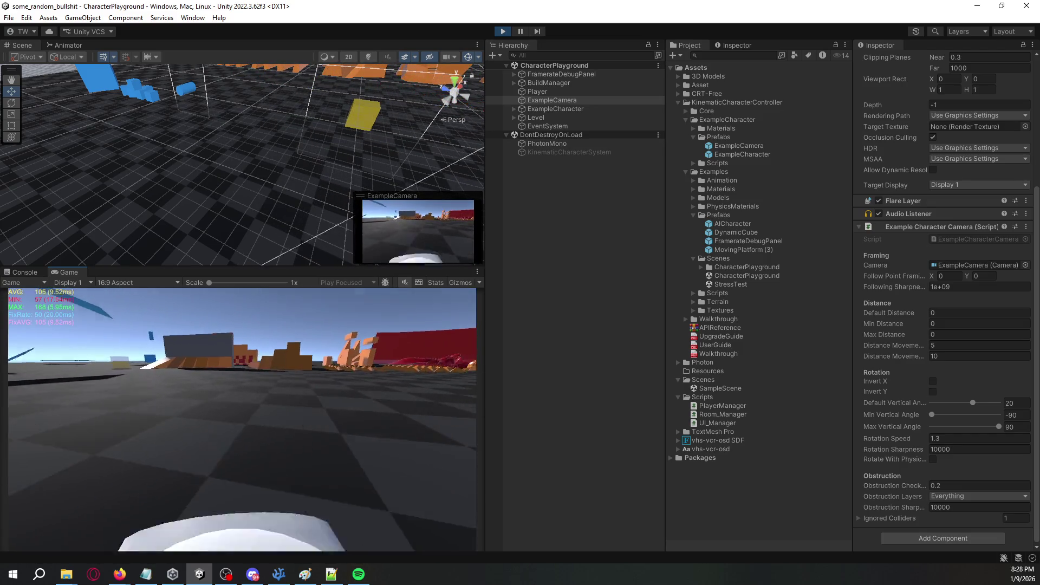
key(w)
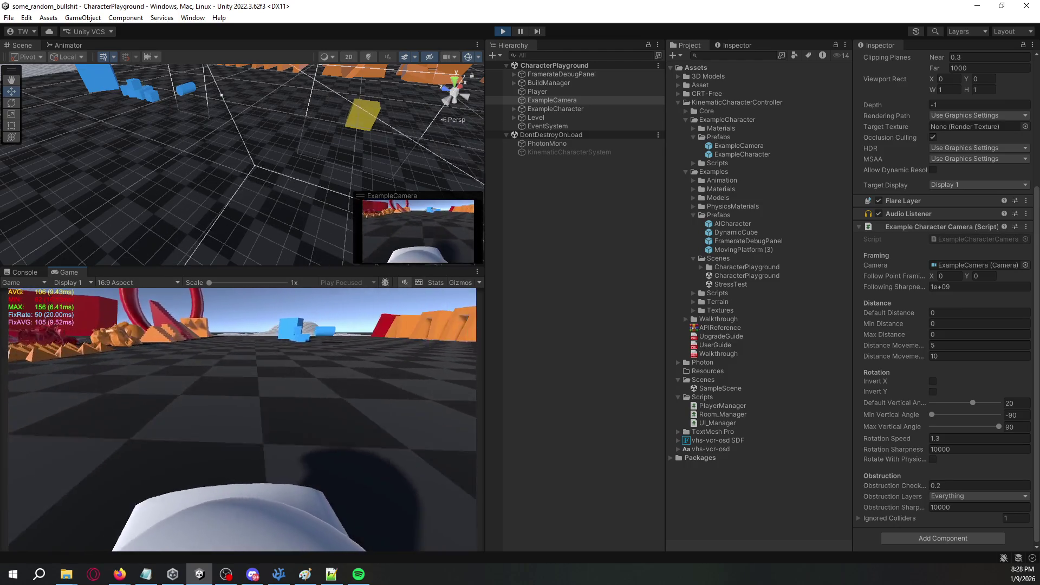
key(w)
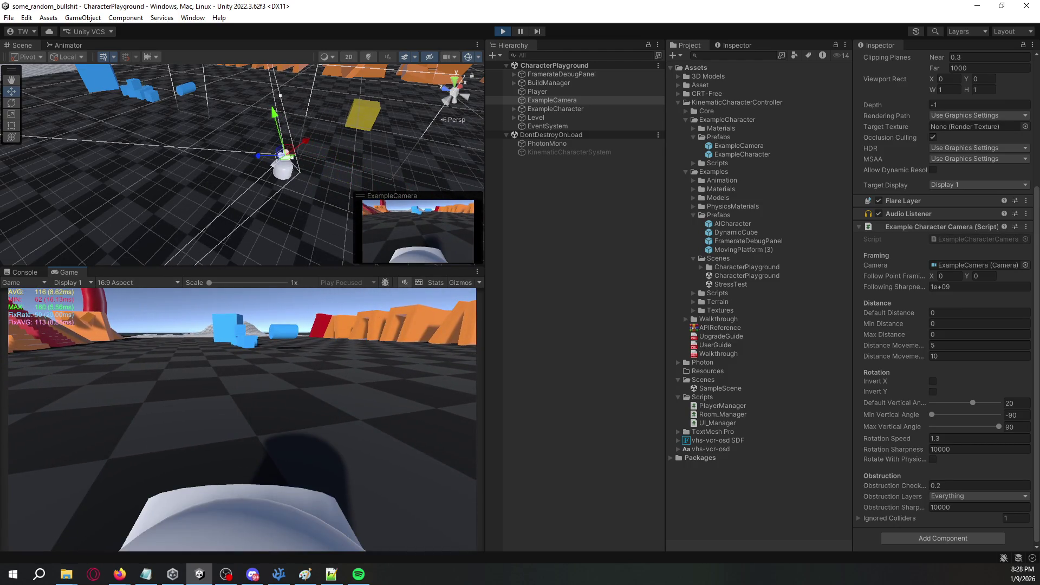
Release the mouse, expand ExampleCharacter and select its Capsule child object.
key(Escape)
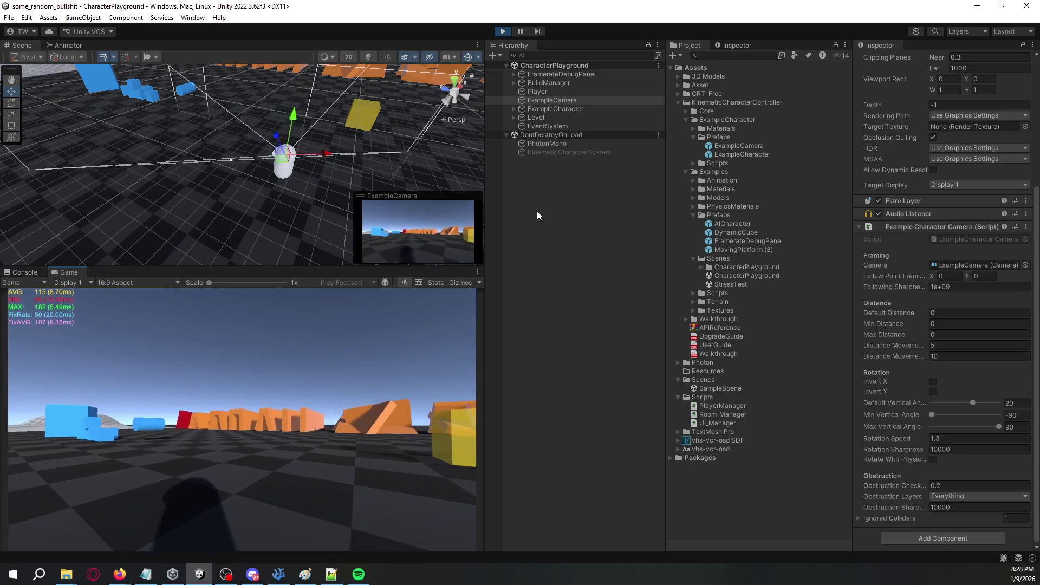
click(514, 108)
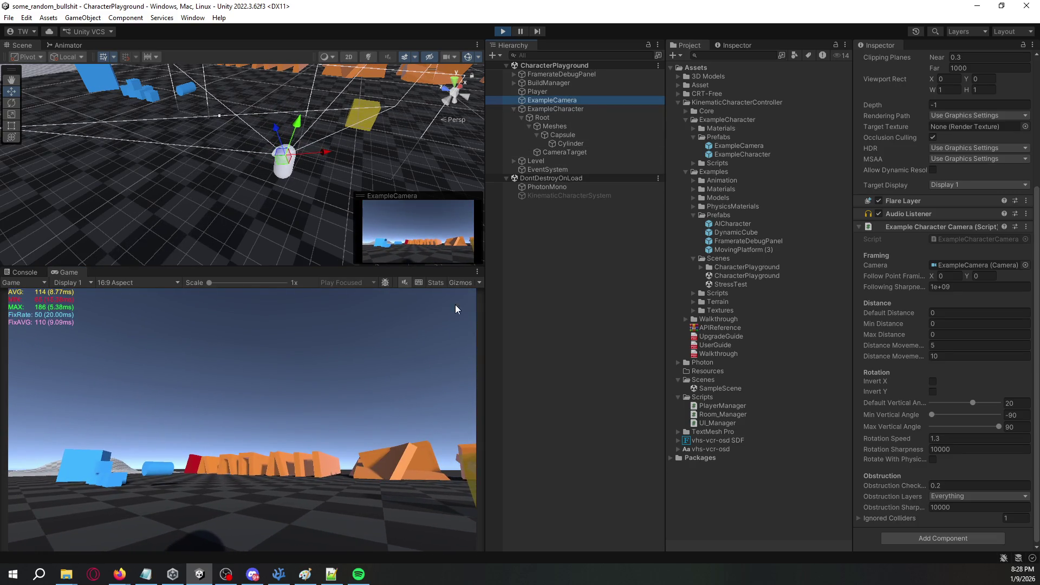
click(461, 315)
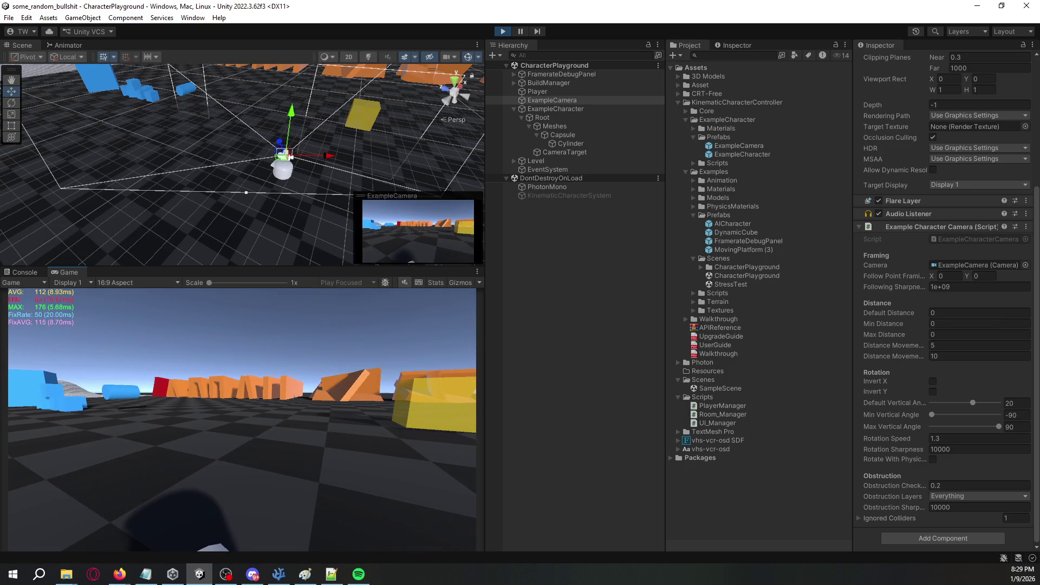
key(Escape)
click(586, 136)
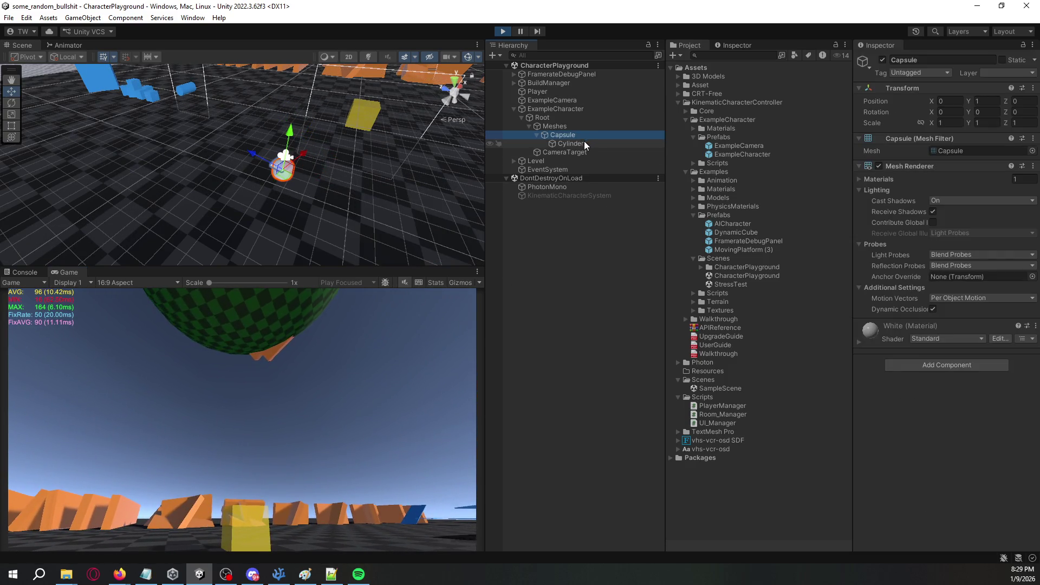
Move CameraTarget under Capsule, above Cylinder, and set its height to 1.
click(584, 141)
click(586, 136)
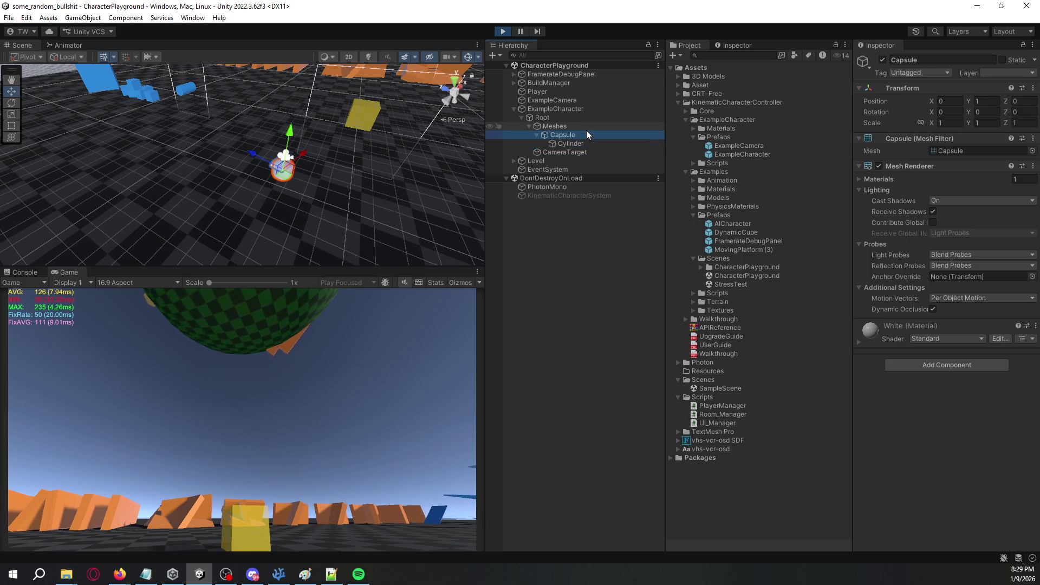
click(586, 130)
click(584, 135)
click(581, 142)
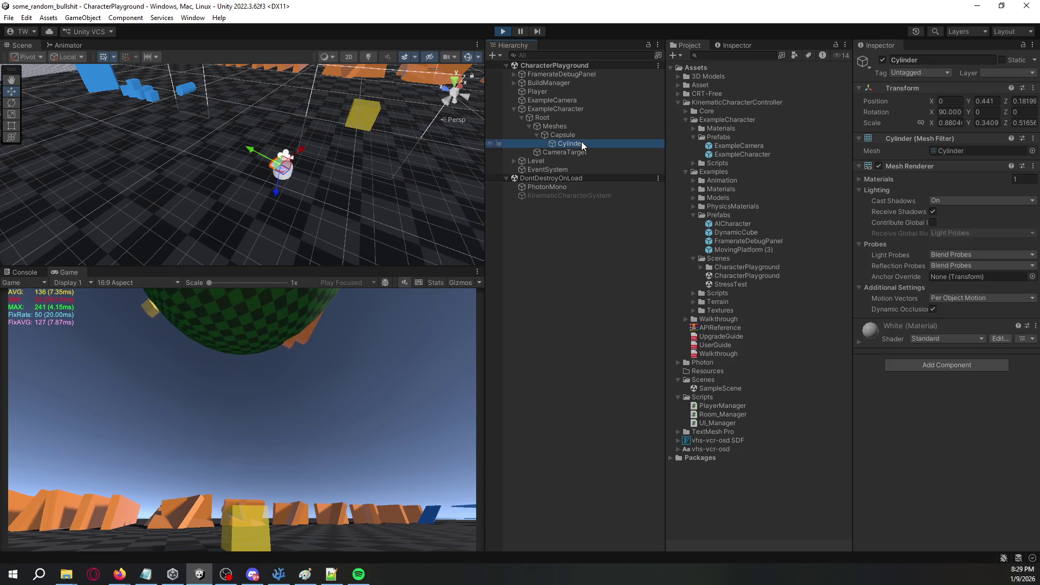
drag(587, 150, 577, 139)
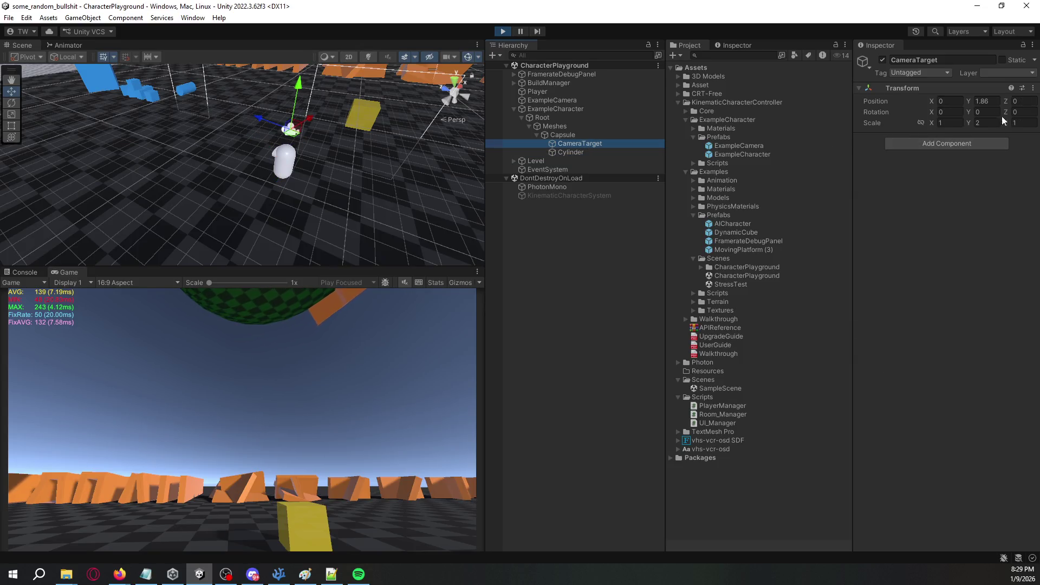
text(1)
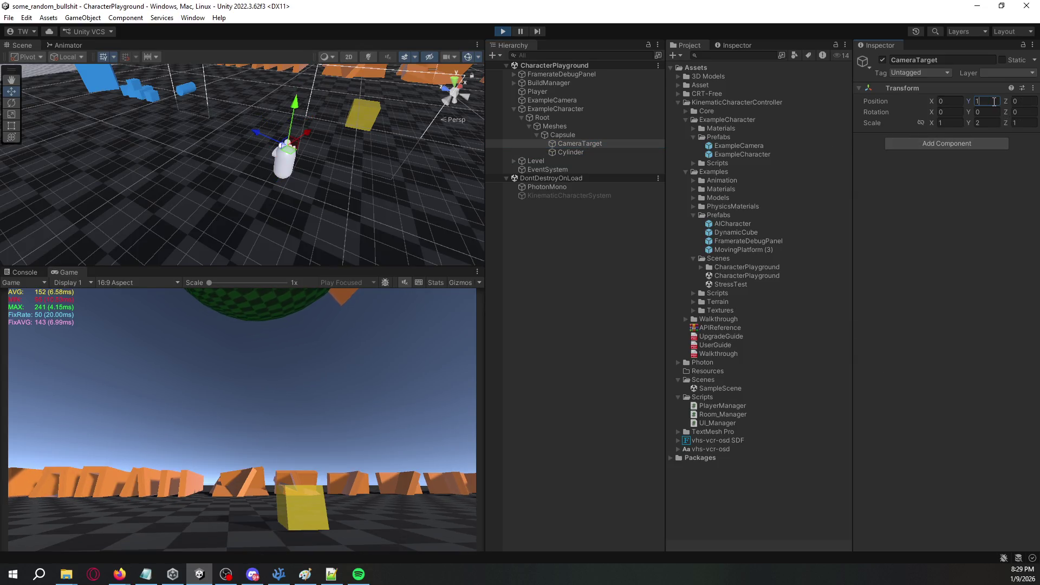
click(466, 366)
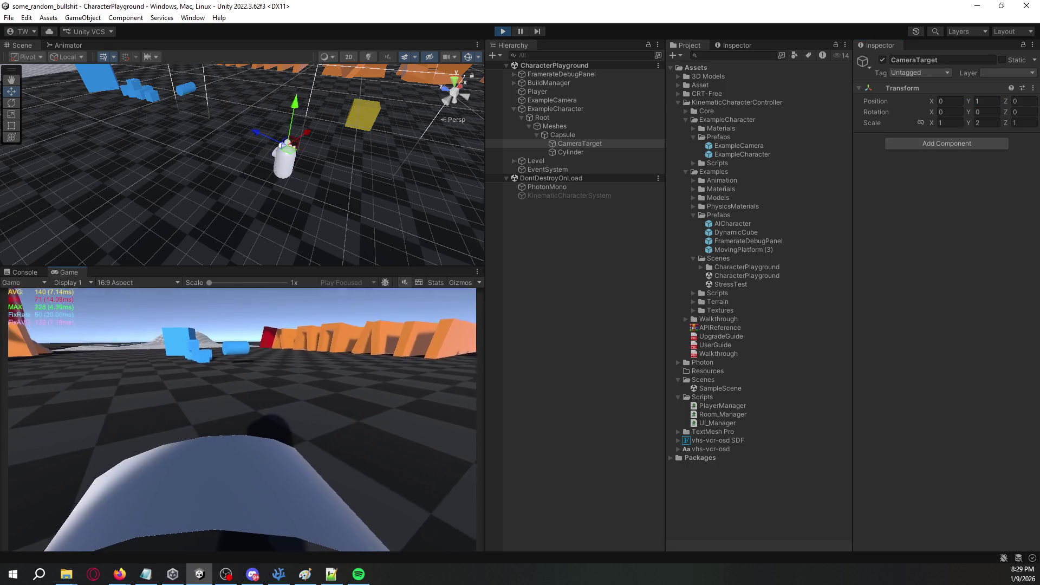
Walk the character to test the camera height, stop play mode, and re-parent CameraTarget under Capsule.
key(w)
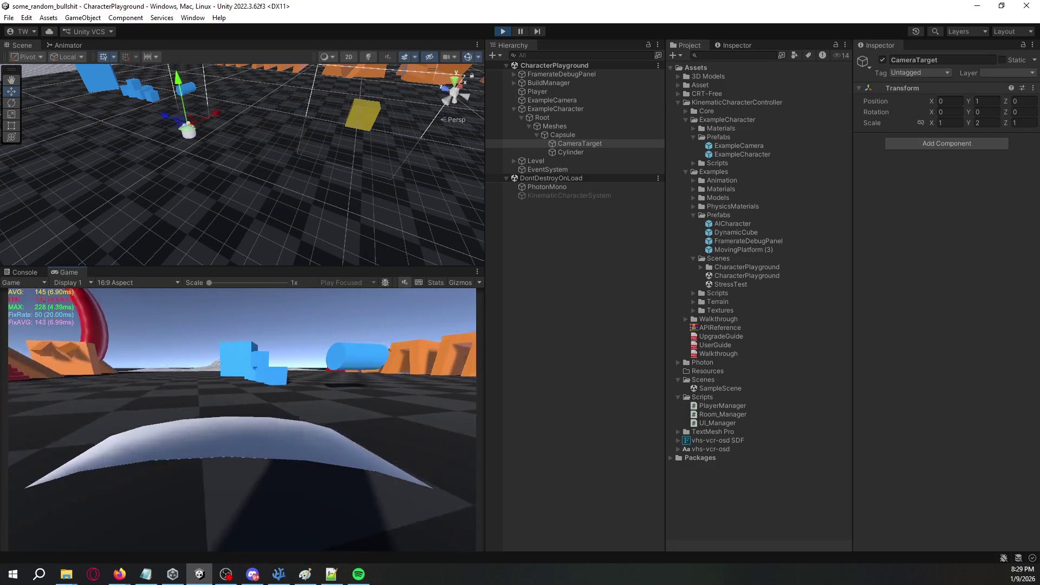
key(w)
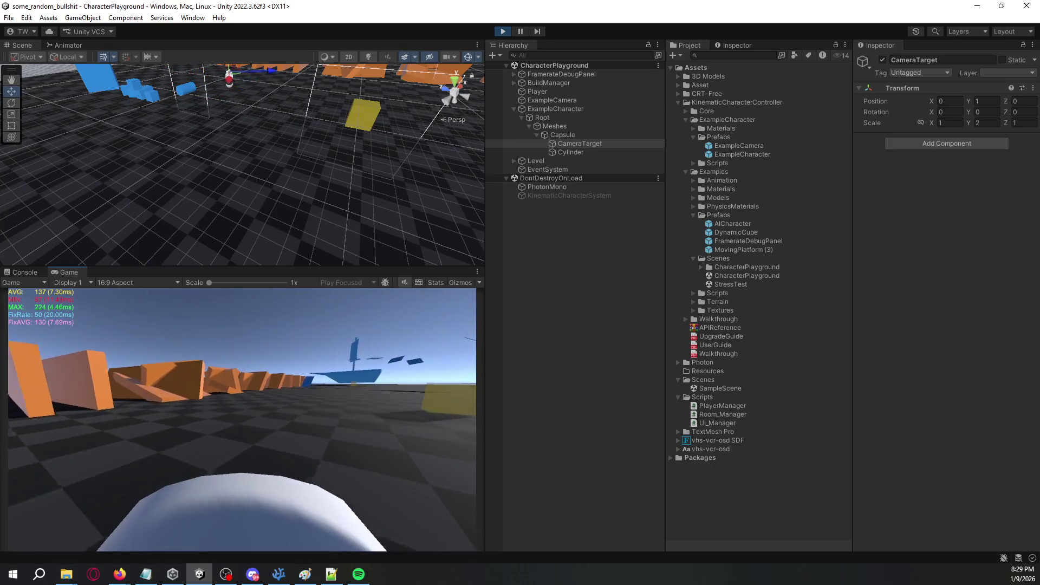
key(w)
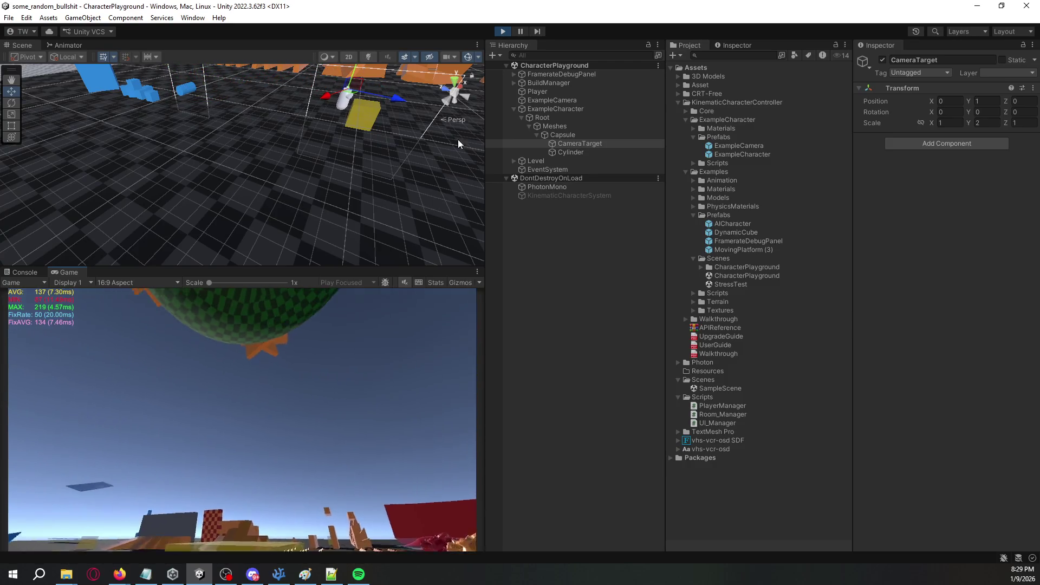
click(503, 31)
drag(567, 150, 571, 138)
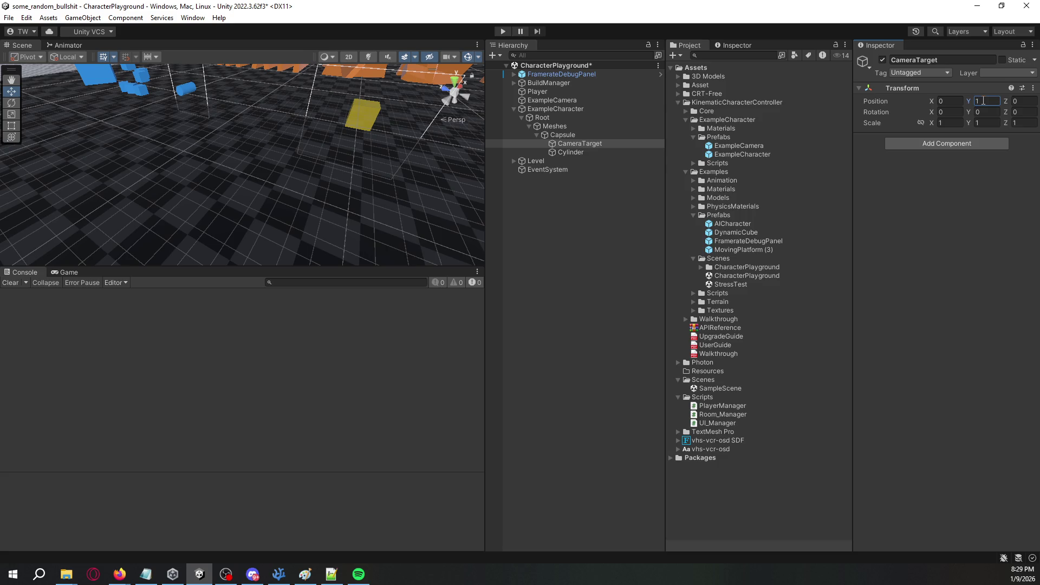
Commit CameraTarget's height of 1 and set ExampleCamera's Max Distance to 0.
key(Return)
click(562, 206)
click(558, 134)
click(575, 109)
click(577, 100)
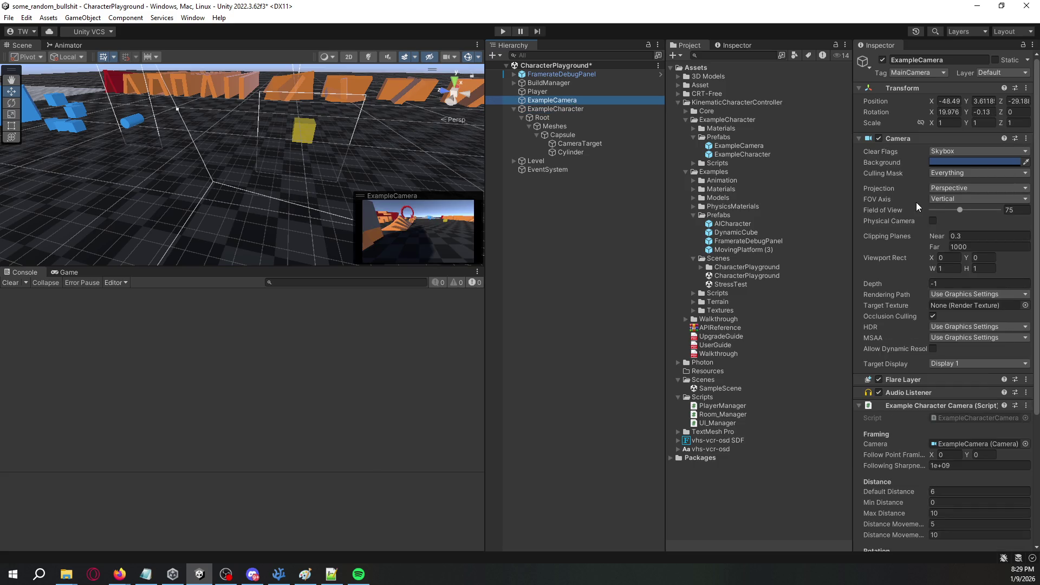
scroll(905, 233, down, 5)
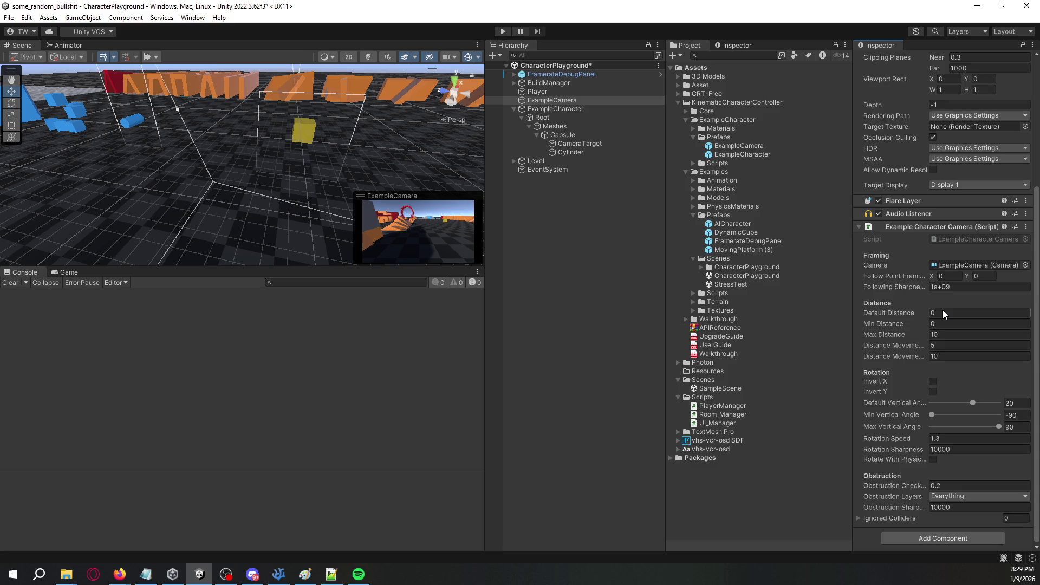
click(953, 332)
text(0)
Select the Player object, view its ExamplePlayer.cs script in the code editor, then return to Unity.
click(594, 254)
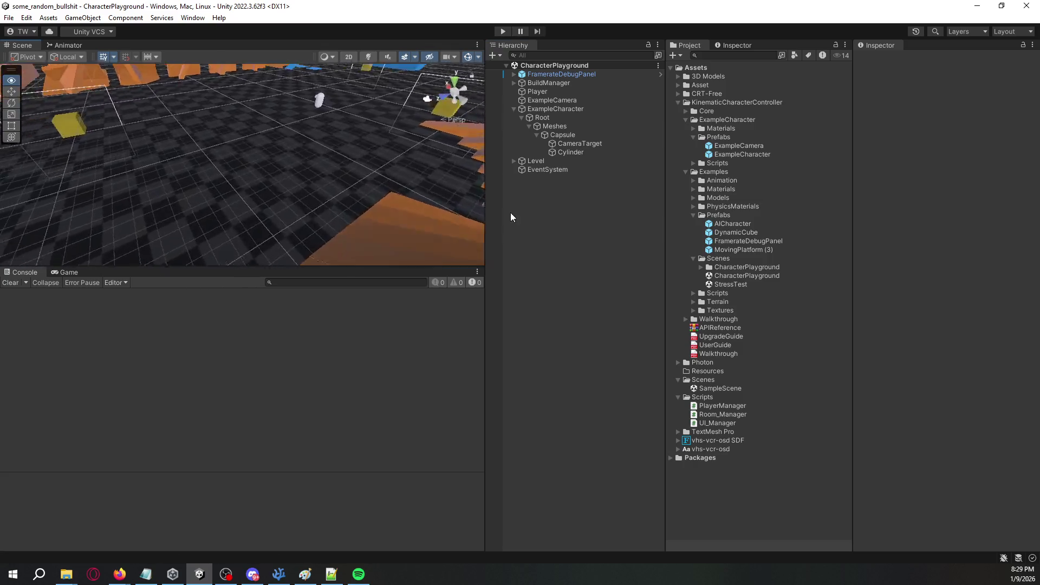
click(565, 76)
ctrl+click(563, 83)
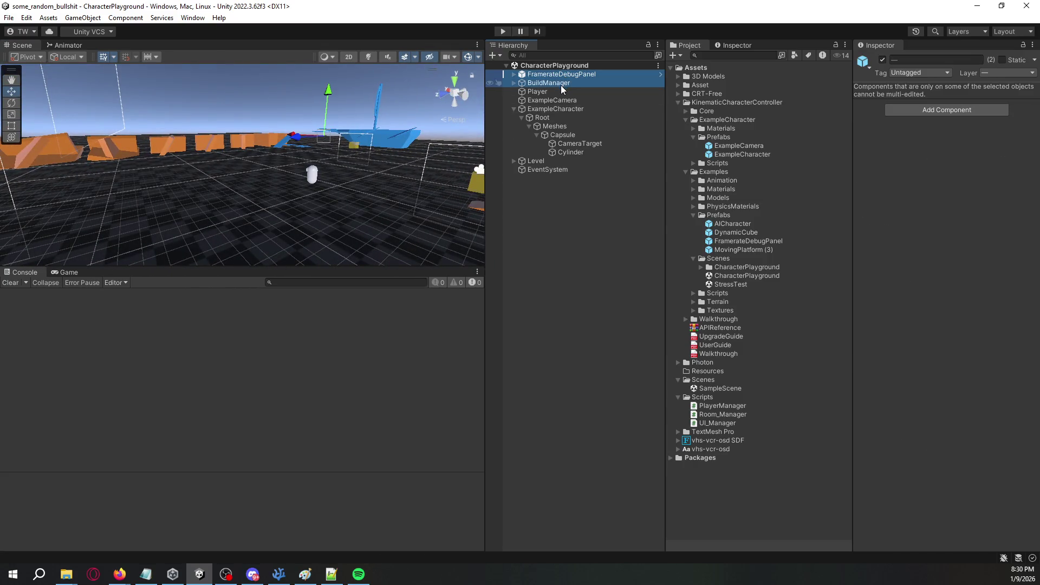
ctrl+click(560, 92)
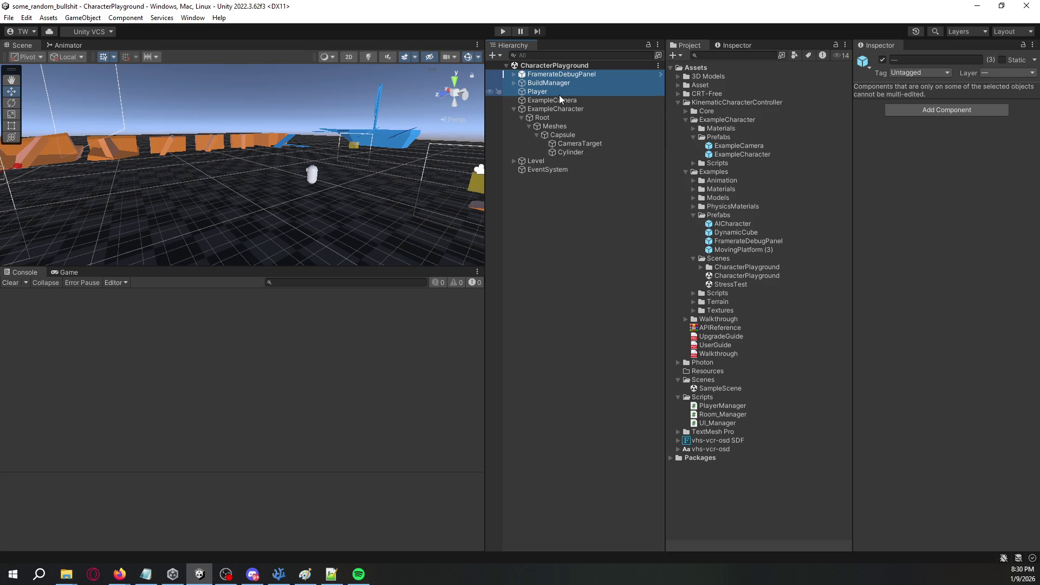
click(561, 92)
right_click(917, 141)
click(931, 257)
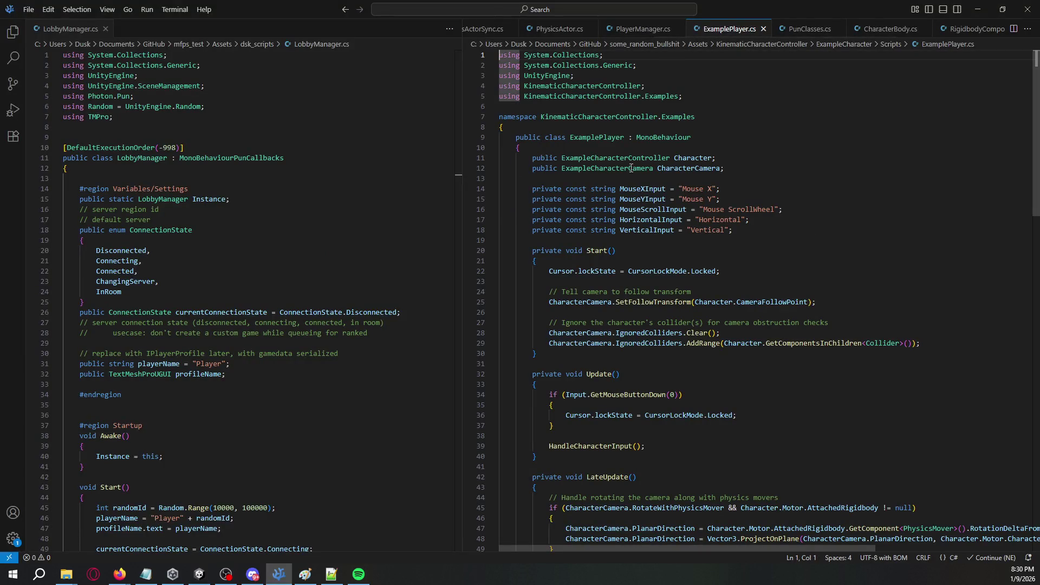
scroll(631, 169, down, 20)
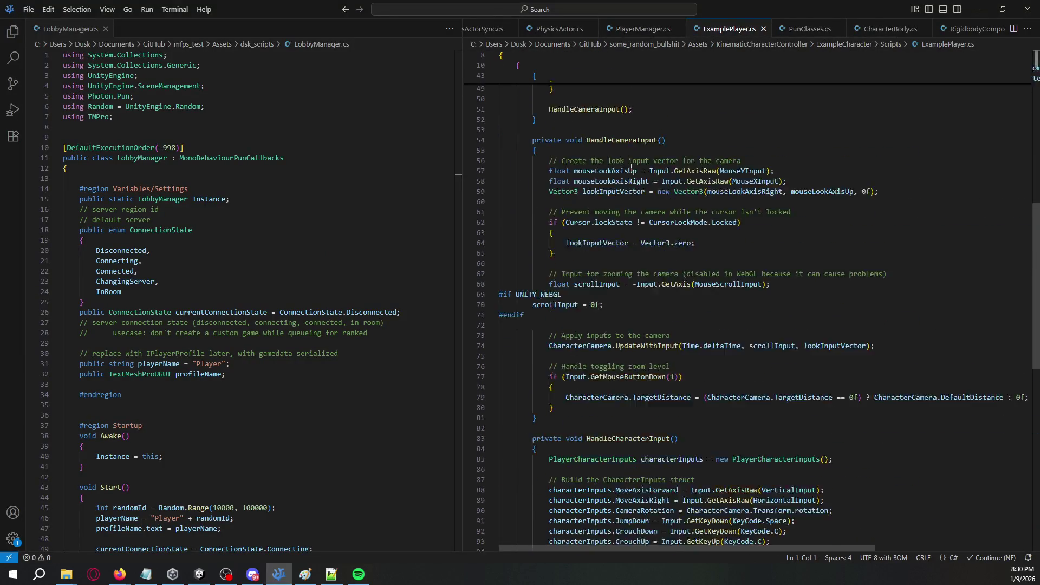
click(977, 9)
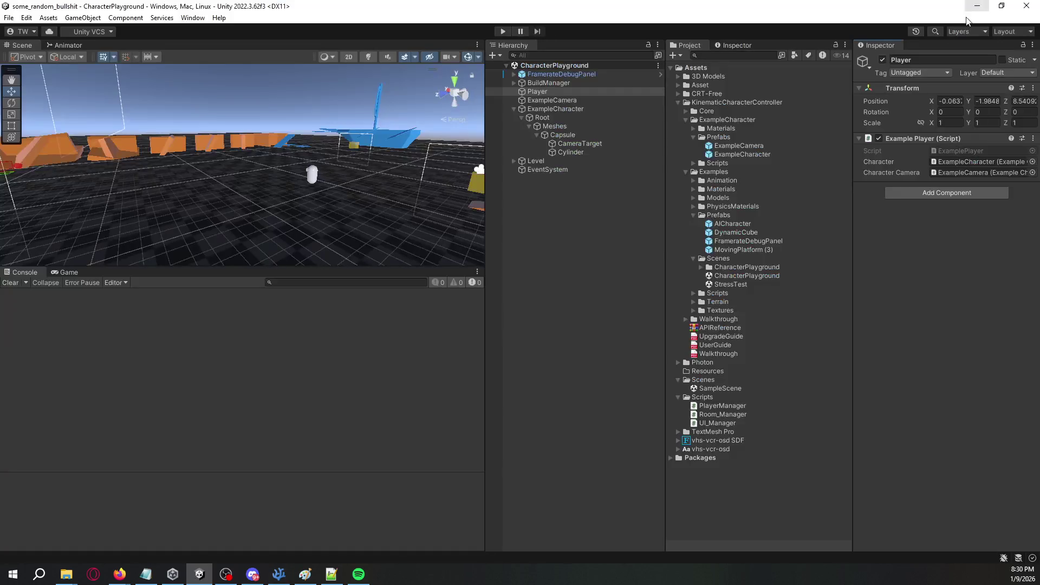
Nest ExampleCamera and ExampleCharacter under the Player object.
click(560, 100)
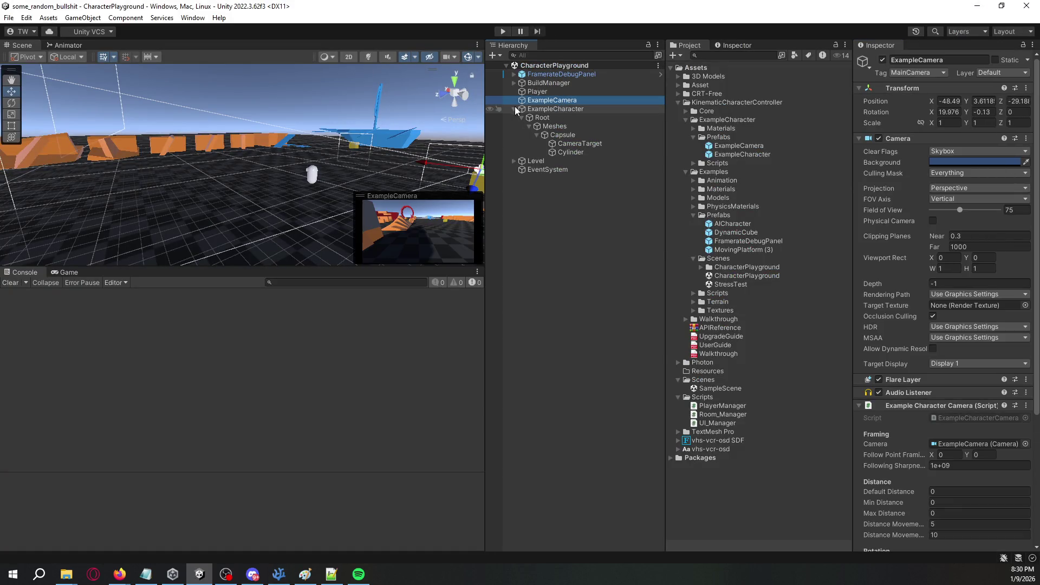
click(515, 109)
click(544, 110)
click(547, 90)
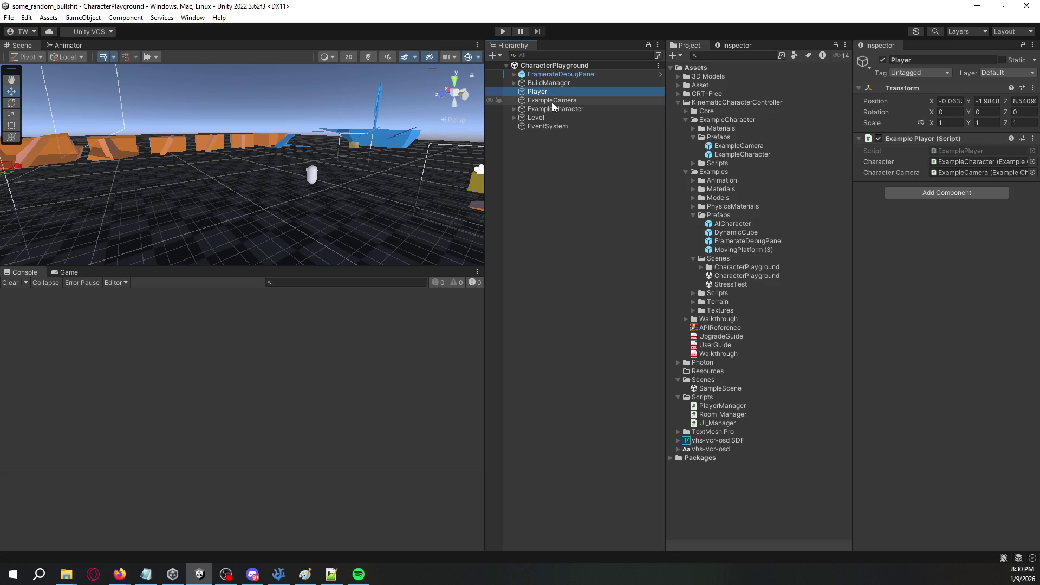
shift+click(554, 109)
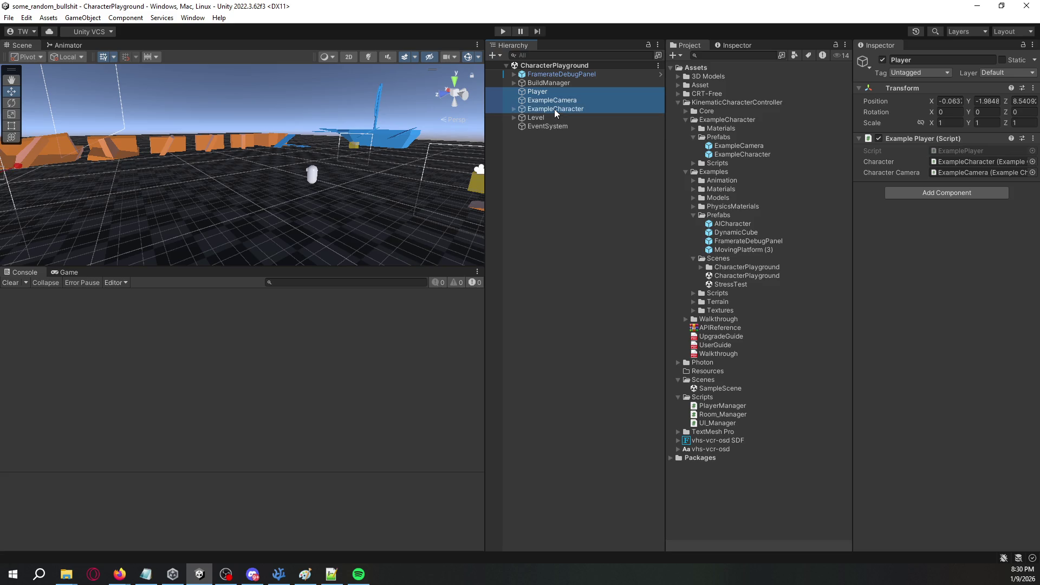
right_click(555, 109)
click(544, 173)
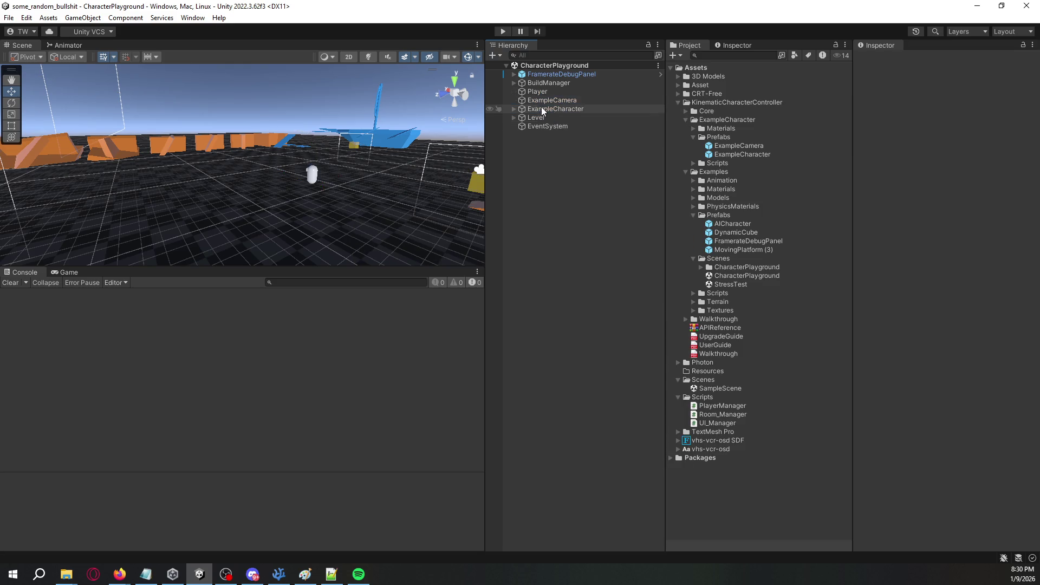
click(546, 97)
shift+click(545, 109)
mouse_move(546, 109)
mouse_down()
mouse_move(540, 93)
mouse_move(569, 108)
mouse_move(739, 362)
mouse_move(720, 372)
mouse_up()
Unpack the scene's Player prefab completely and open SampleScene.
click(541, 93)
right_click(555, 91)
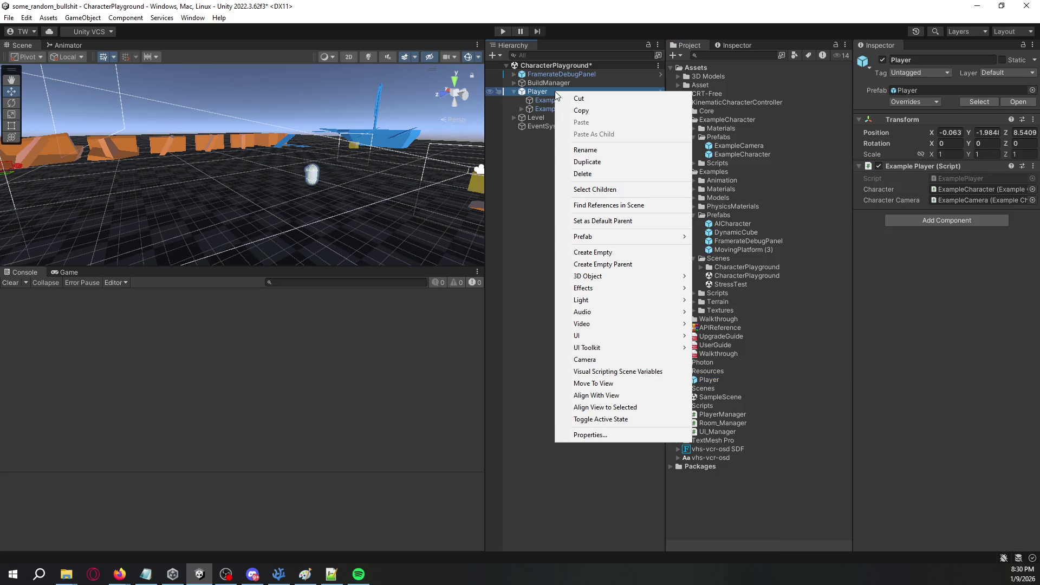
mouse_move(616, 244)
click(730, 326)
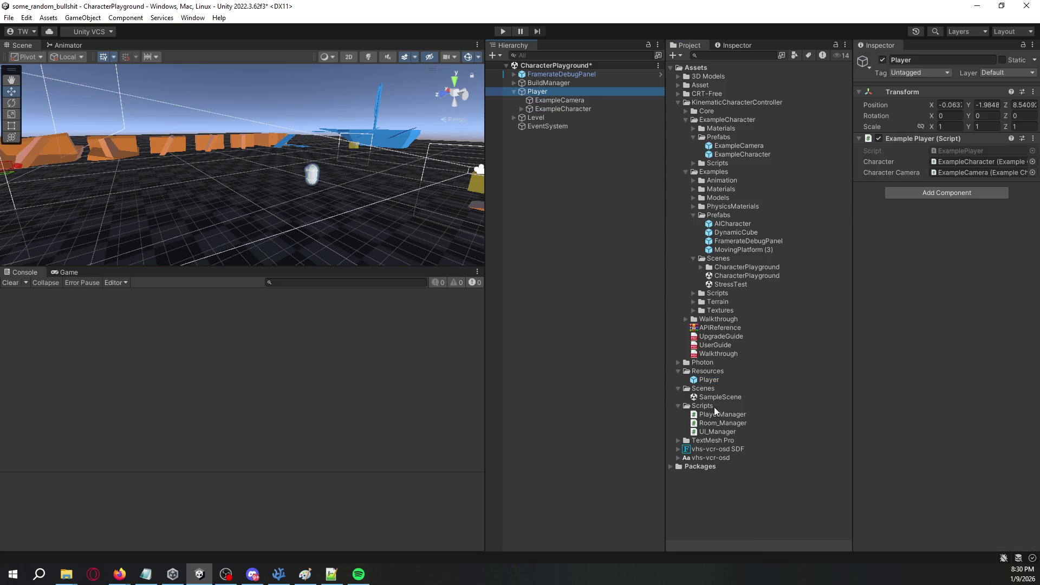
click(714, 398)
double_click(714, 400)
Place the Player prefab into SampleScene and set its position to 0, 0, 0.
click(507, 311)
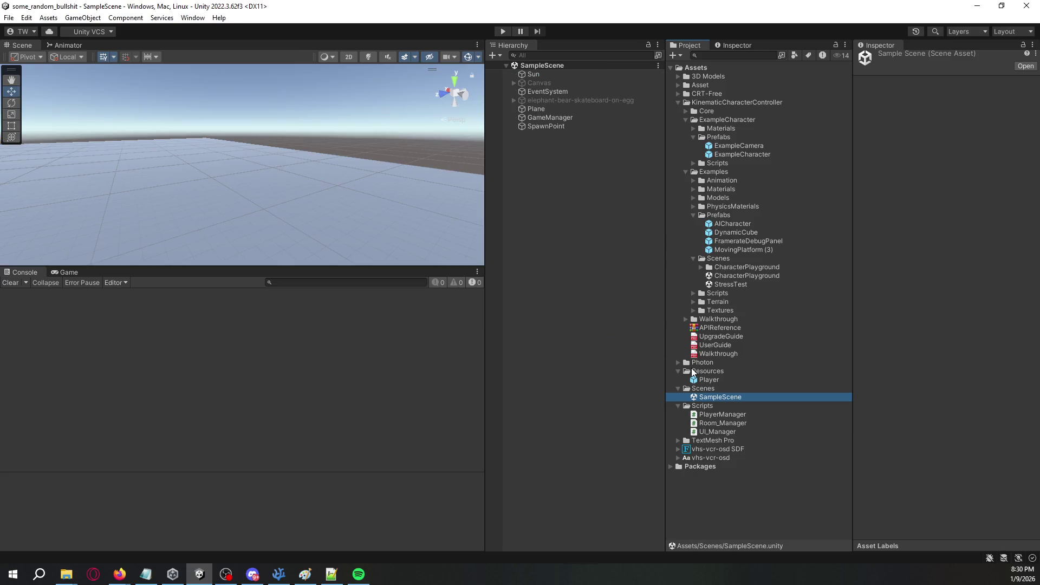
drag(692, 374, 562, 190)
click(949, 129)
text(0)
key(Tab)
text(0)
key(Tab)
text(0)
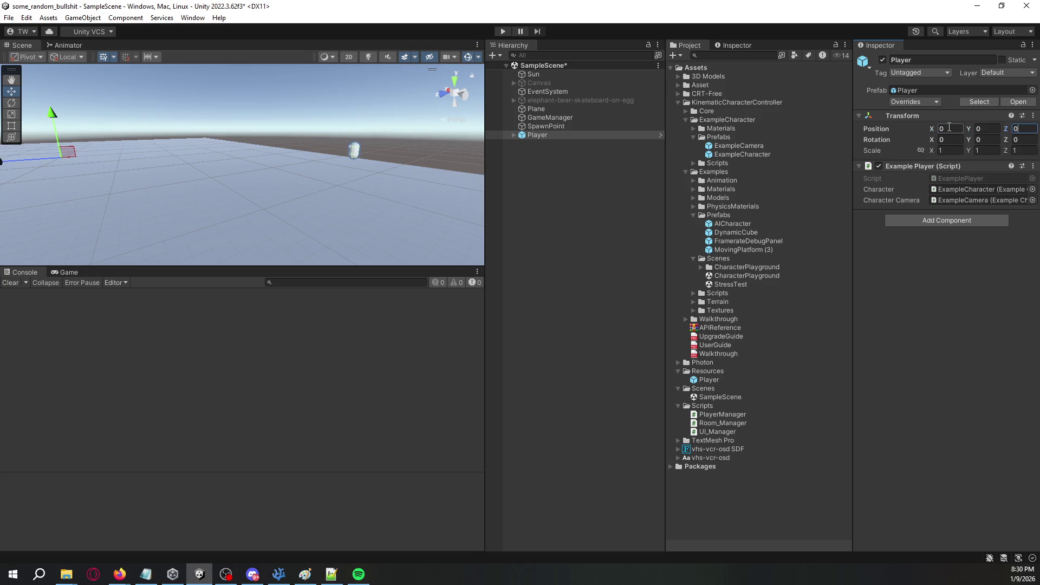
click(564, 141)
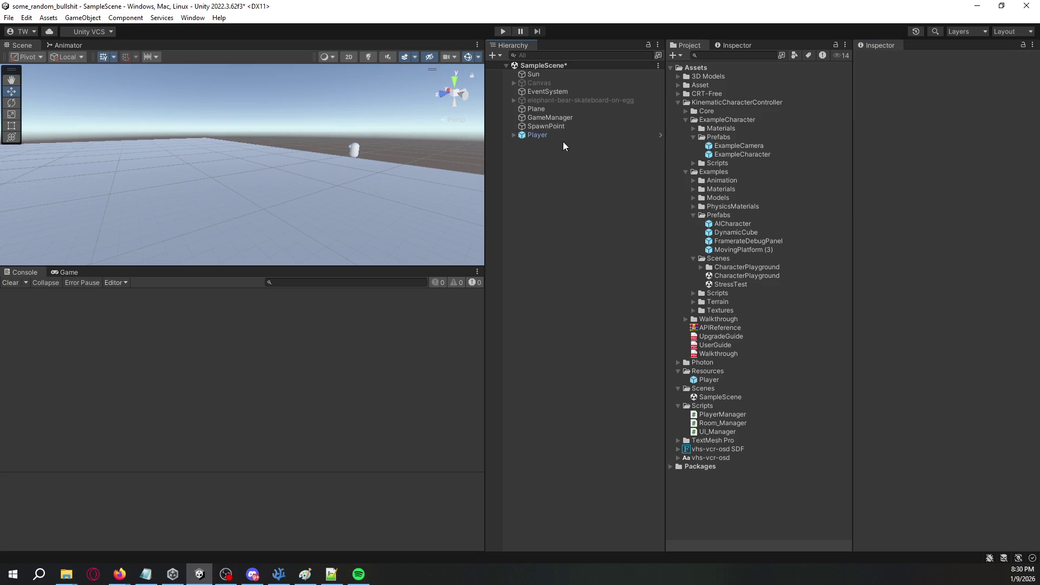
Set the ExampleCamera and ExampleCharacter positions to 0, 0, 0.
click(513, 135)
click(546, 144)
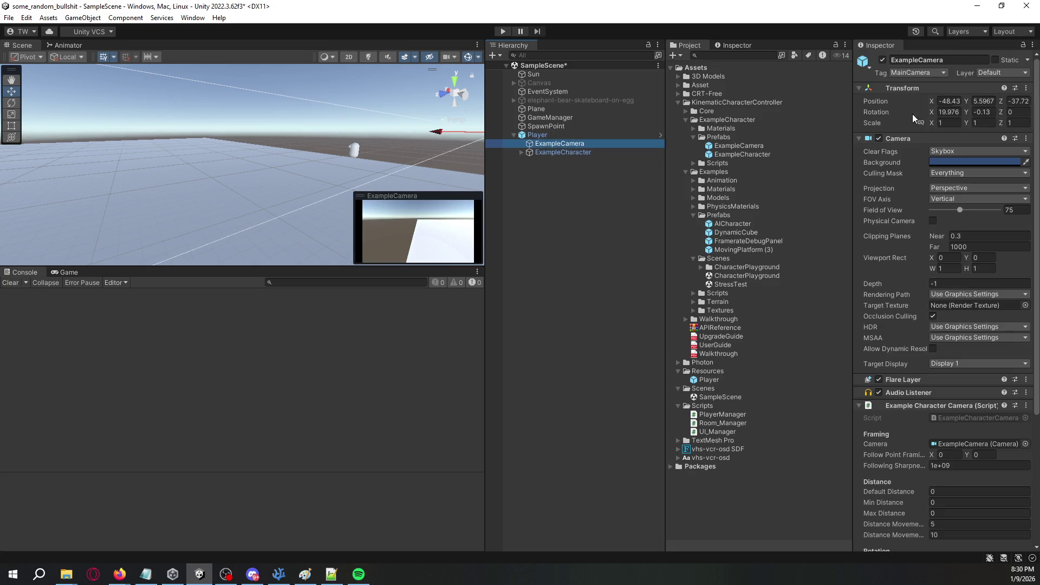
click(950, 100)
text(0)
key(Tab)
text(0)
key(Tab)
text(0)
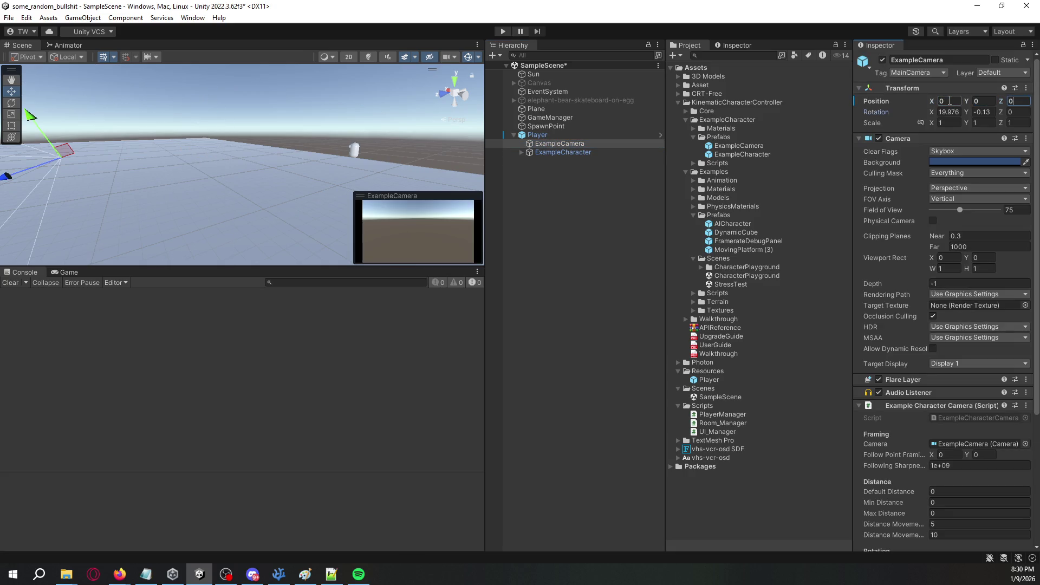
click(598, 155)
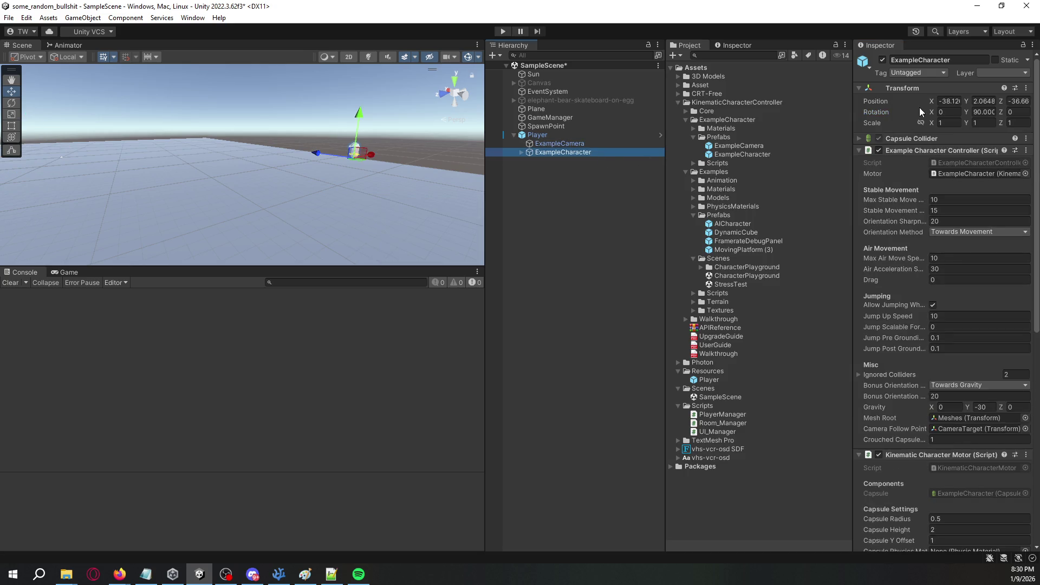
click(957, 103)
text(0)
key(Tab)
text(0)
key(Tab)
text(0)
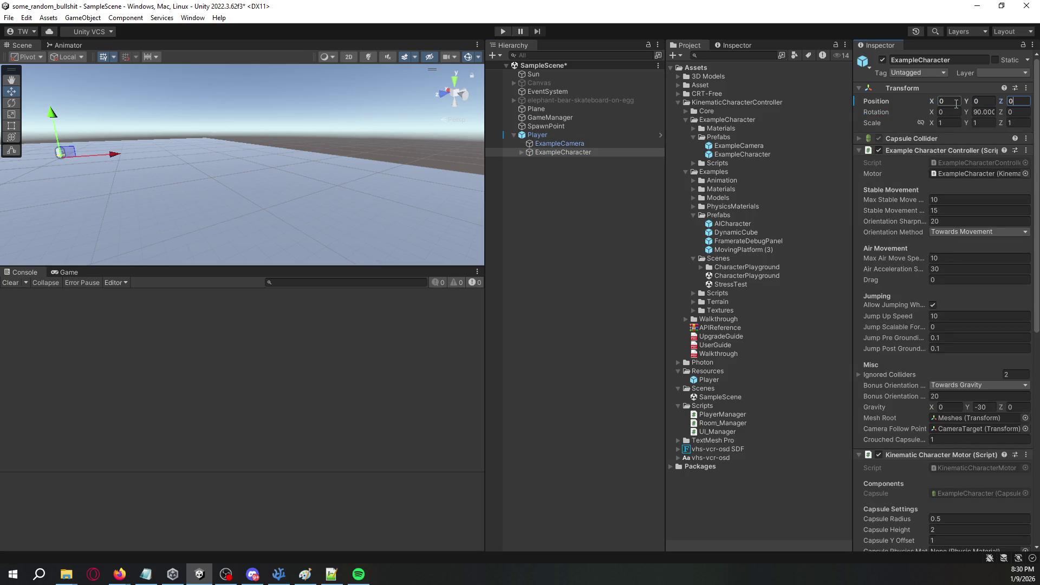
mouse_move(162, 185)
mouse_down()
mouse_move(147, 173)
mouse_move(156, 132)
mouse_move(210, 161)
mouse_move(367, 157)
mouse_move(336, 169)
mouse_up()
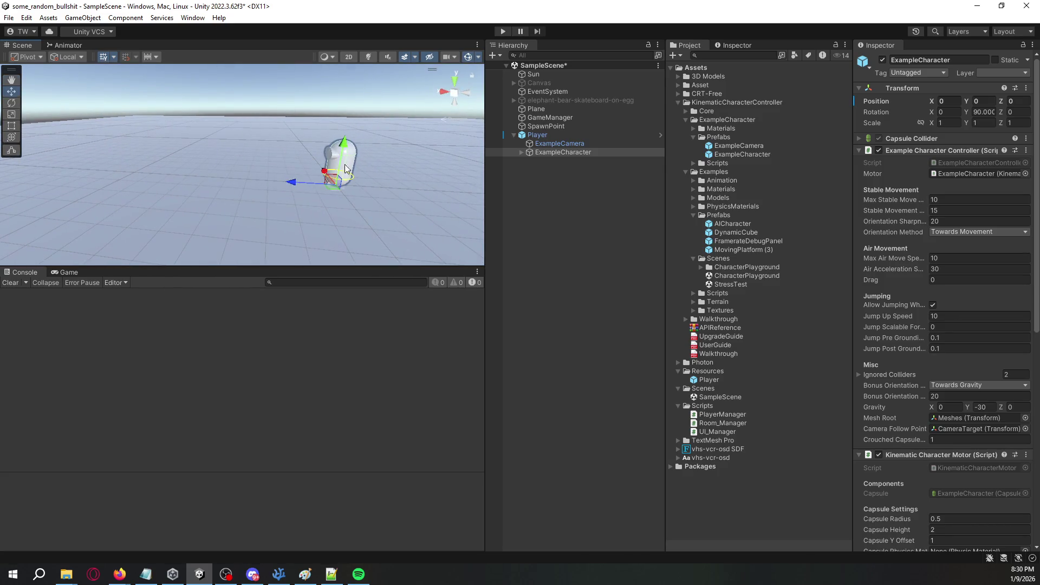
click(552, 144)
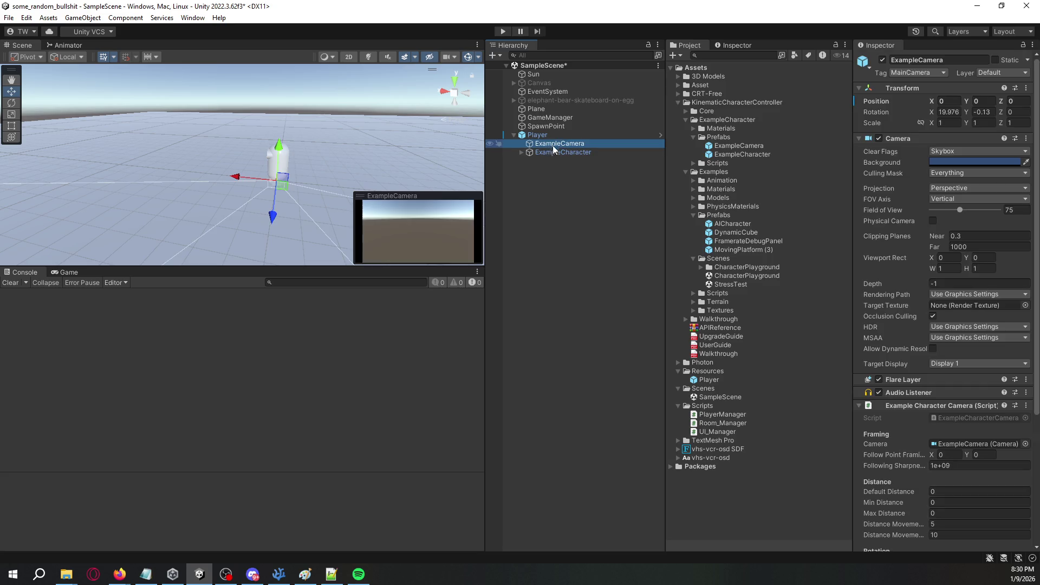
Bring CharacterPlayground's Level into SampleScene and delete SampleScene's Plane.
double_click(728, 277)
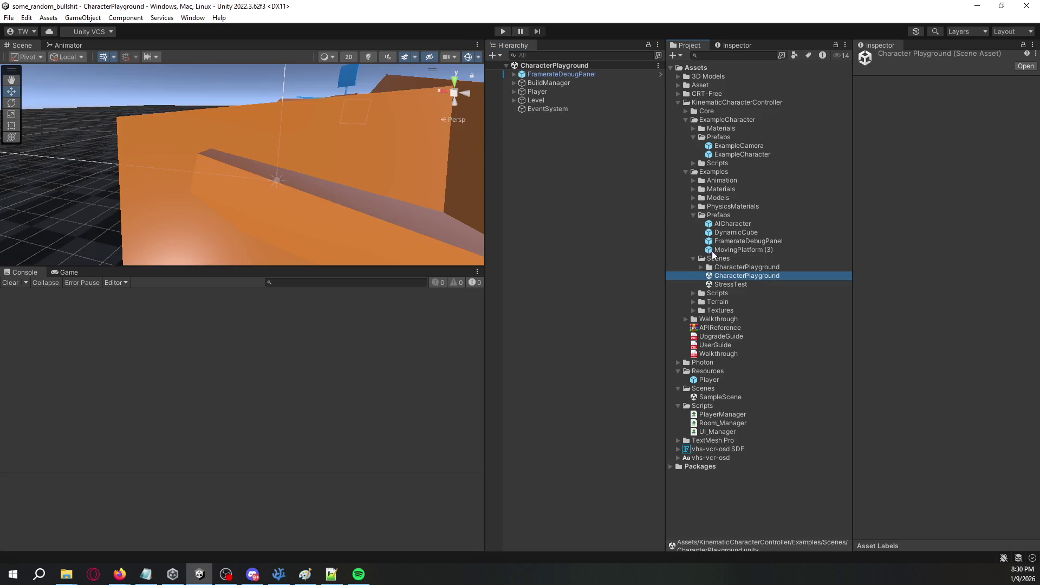
click(557, 100)
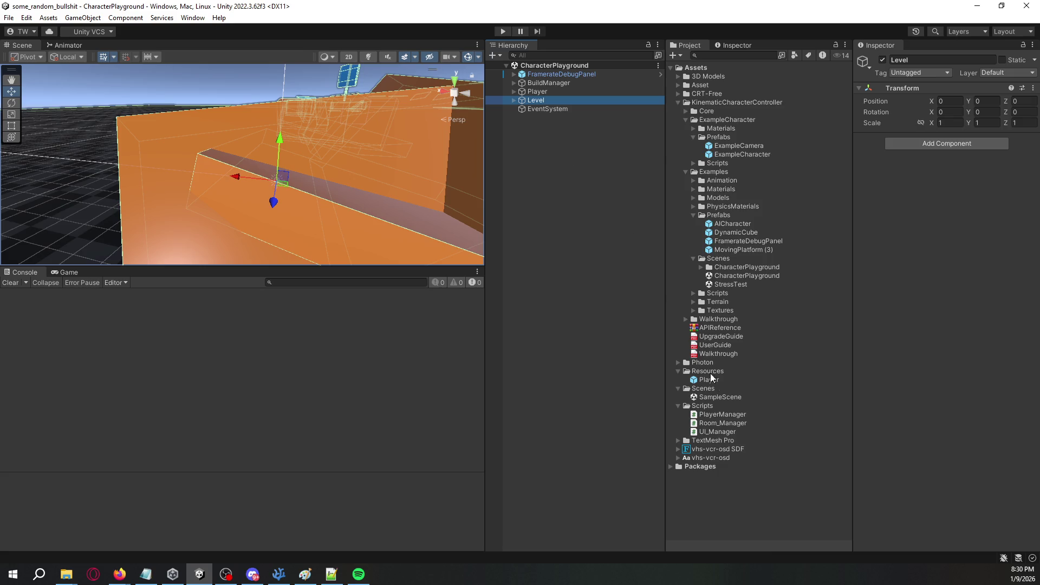
double_click(731, 399)
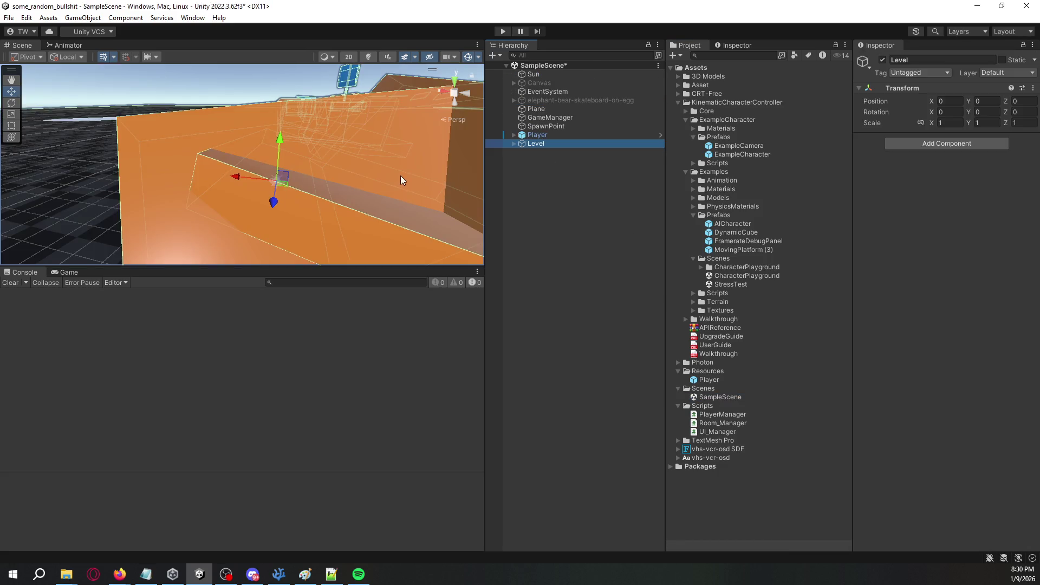
drag(404, 176, 433, 169)
click(567, 108)
key(Delete)
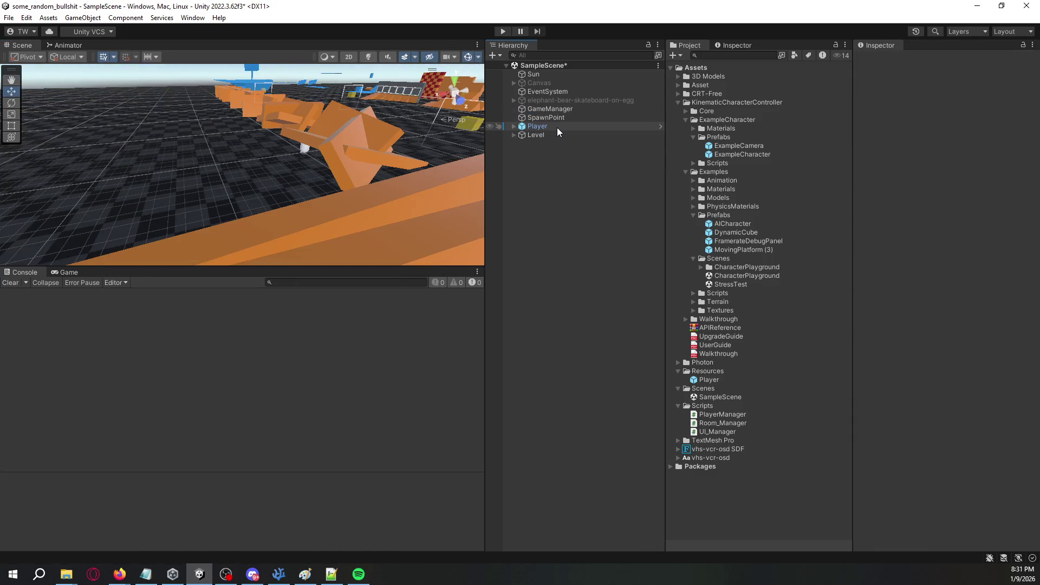
Move SpawnPoint along X to about -37.95.
click(557, 128)
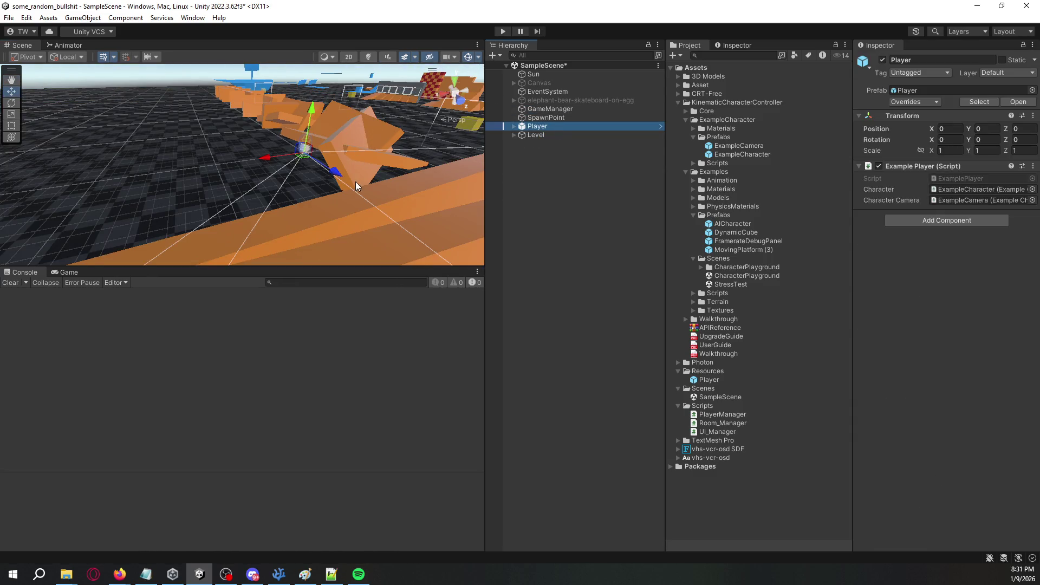
double_click(546, 118)
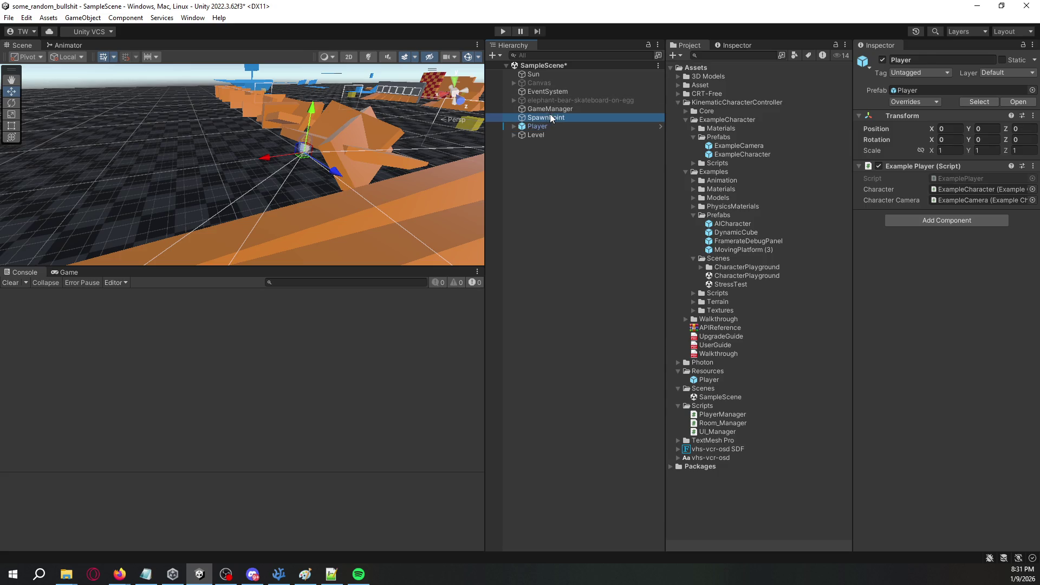
mouse_move(320, 146)
mouse_down()
mouse_move(258, 155)
mouse_move(378, 151)
mouse_move(522, 187)
mouse_move(364, 152)
mouse_move(336, 156)
mouse_move(343, 237)
mouse_move(376, 142)
mouse_move(356, 177)
mouse_move(321, 184)
mouse_move(578, 262)
mouse_up()
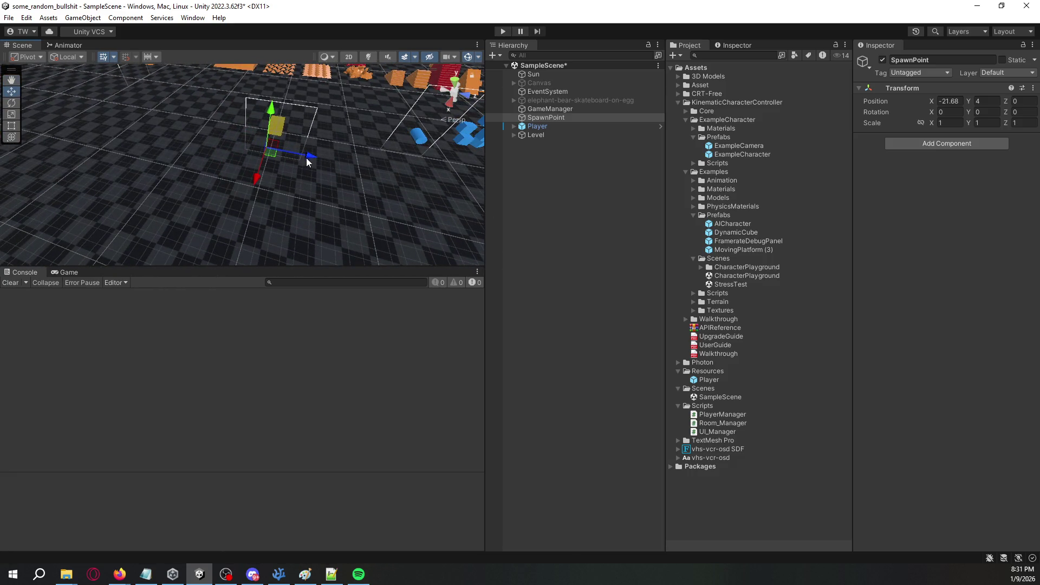
mouse_move(37, 136)
mouse_down()
mouse_move(142, 98)
mouse_move(321, 132)
mouse_move(445, 139)
mouse_up()
Move Player along Z to -7.24 and save SampleScene.
double_click(525, 128)
mouse_move(233, 142)
mouse_down()
mouse_move(269, 151)
mouse_move(397, 233)
mouse_move(486, 223)
mouse_move(232, 265)
mouse_up()
drag(336, 264, 314, 282)
mouse_move(239, 276)
mouse_down()
mouse_move(653, 164)
mouse_move(922, 166)
mouse_move(21, 168)
mouse_move(597, 177)
mouse_move(407, 178)
mouse_up()
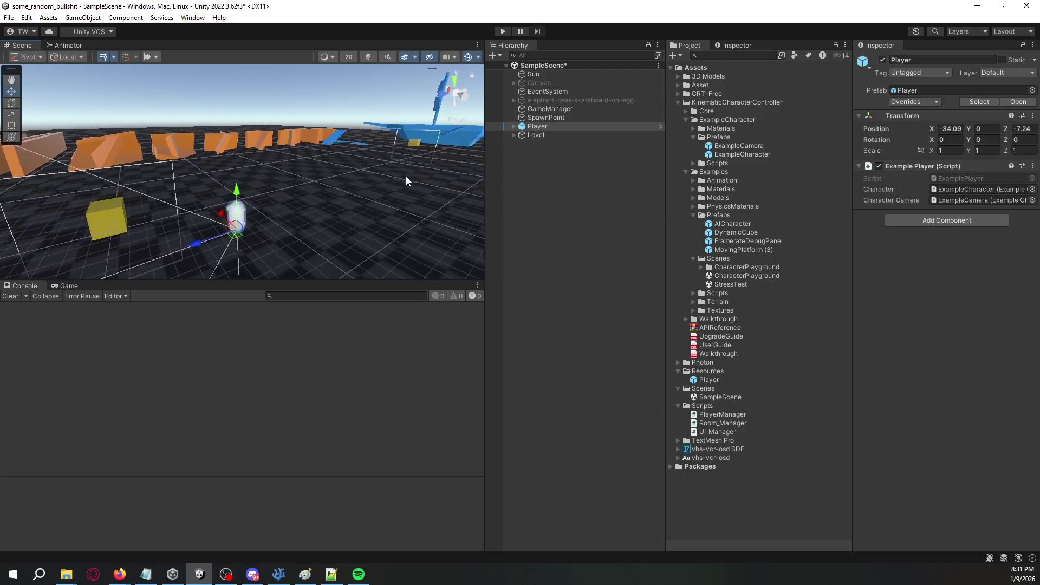
click(407, 179)
key(ctrl+s)
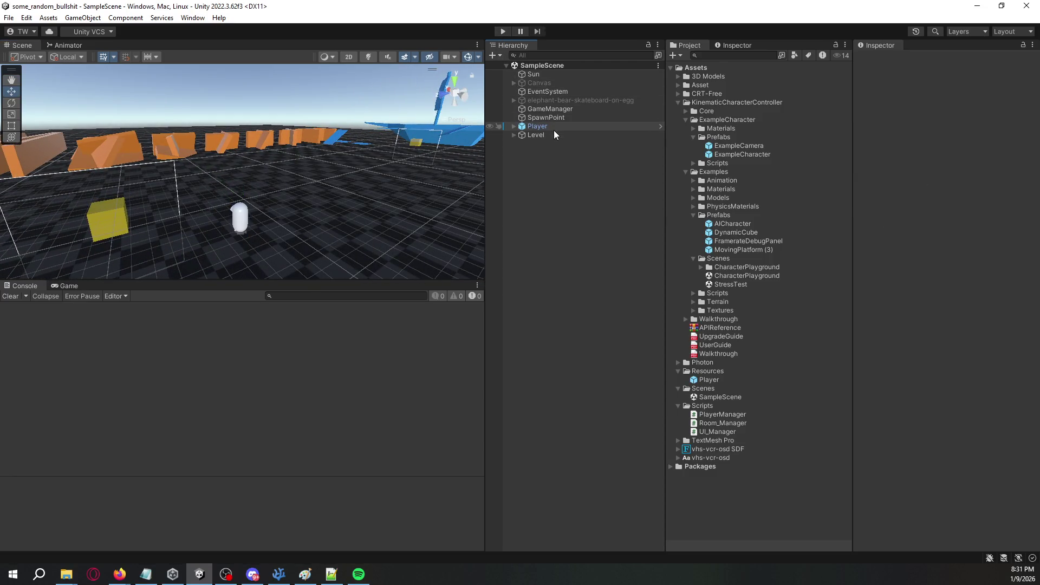
Assign the Player prefab to GameManager's Room_Manager Player field and delete the scene Player.
click(554, 127)
click(557, 109)
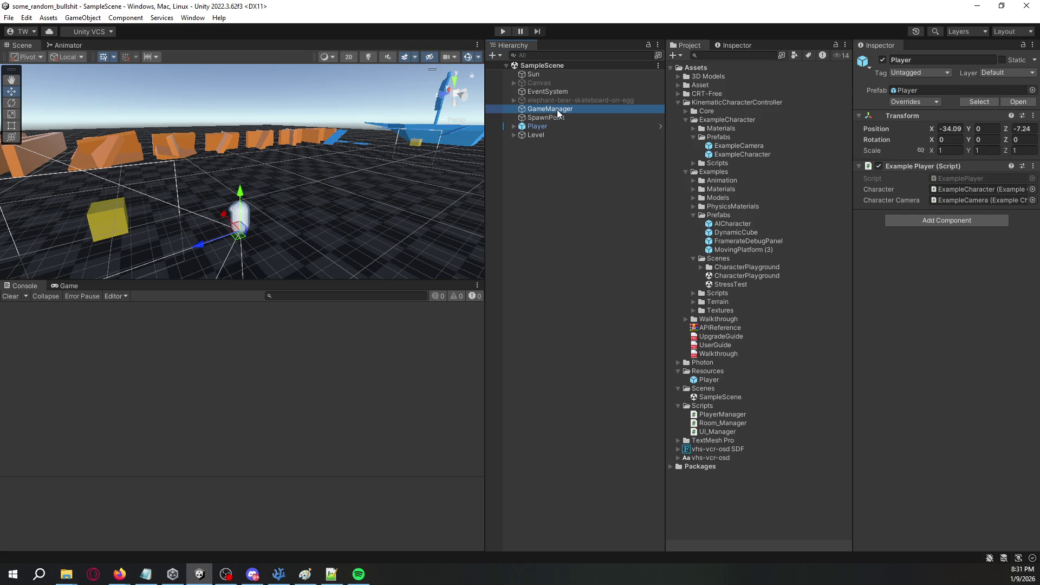
mouse_move(717, 378)
mouse_down()
mouse_move(919, 187)
mouse_move(975, 162)
mouse_up()
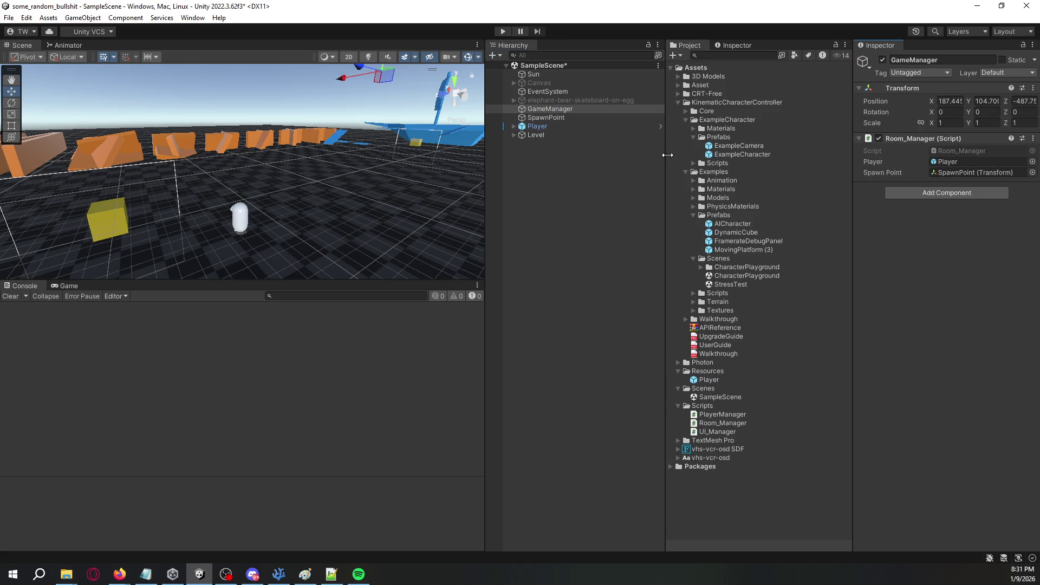
click(545, 127)
key(Delete)
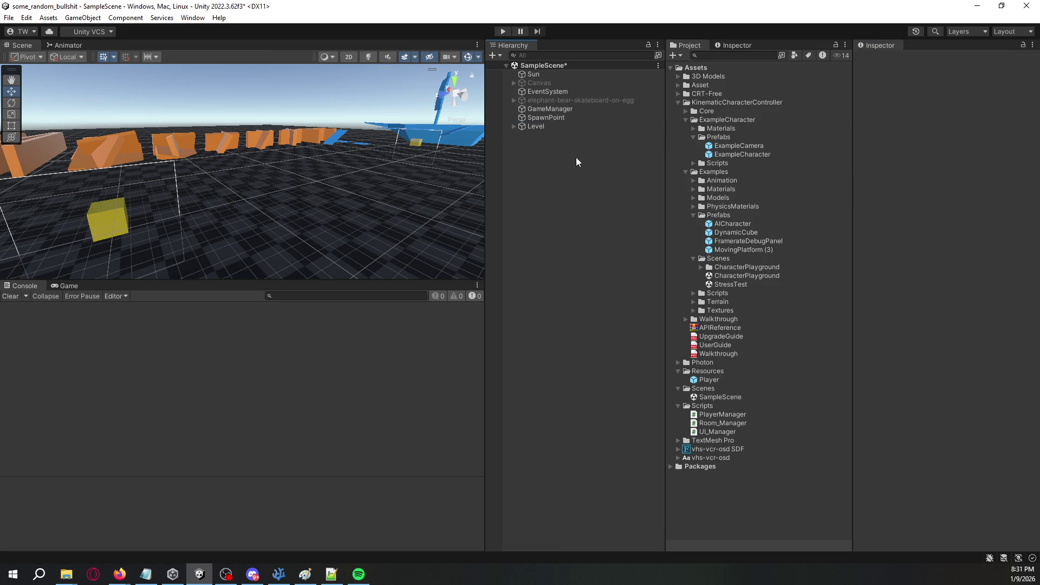
Add a Player instance and give its ExampleCharacter a Photon Transform View component.
mouse_move(704, 381)
mouse_down()
mouse_move(583, 301)
mouse_move(550, 142)
mouse_up()
right_click(551, 140)
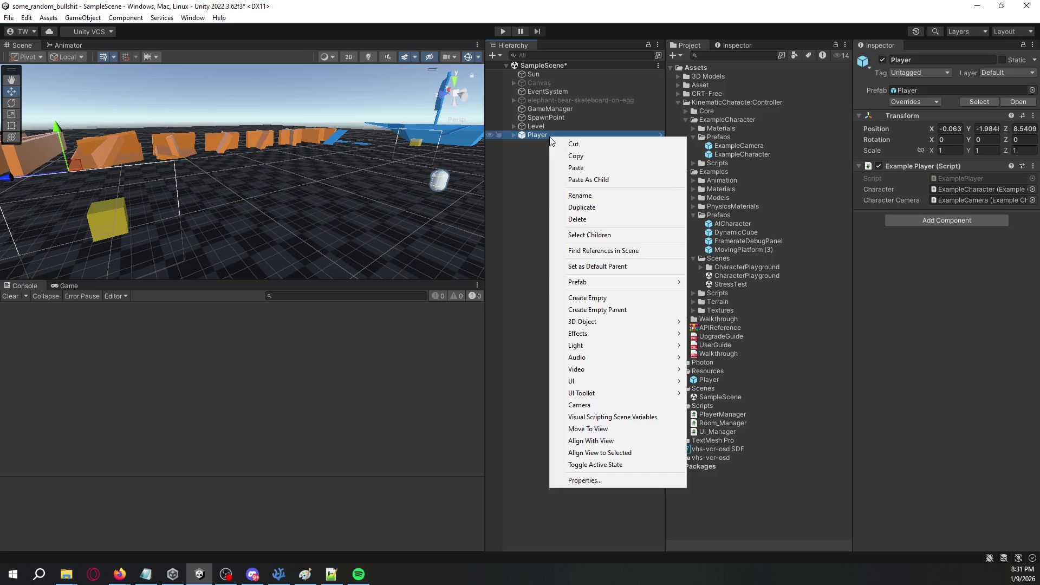
click(512, 135)
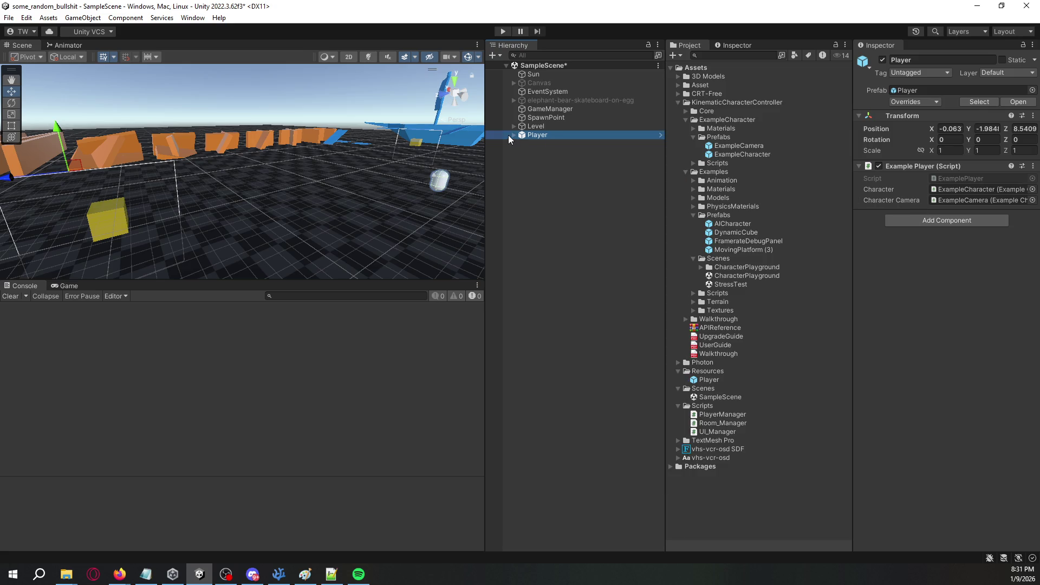
click(514, 135)
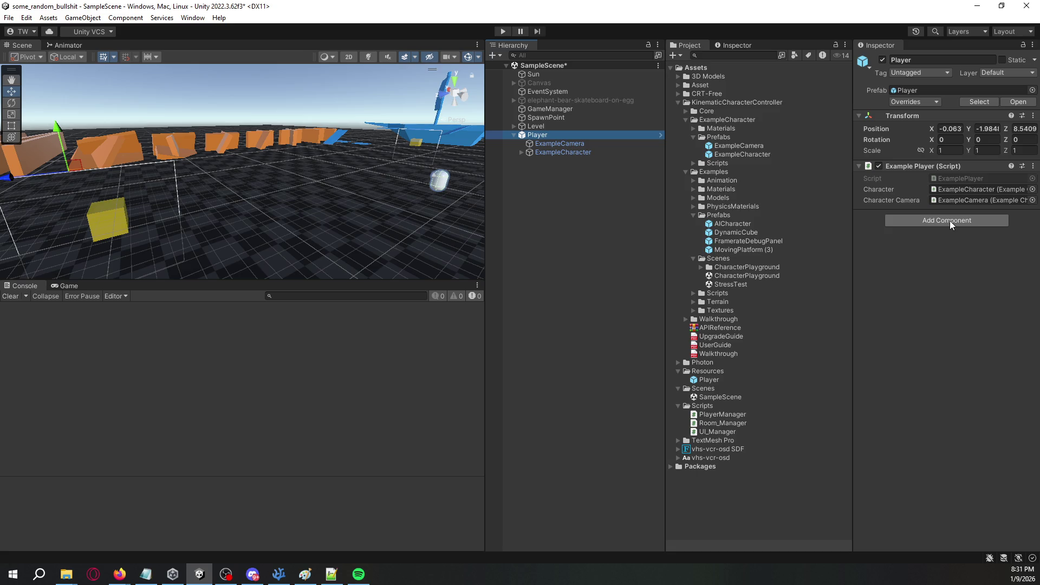
click(580, 151)
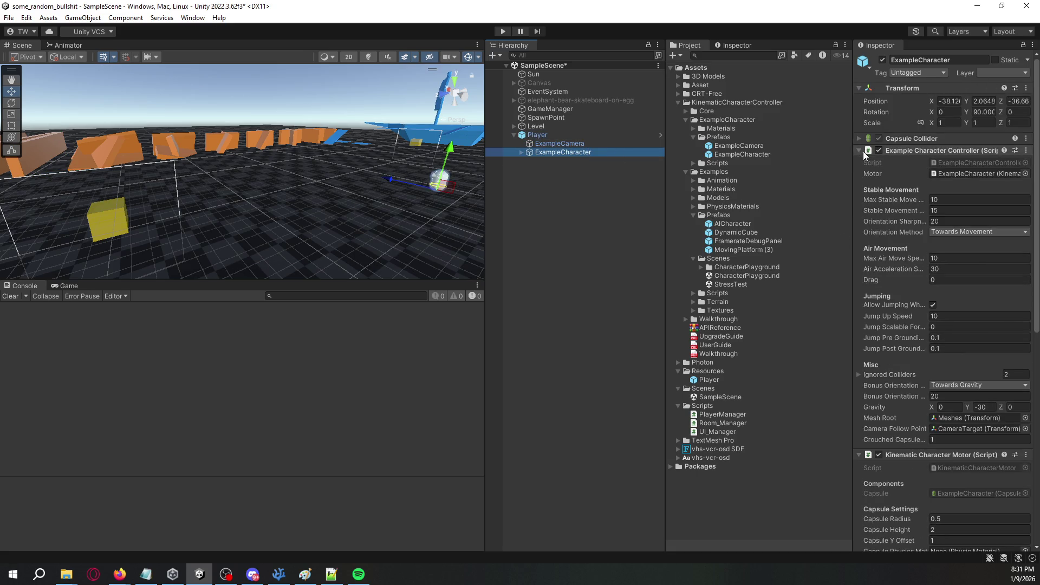
click(859, 150)
click(859, 162)
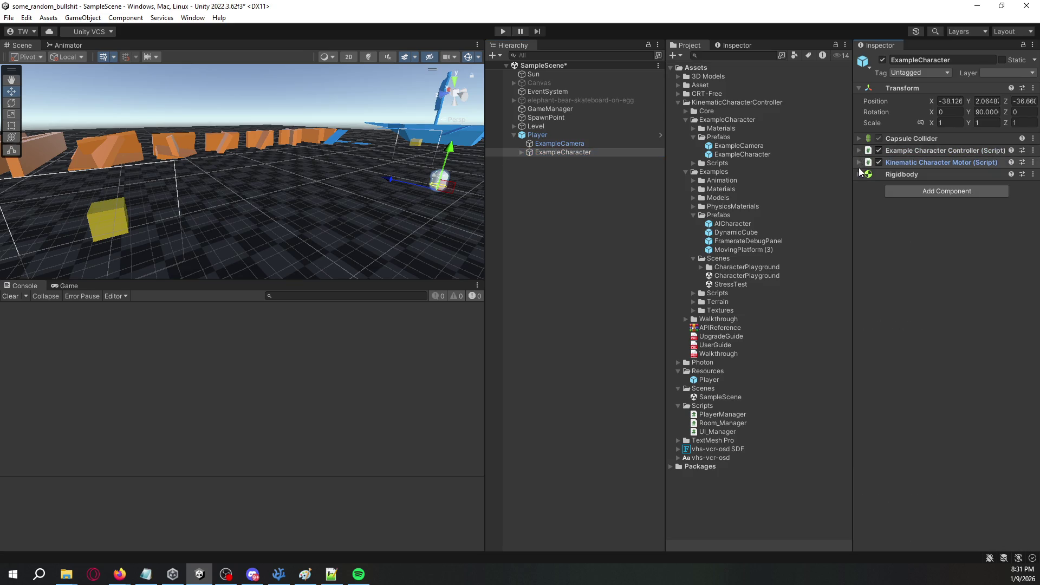
click(892, 191)
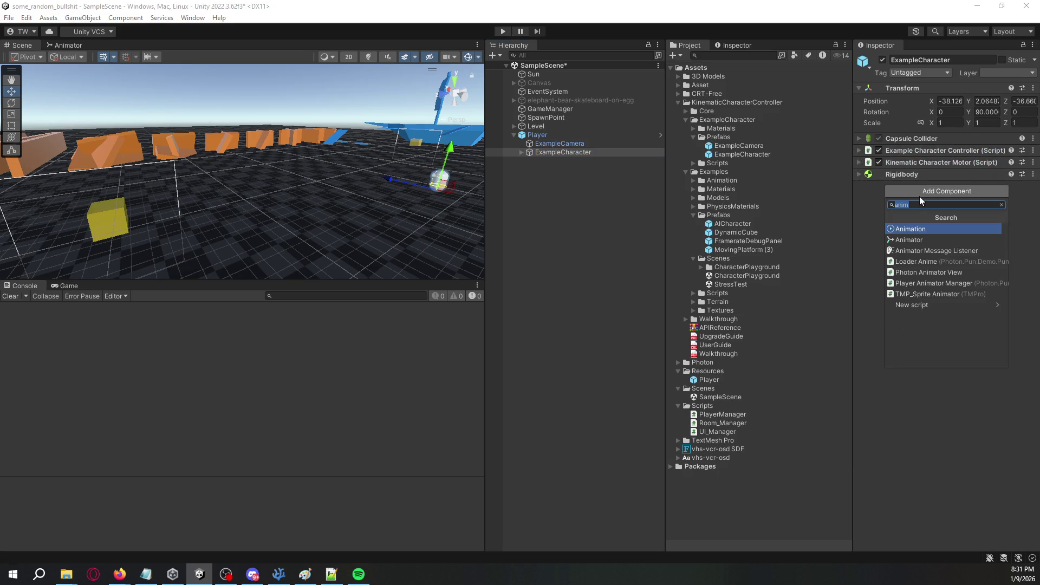
text(photon transform)
key(Return)
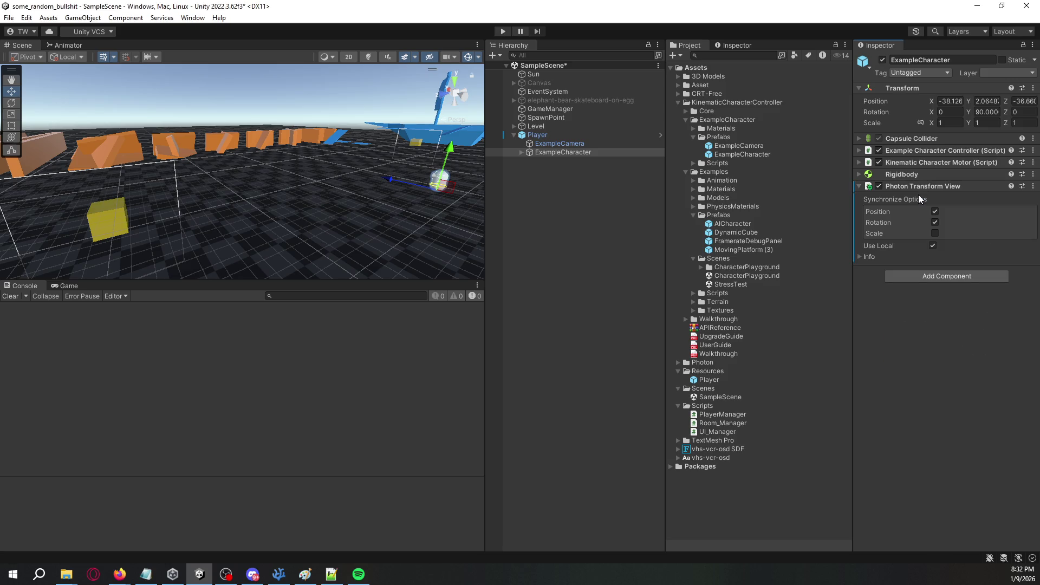
Test-run the scene in play mode, then clear the Console errors.
click(503, 31)
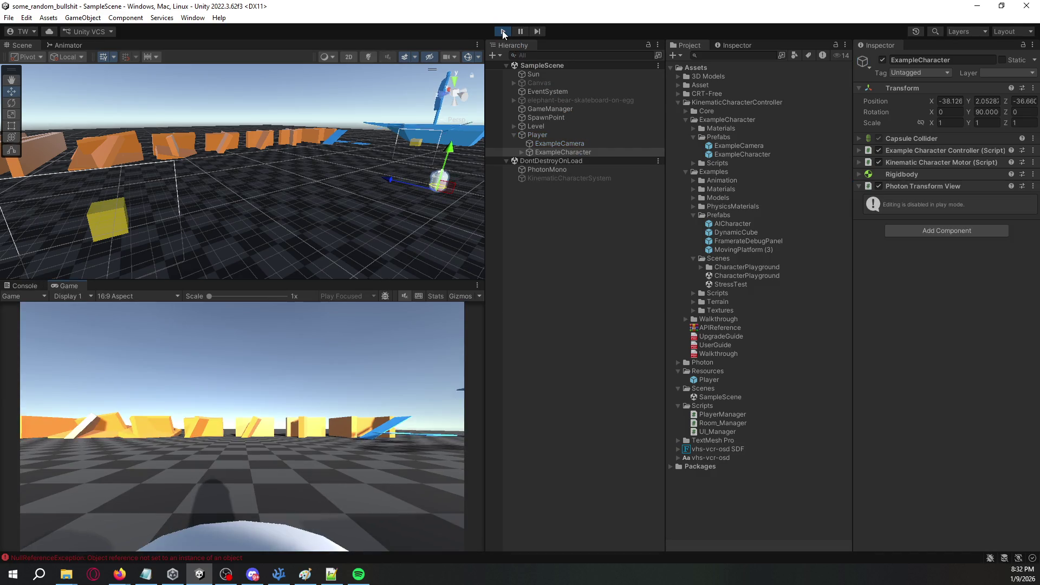
click(503, 34)
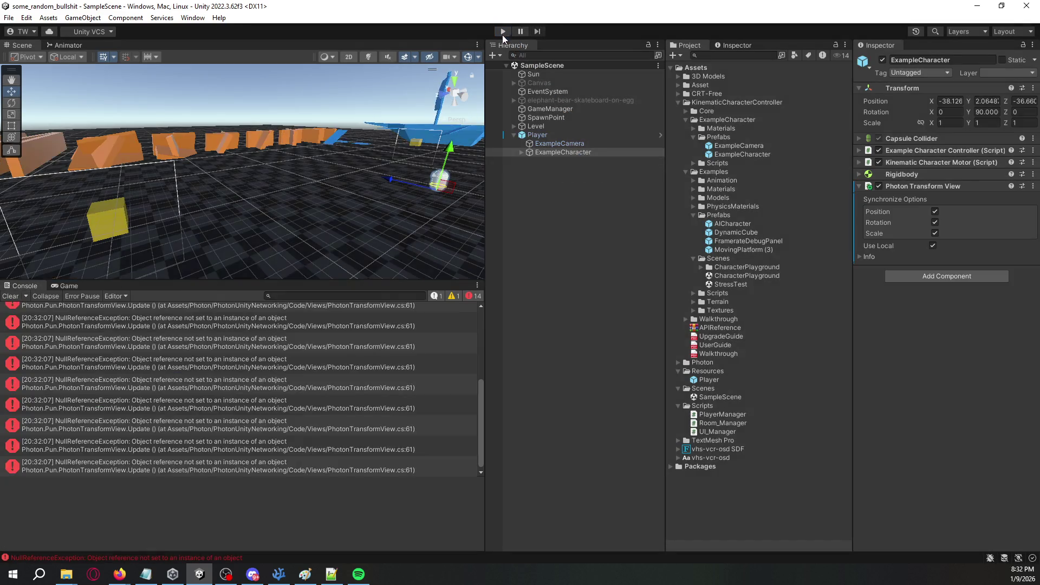
click(13, 296)
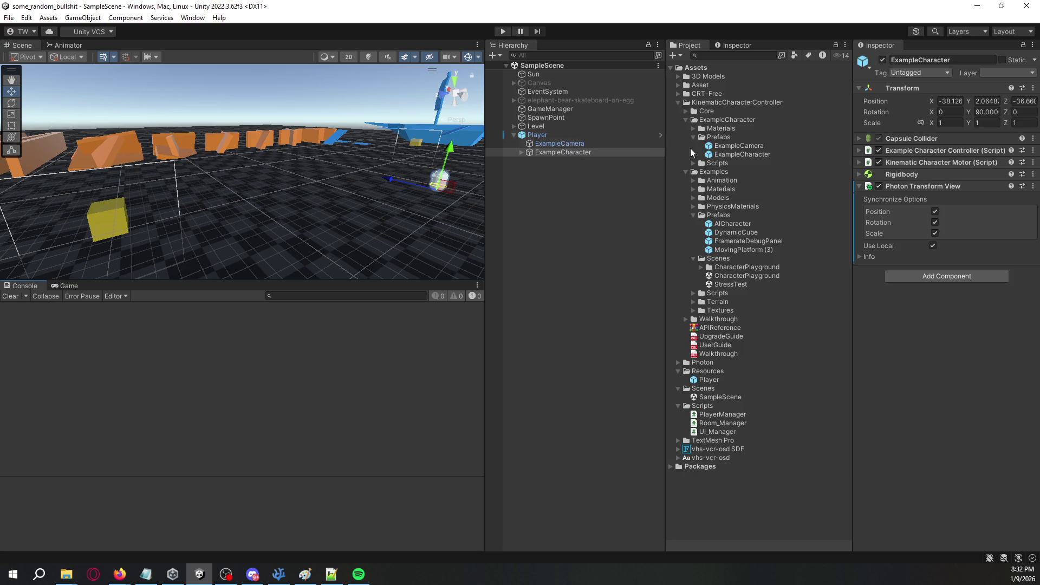
right_click(550, 134)
Unpack the scene Player prefab completely.
mouse_move(639, 277)
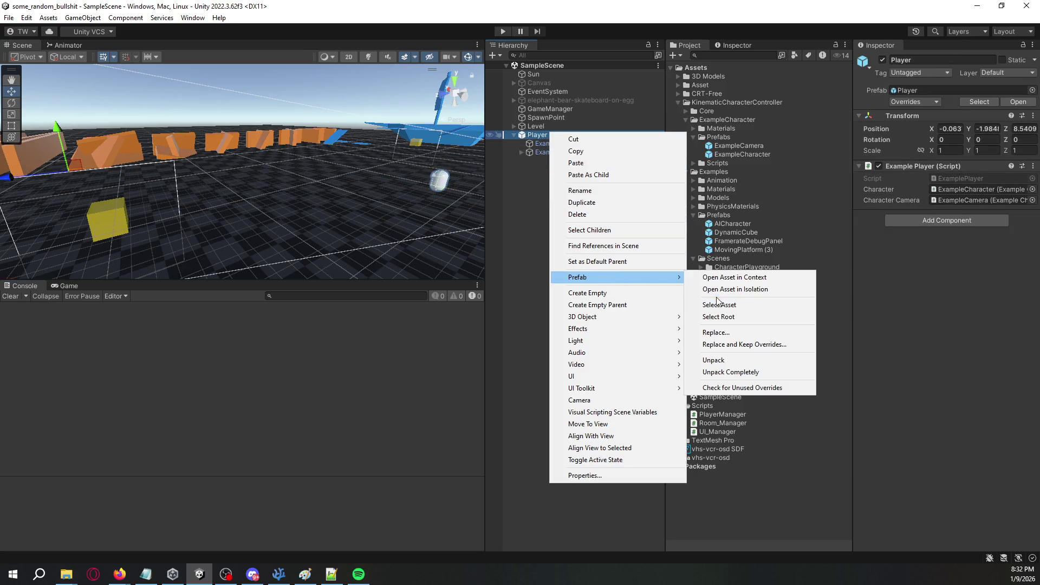
click(740, 345)
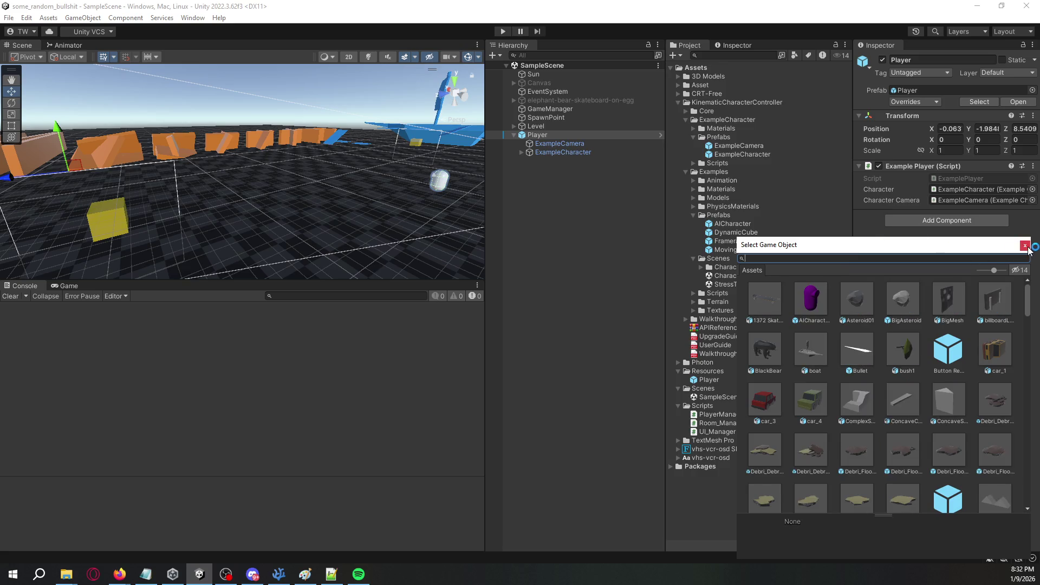
click(1024, 247)
right_click(574, 137)
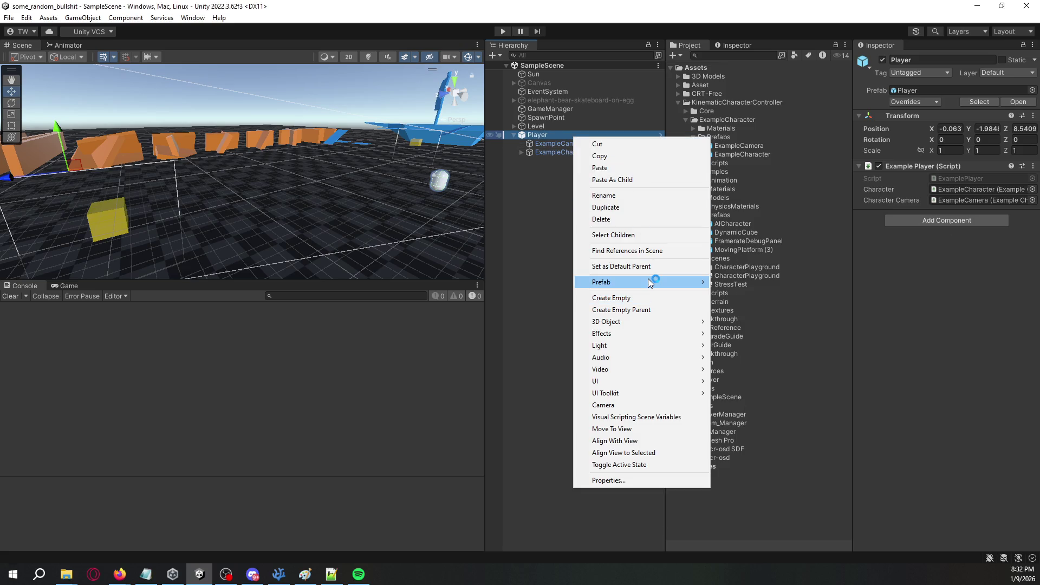
mouse_move(652, 282)
click(774, 378)
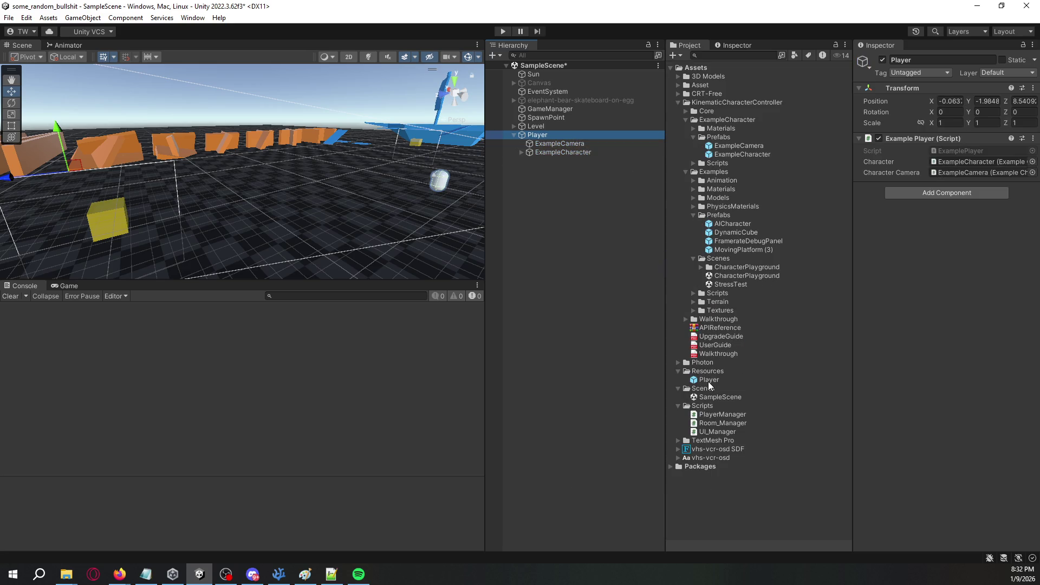
Add a Photon View component to Player.
click(941, 193)
text(player view)
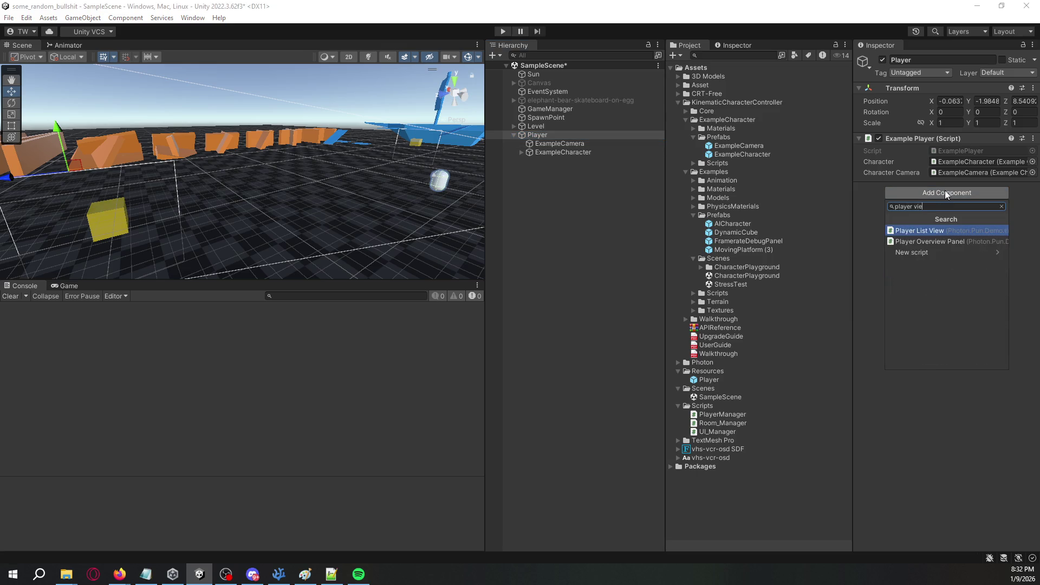
key(ctrl+a)
text(photon view)
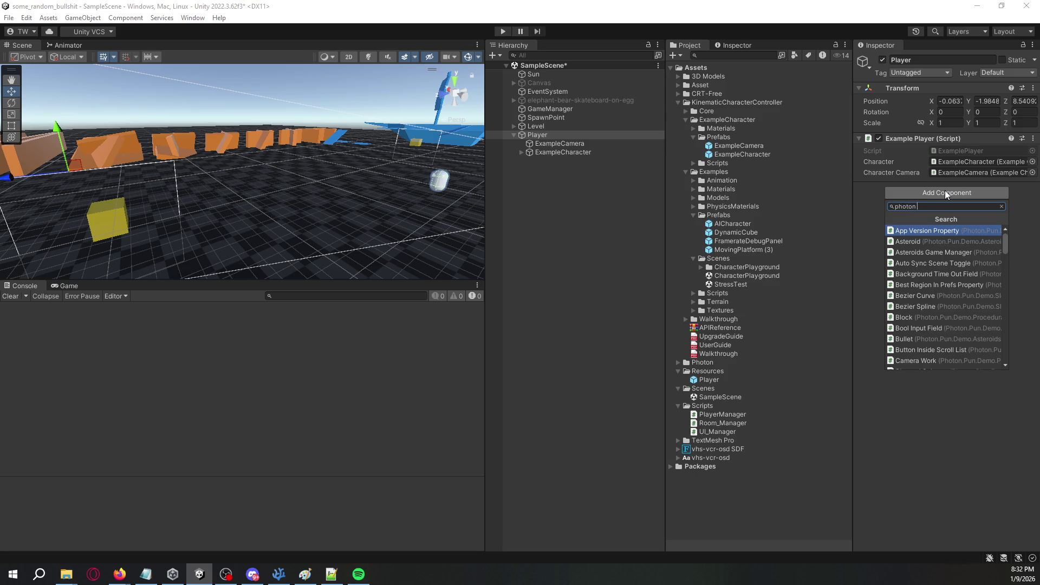
key(Down)
key(Down)
key(Down)
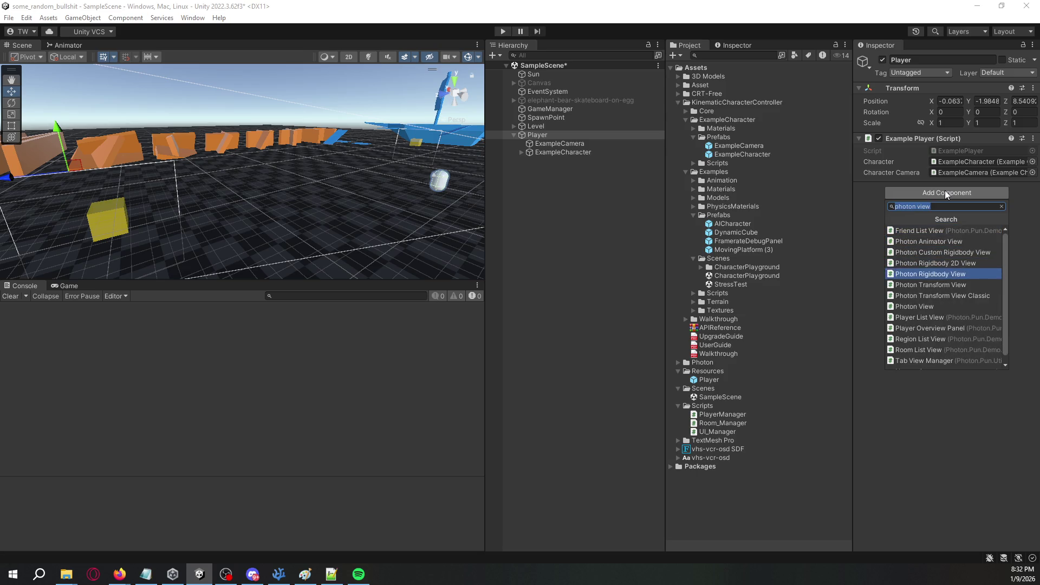
key(Return)
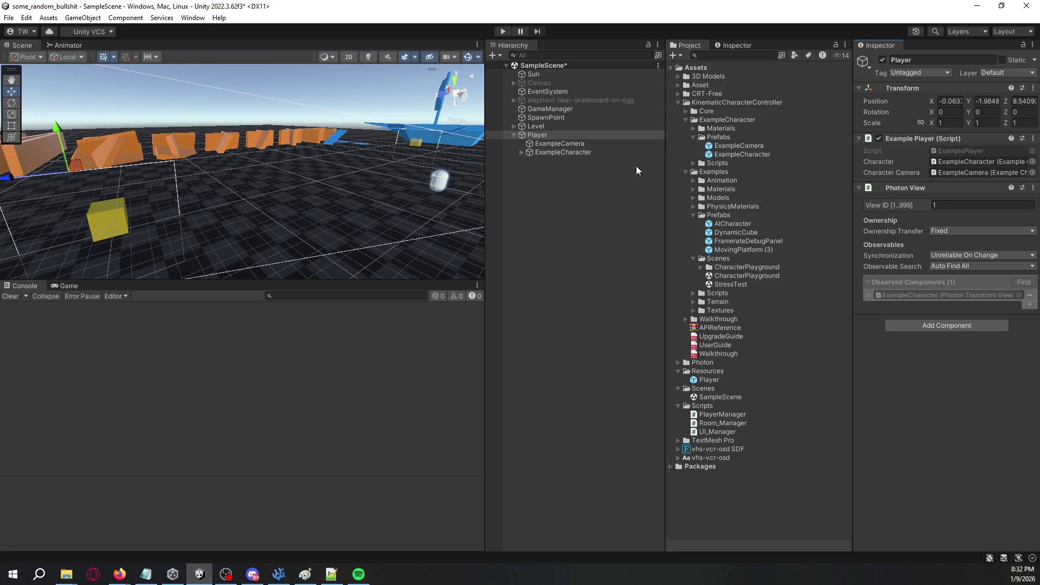
Replace the old Resources Player prefab with the unpacked Player, then delete it from the scene.
click(719, 379)
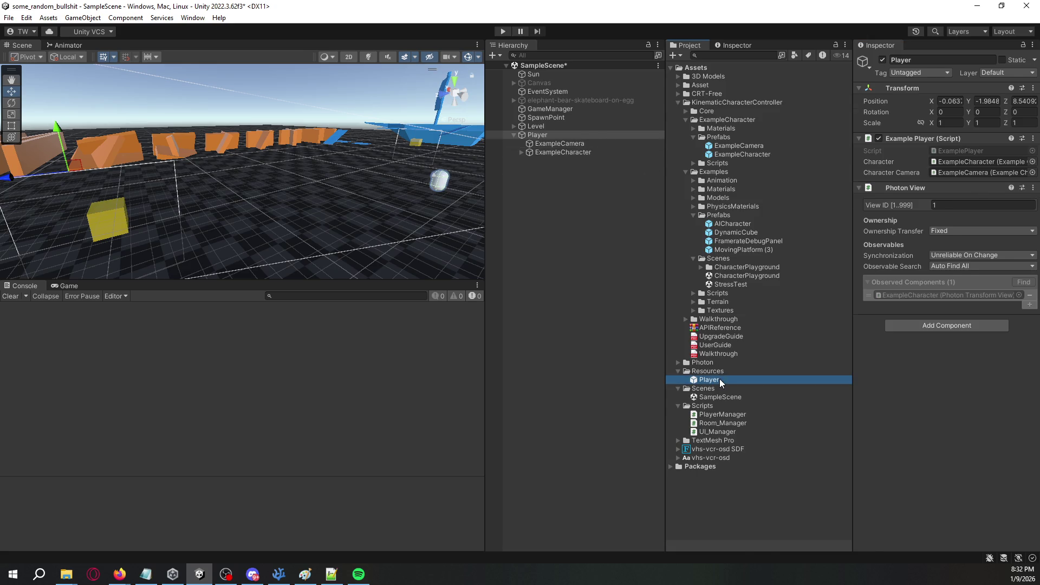
key(Delete)
key(Return)
mouse_move(538, 134)
mouse_down()
mouse_move(715, 350)
mouse_move(710, 372)
mouse_up()
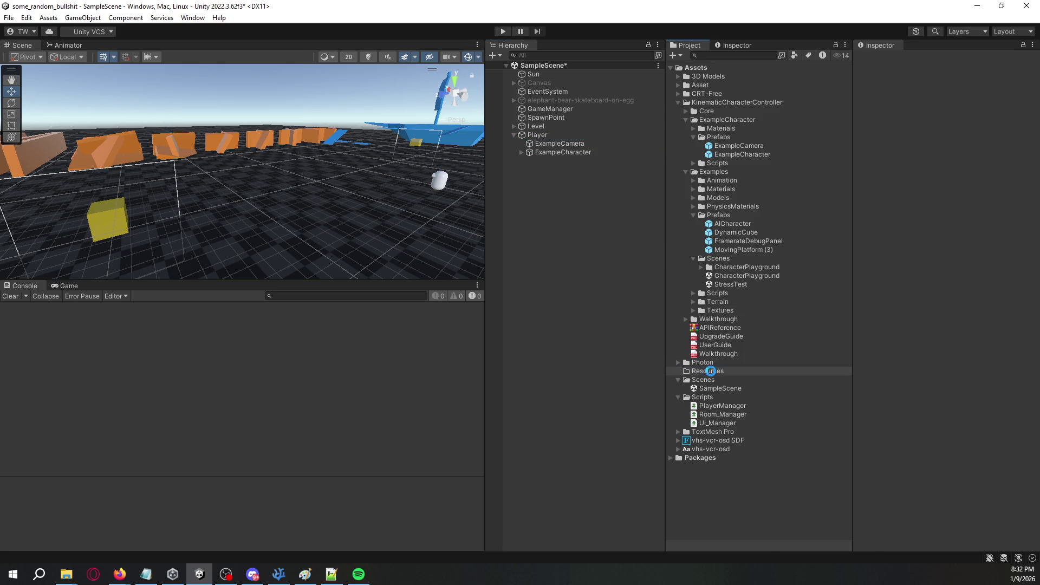
click(560, 136)
key(Delete)
click(560, 127)
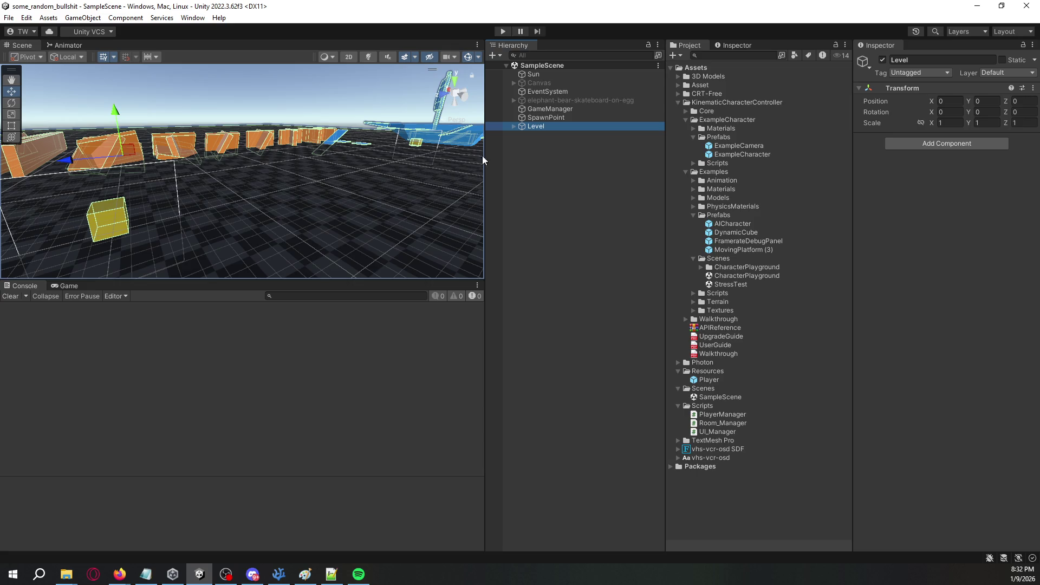
Test-run the scene, assign SpawnPoint to Room_Manager's Spawn Point, and play again.
click(493, 160)
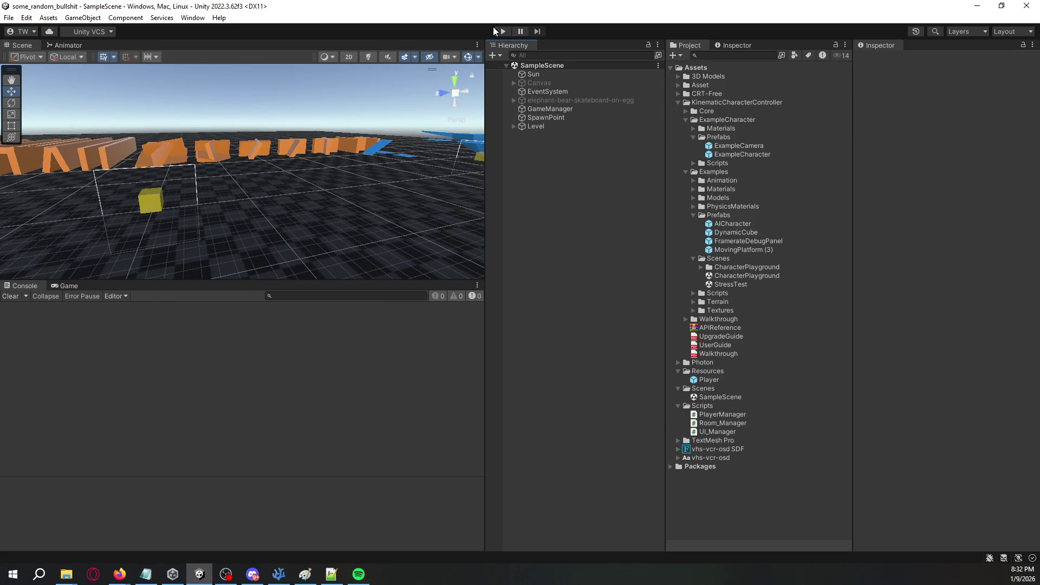
click(503, 31)
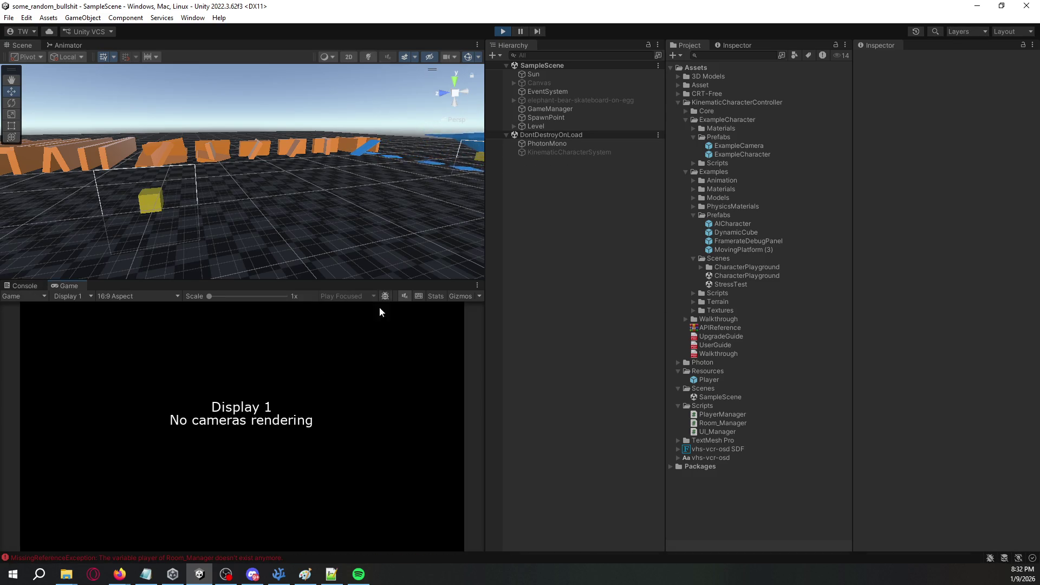
click(503, 31)
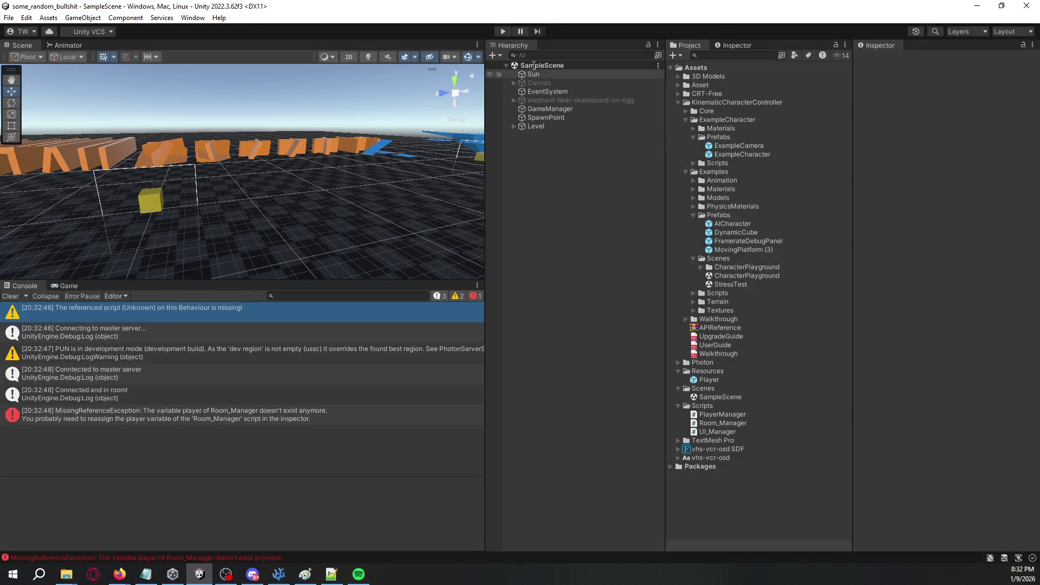
click(564, 109)
mouse_move(563, 117)
mouse_down()
mouse_move(702, 190)
mouse_move(725, 387)
mouse_move(715, 384)
mouse_move(949, 160)
mouse_up()
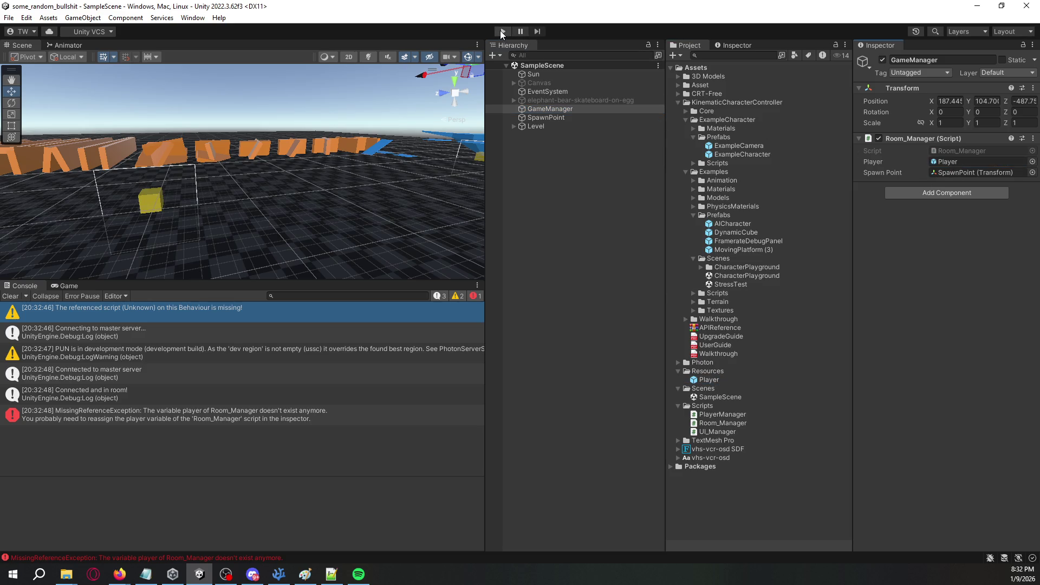
click(502, 32)
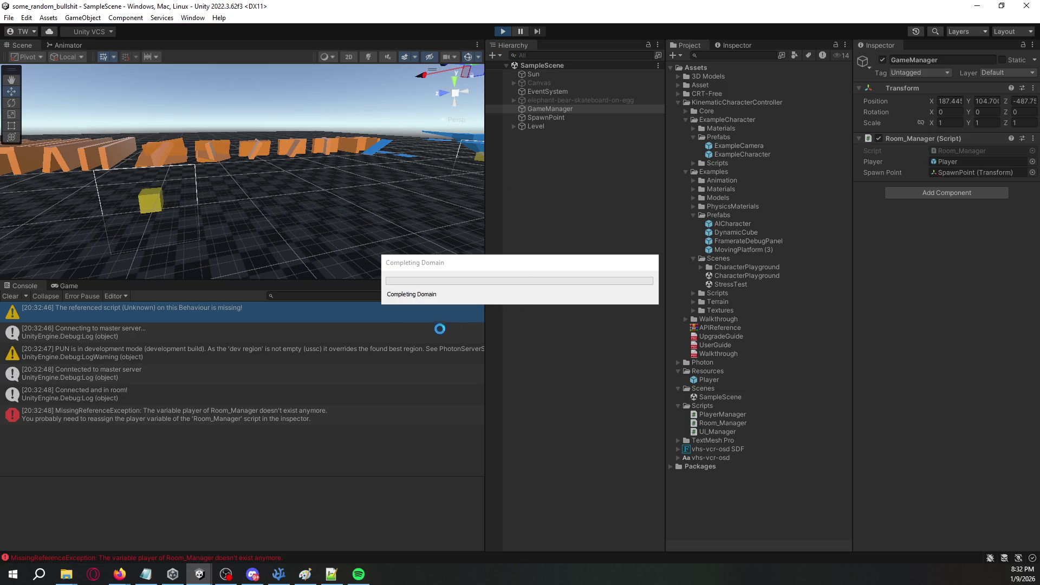
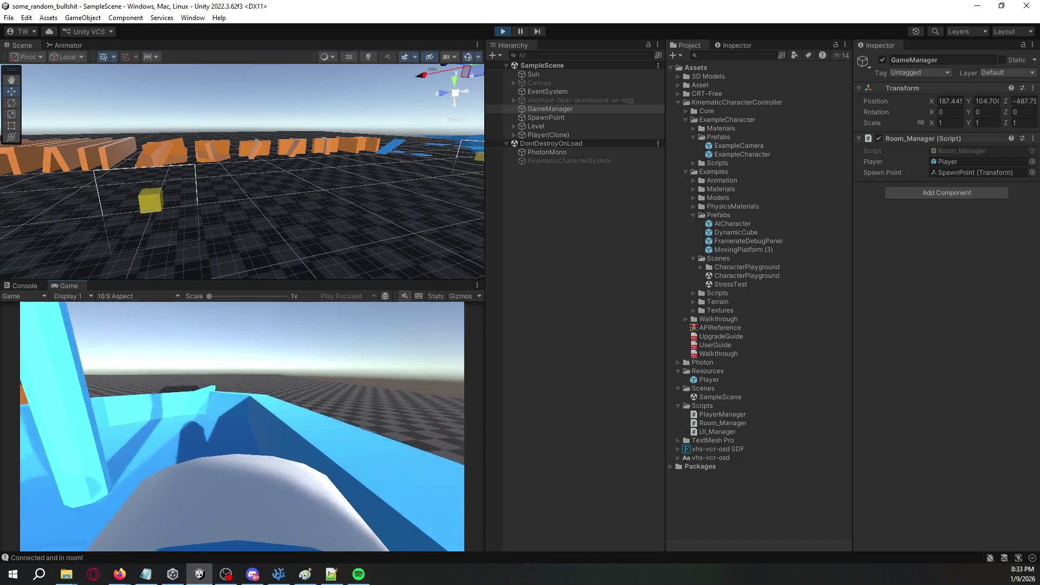
Deselect the GameManager object and exit play mode in the editor.
click(604, 447)
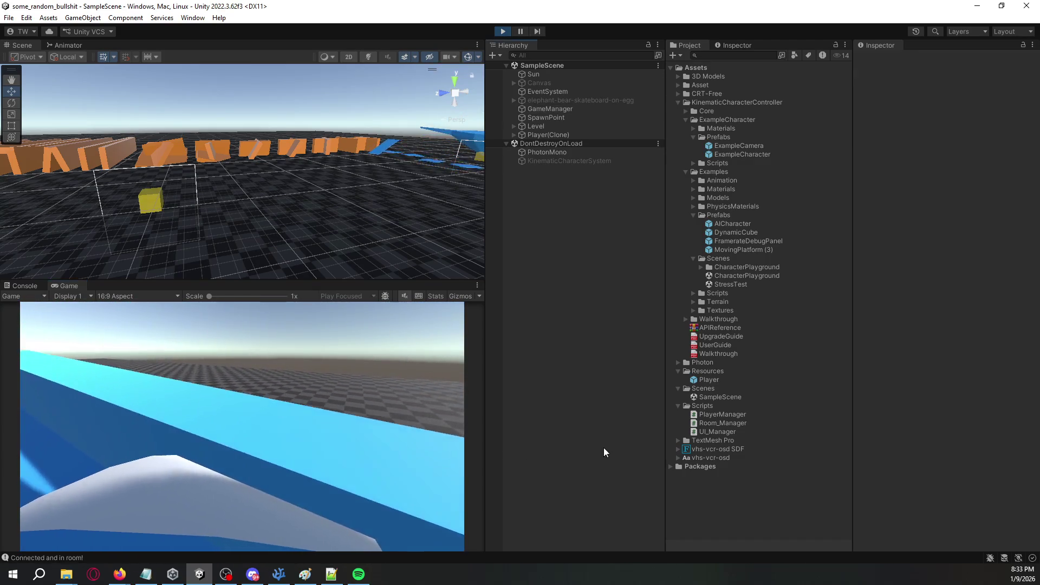
click(504, 32)
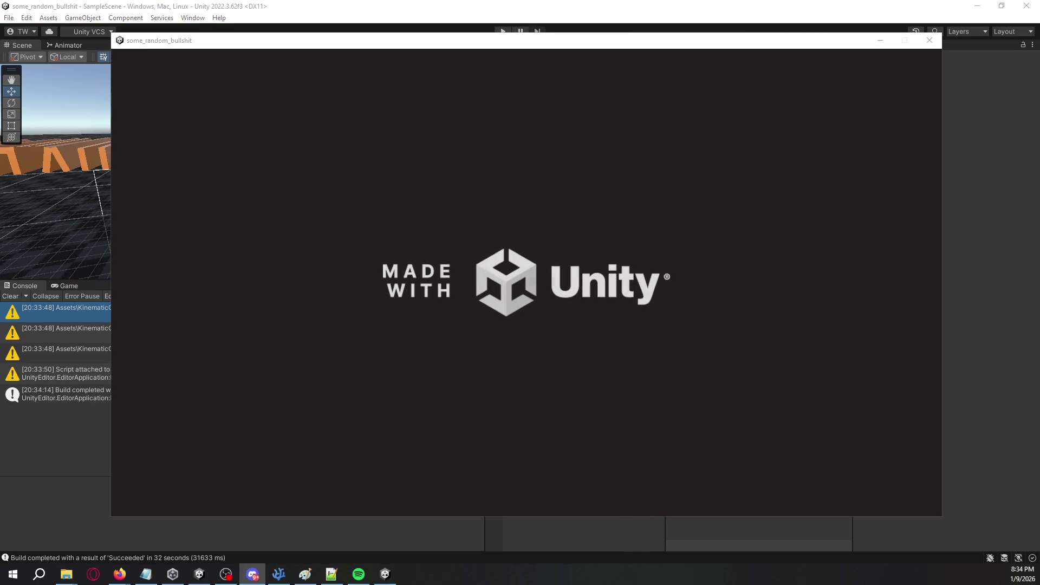
Move the standalone build window aside and start play mode in the editor as a second client.
drag(666, 48, 714, 50)
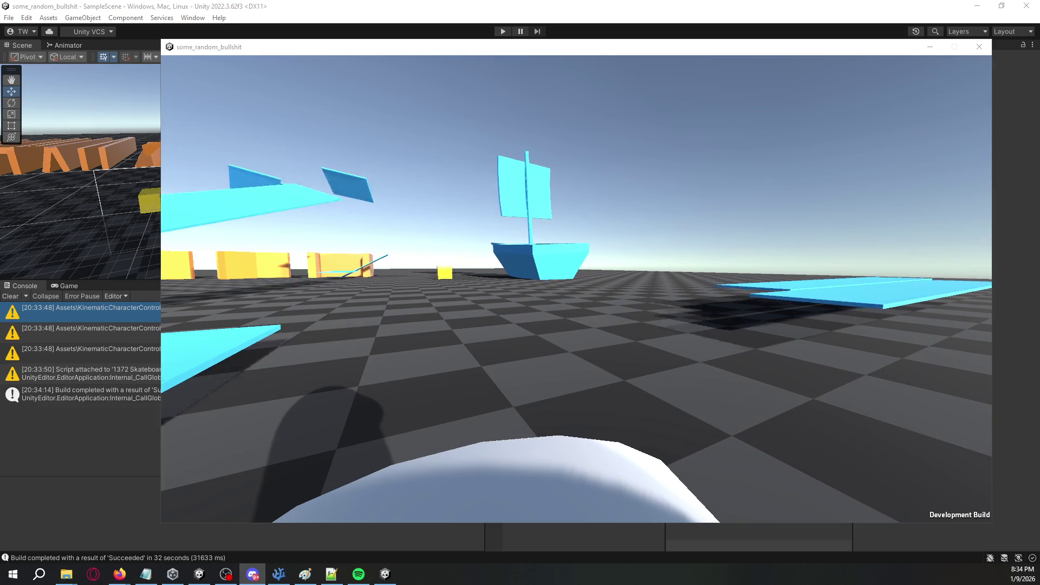
key(alt+Tab)
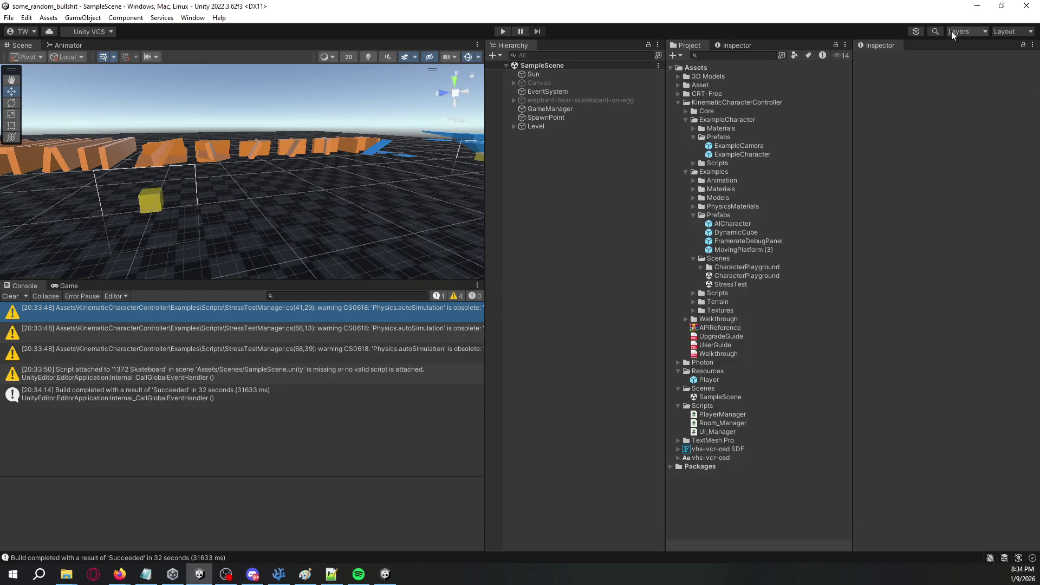
click(503, 32)
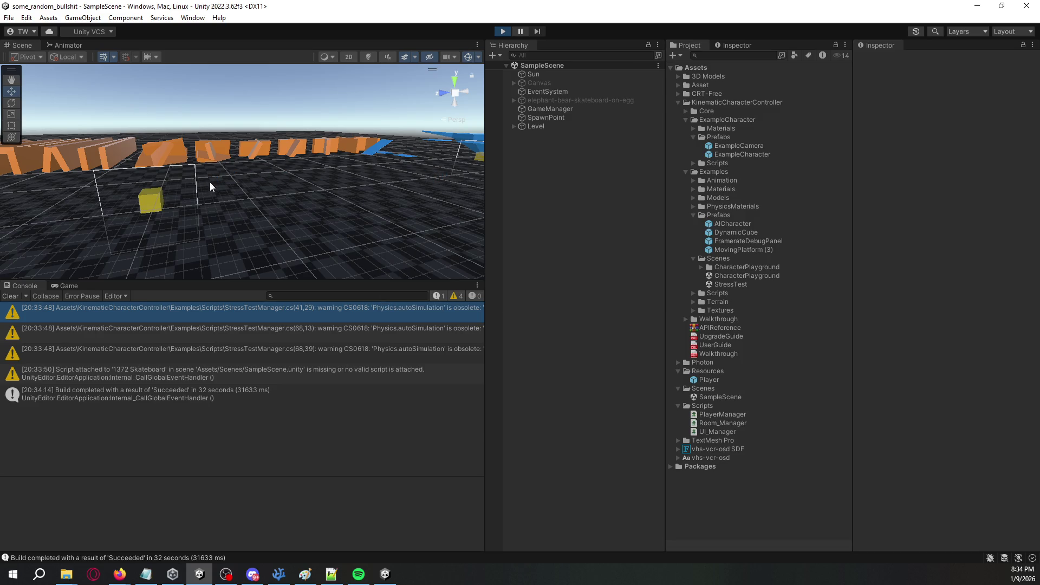
mouse_move(249, 187)
mouse_down()
mouse_move(315, 193)
mouse_move(276, 177)
mouse_move(217, 196)
mouse_up()
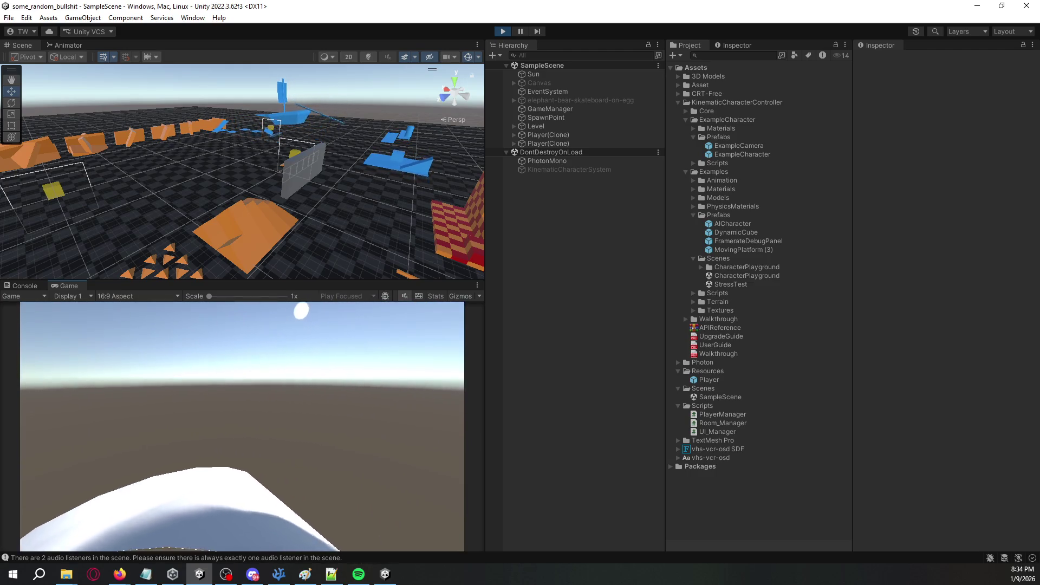
Check the Console, stop play mode, close the build window and select SpawnPoint.
click(25, 285)
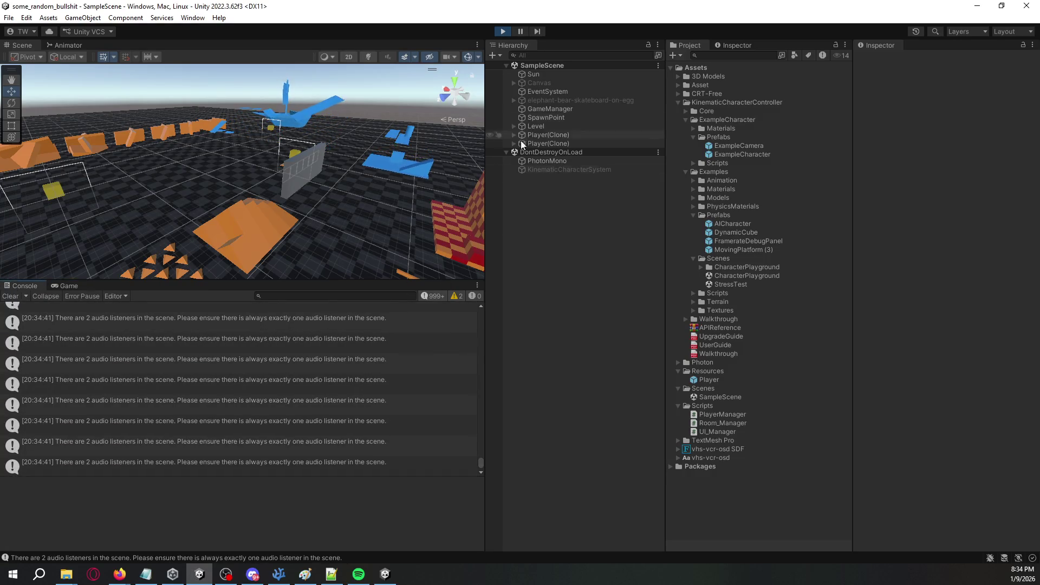
click(504, 31)
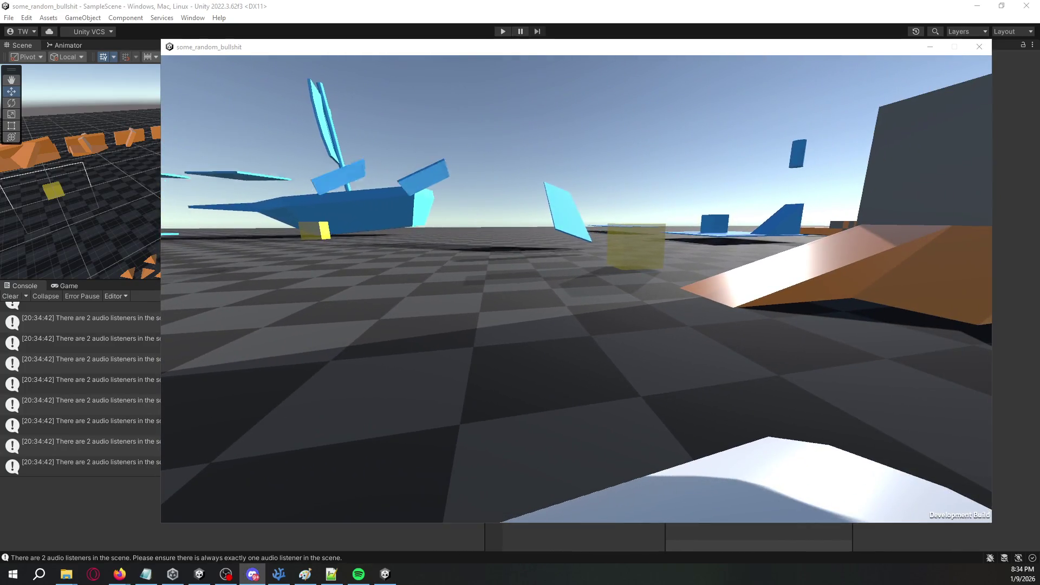
key(alt+F4)
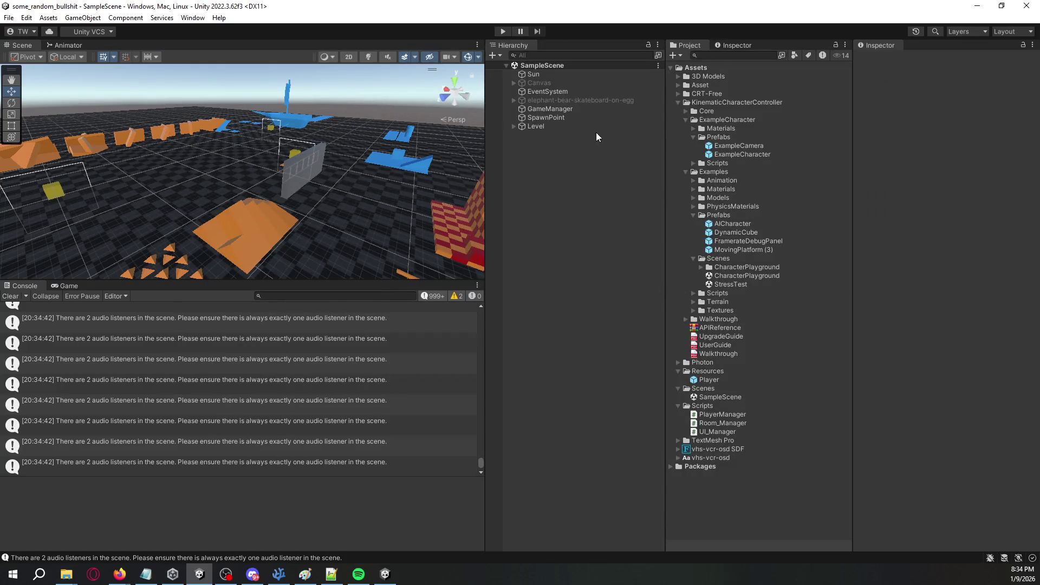
click(583, 118)
Review PlayerManager.cs in the code editor, then open the Player prefab from Resources.
mouse_move(365, 205)
mouse_down()
mouse_move(380, 187)
mouse_move(460, 182)
mouse_up()
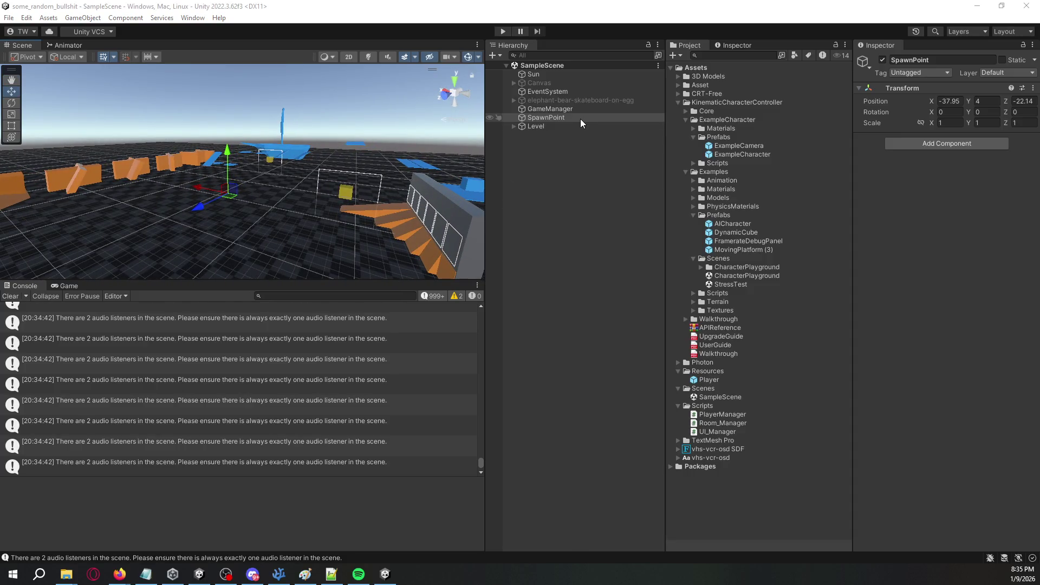
key(alt+Tab)
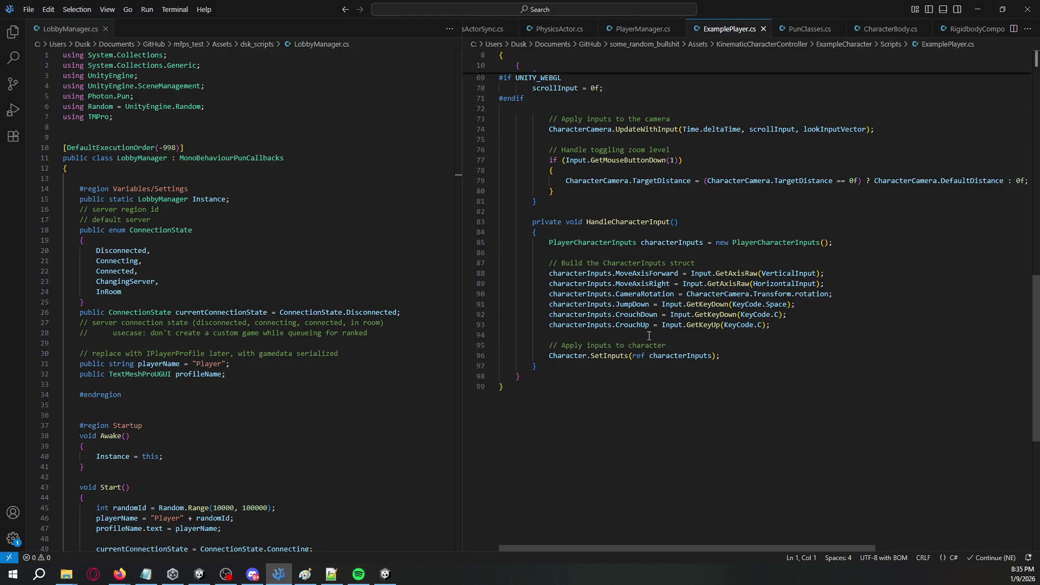
click(646, 30)
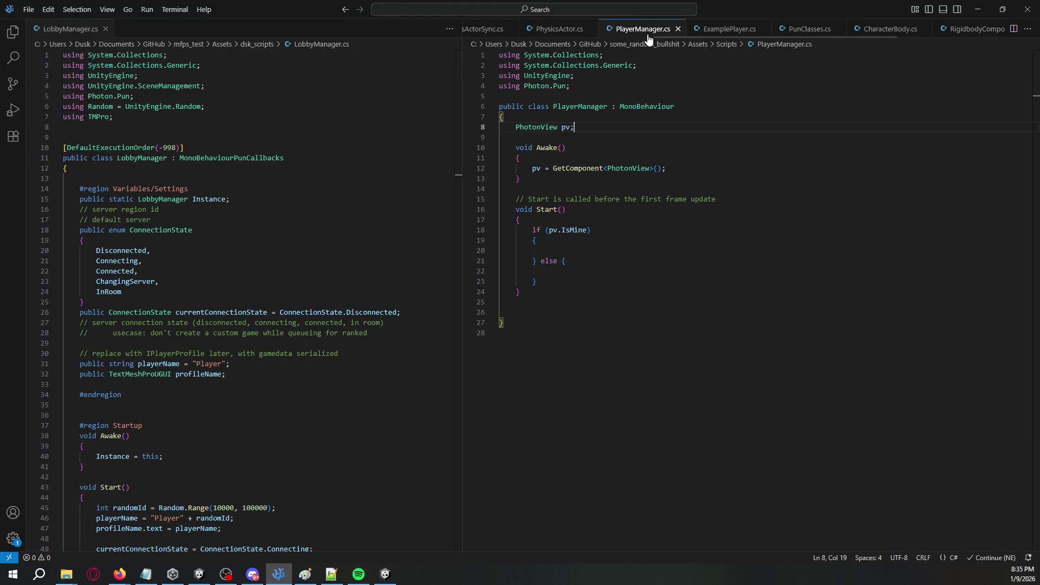
scroll(650, 36, up, 2)
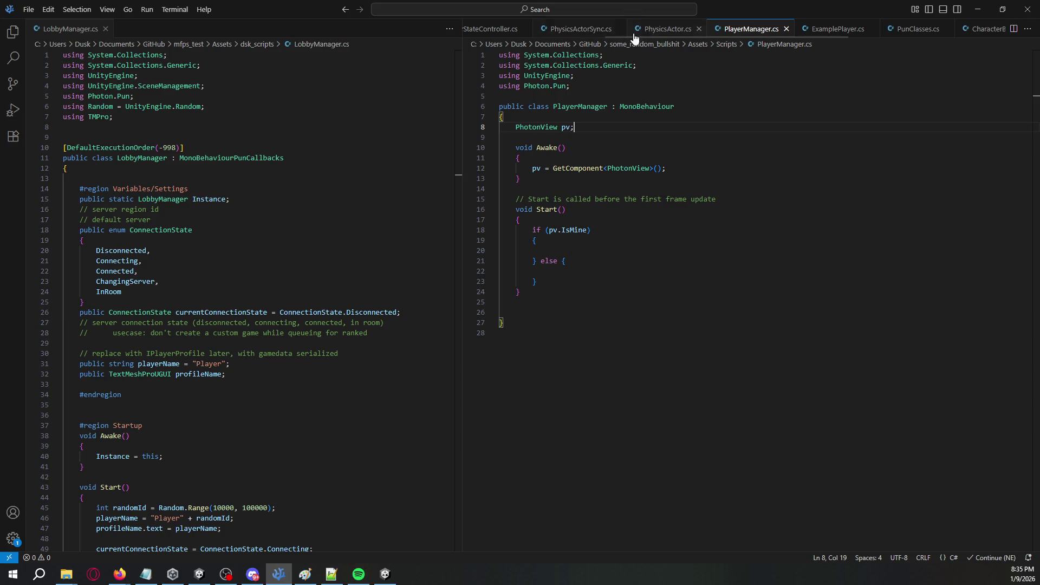
key(alt+Tab)
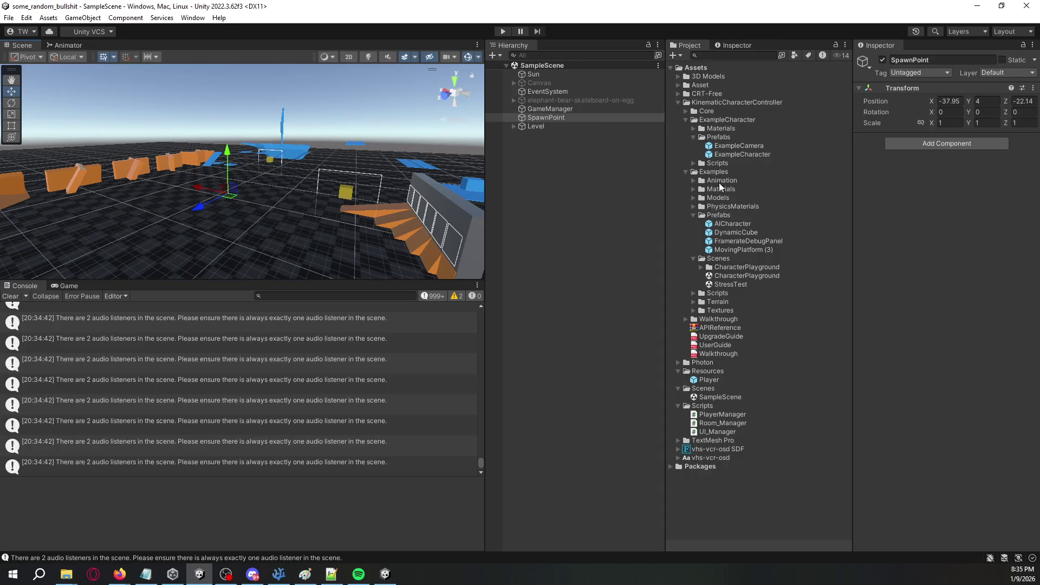
double_click(717, 378)
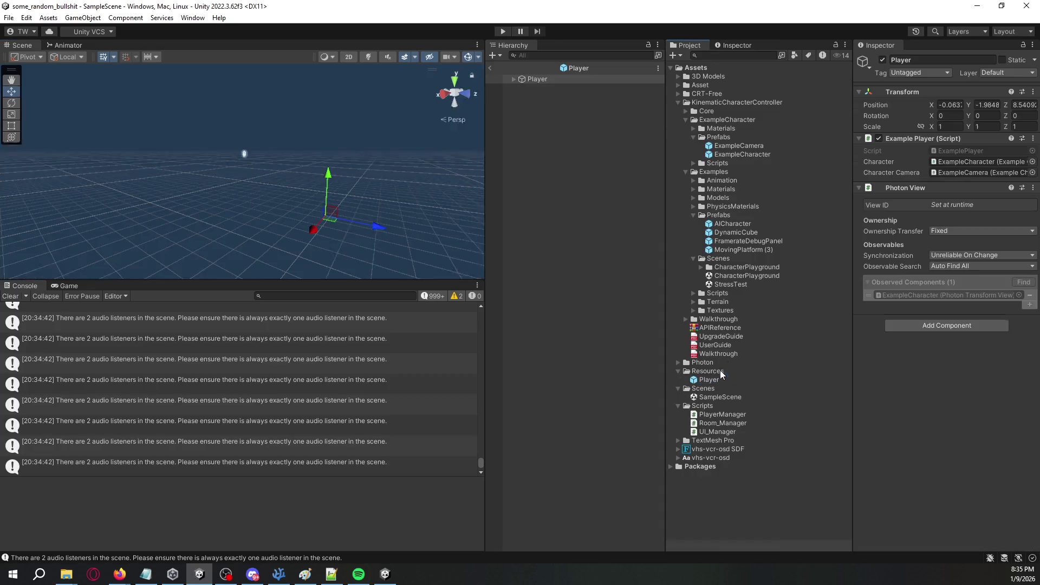
Add the Player Manager script component to the Player prefab.
click(913, 327)
text(player ma)
key(Return)
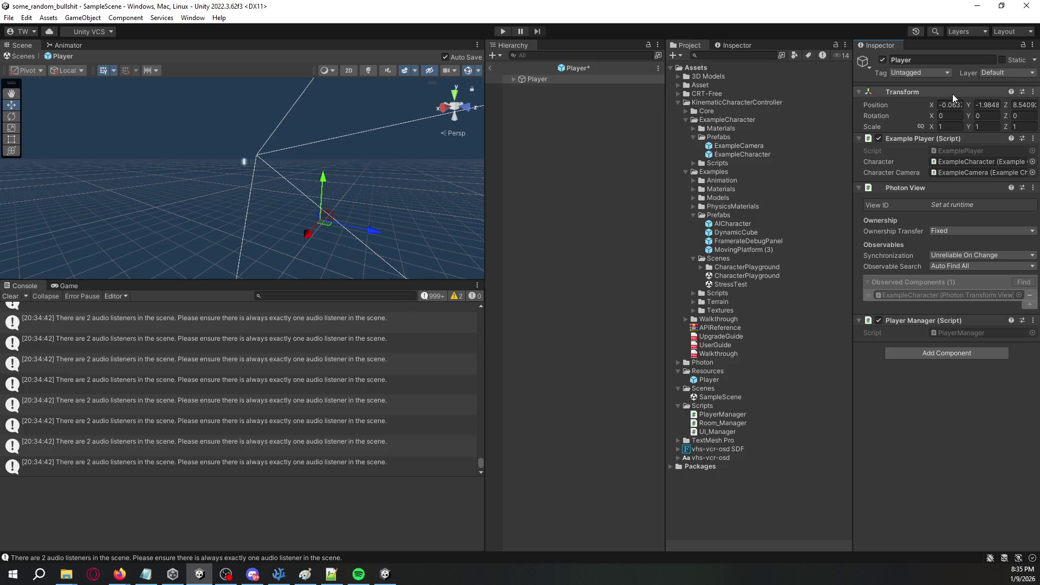
Set the Player root object's position to 0, 0, 0.
click(517, 79)
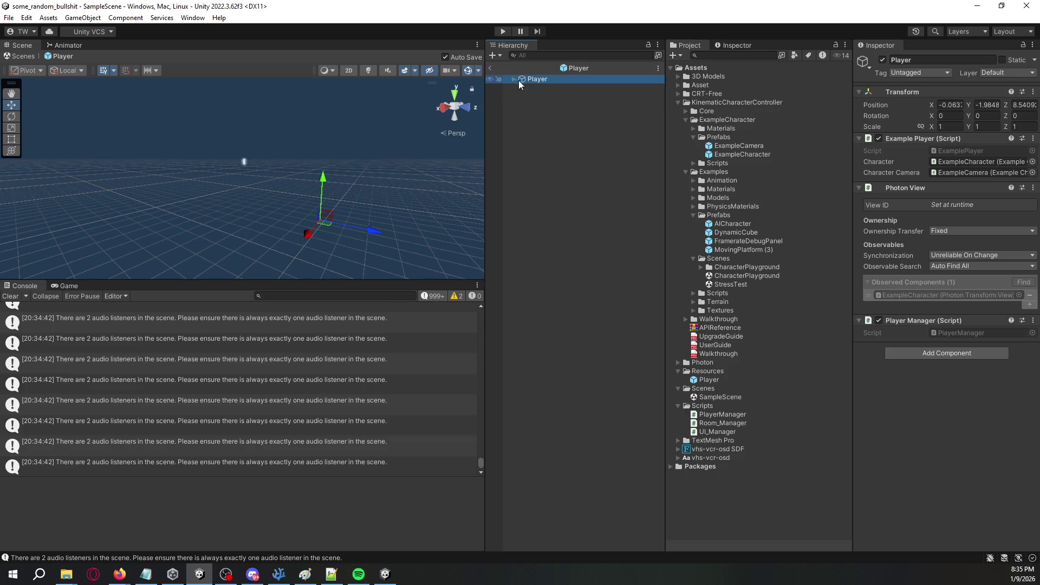
click(513, 80)
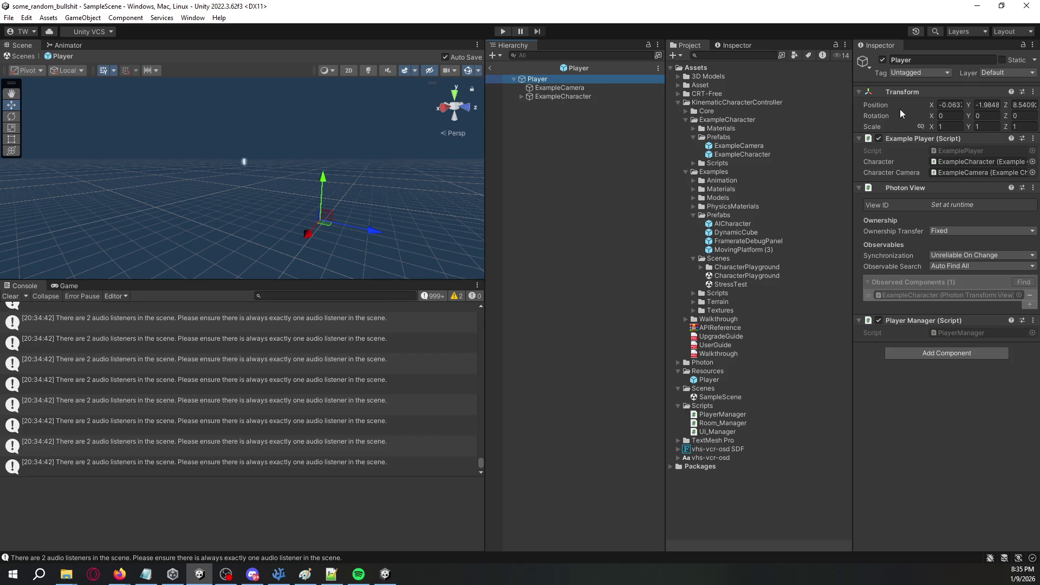
click(958, 104)
text(0)
key(Tab)
text(0)
key(Tab)
Zero the ExampleCamera and ExampleCharacter positions, then raise ExampleCamera's Y to 1.5.
text(0)
click(605, 89)
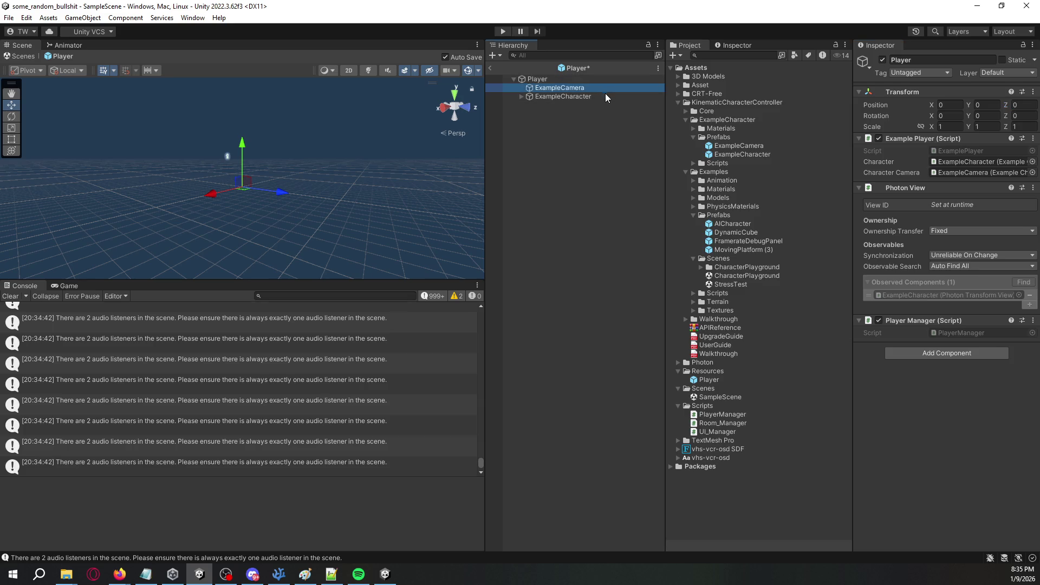
shift+click(603, 95)
click(946, 101)
text(0)
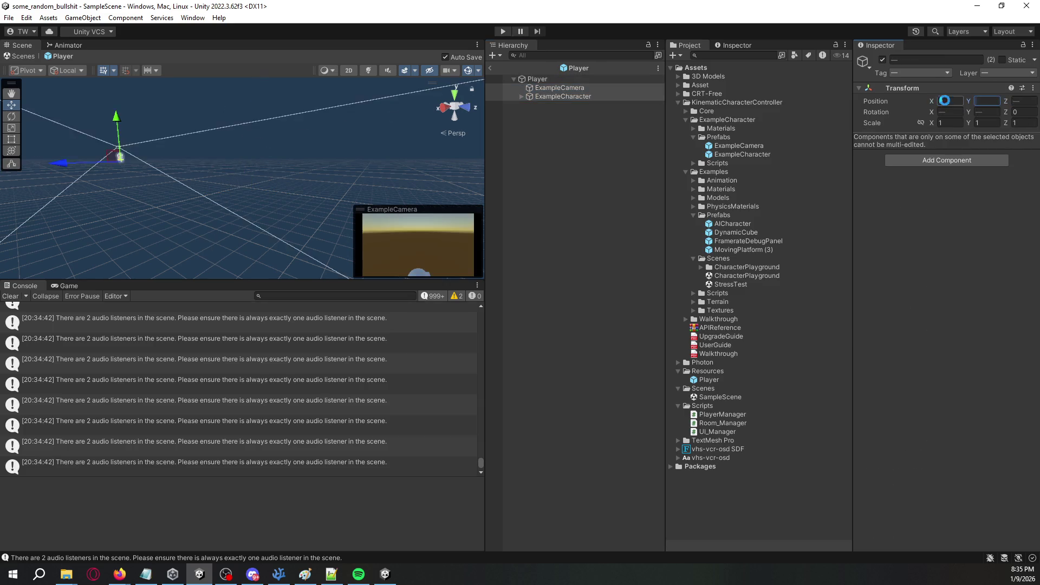
click(611, 96)
click(640, 88)
click(973, 101)
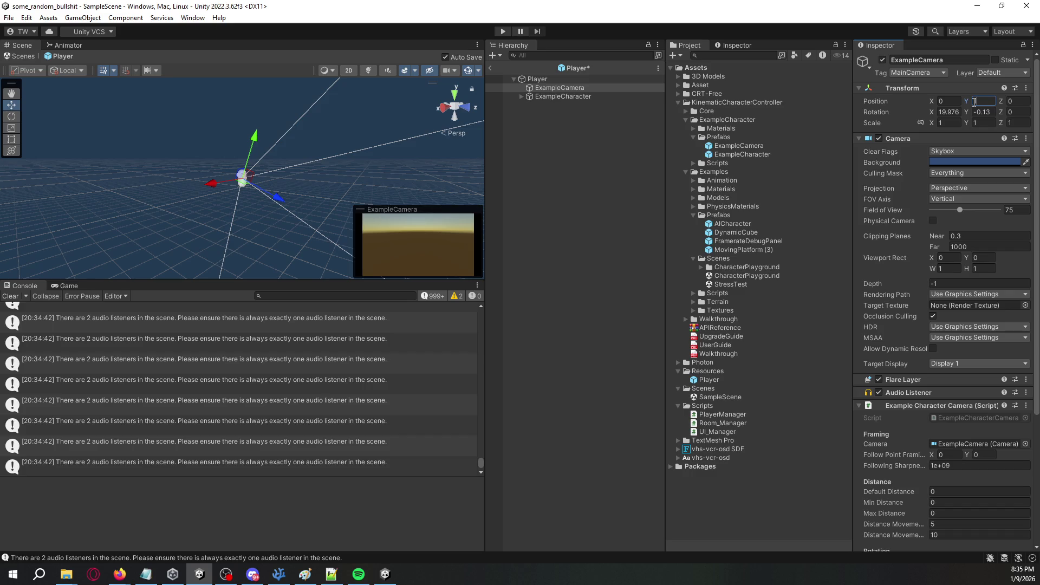
text(.5)
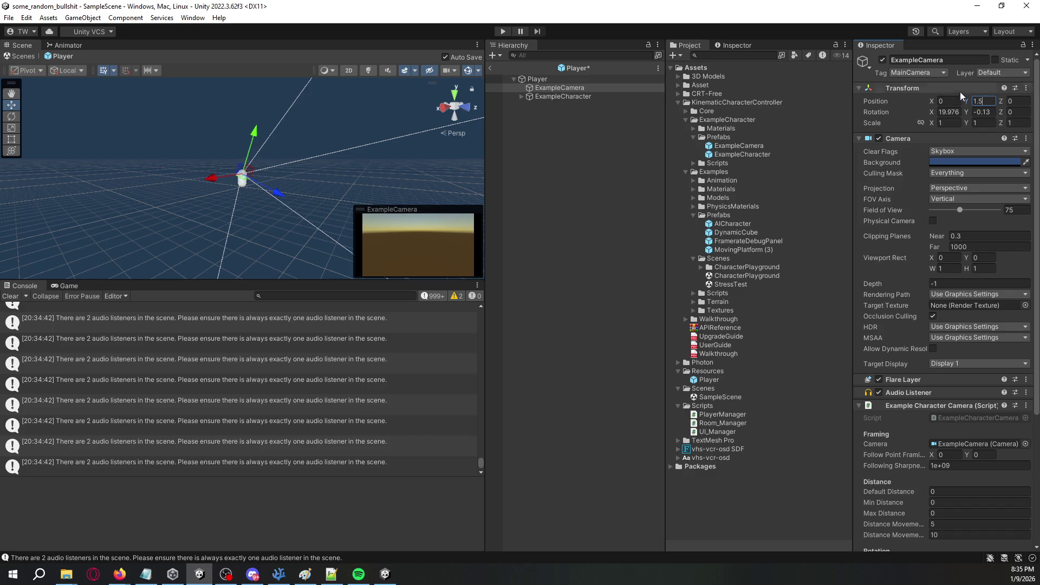
Inspect ExampleCharacter's Capsule Collider and Rigidbody settings, including the Rigidbody constraints.
click(584, 148)
drag(379, 144, 394, 145)
scroll(379, 170, up, 5)
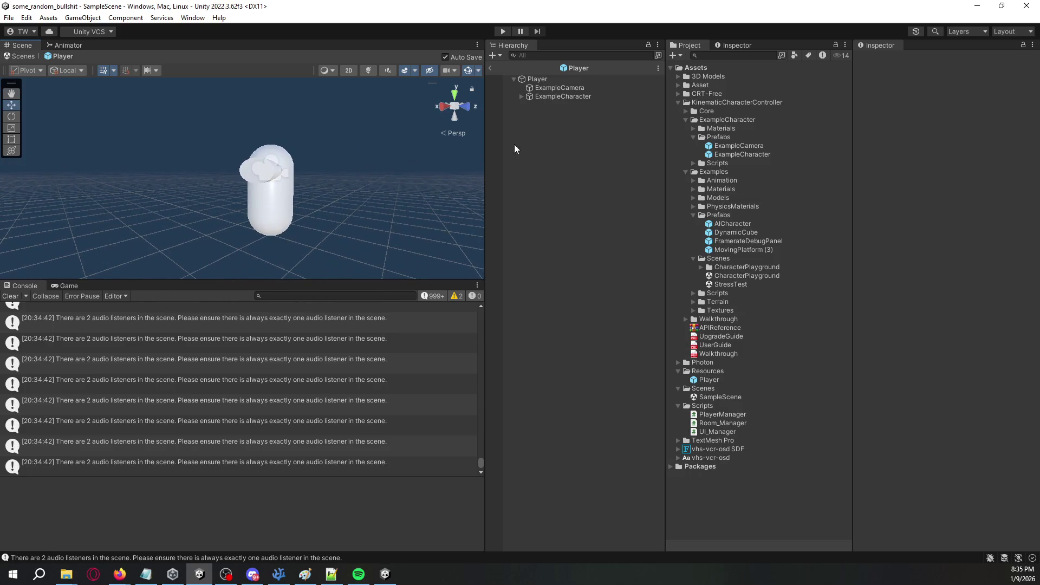
click(574, 97)
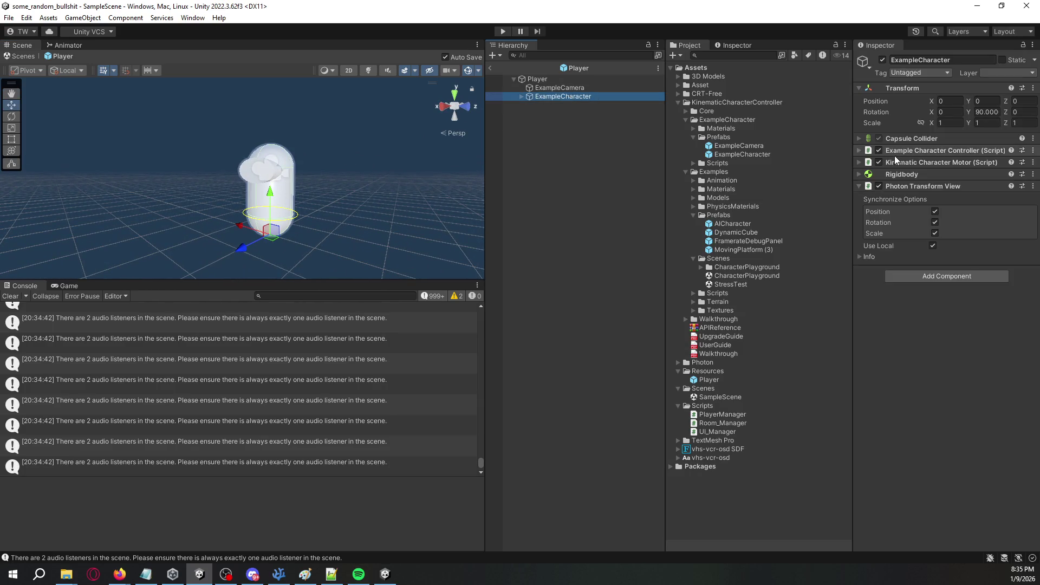
click(859, 139)
click(859, 138)
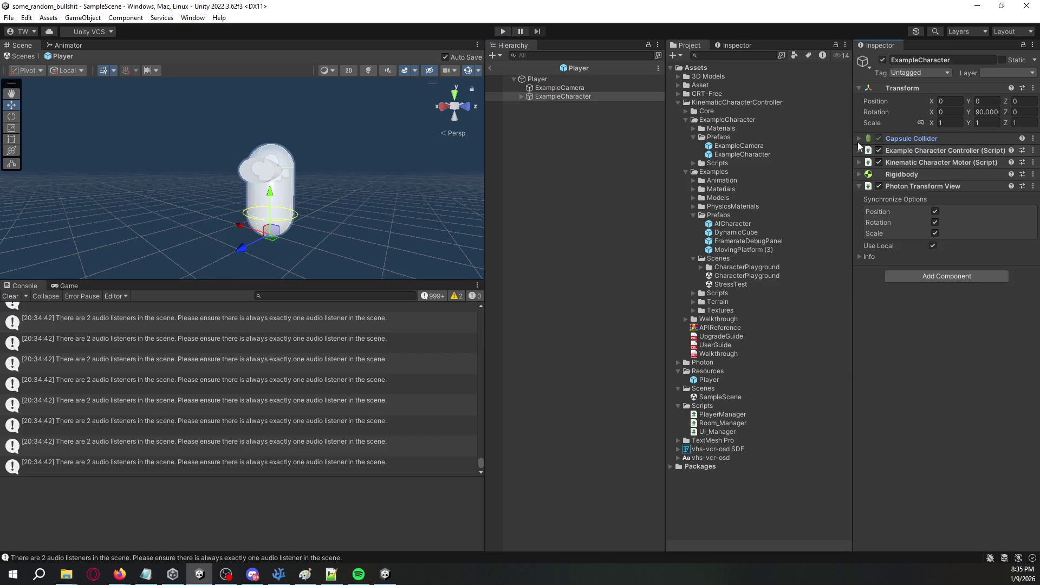
click(860, 175)
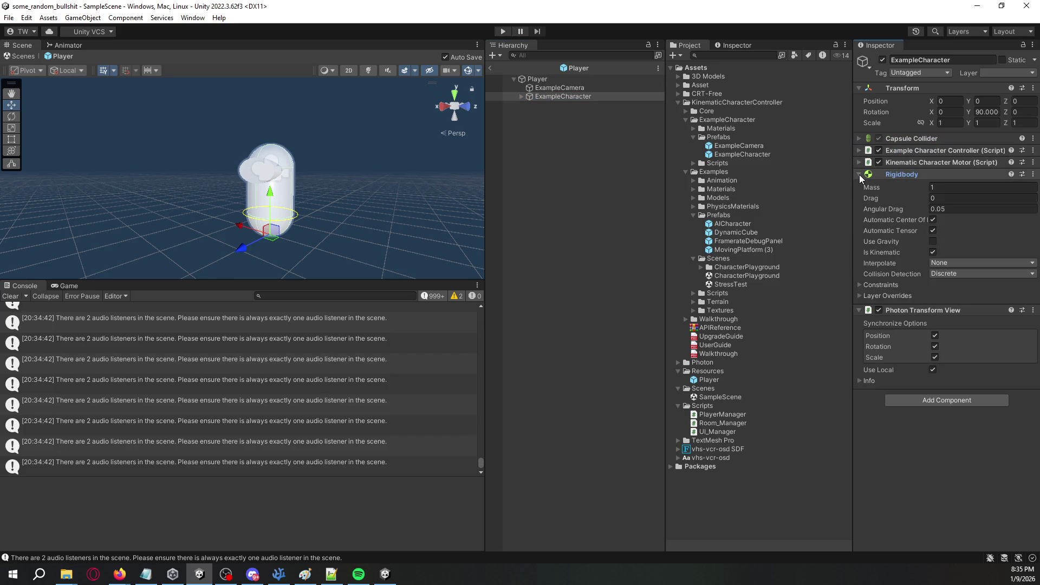
click(863, 285)
click(863, 285)
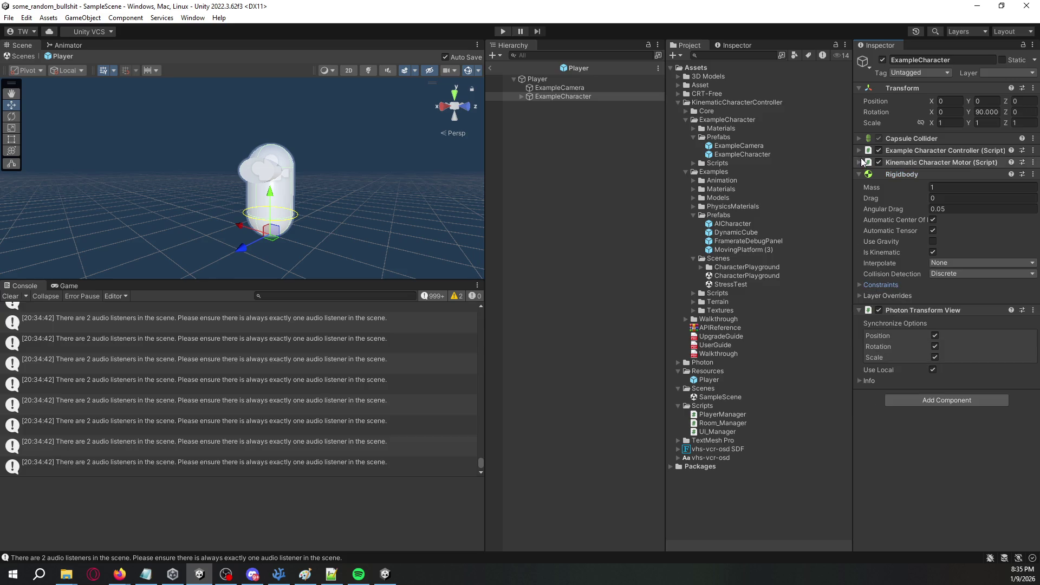
click(860, 174)
Check the Rigidbody layer overrides on ExampleCharacter, then reselect the Player root object.
click(861, 139)
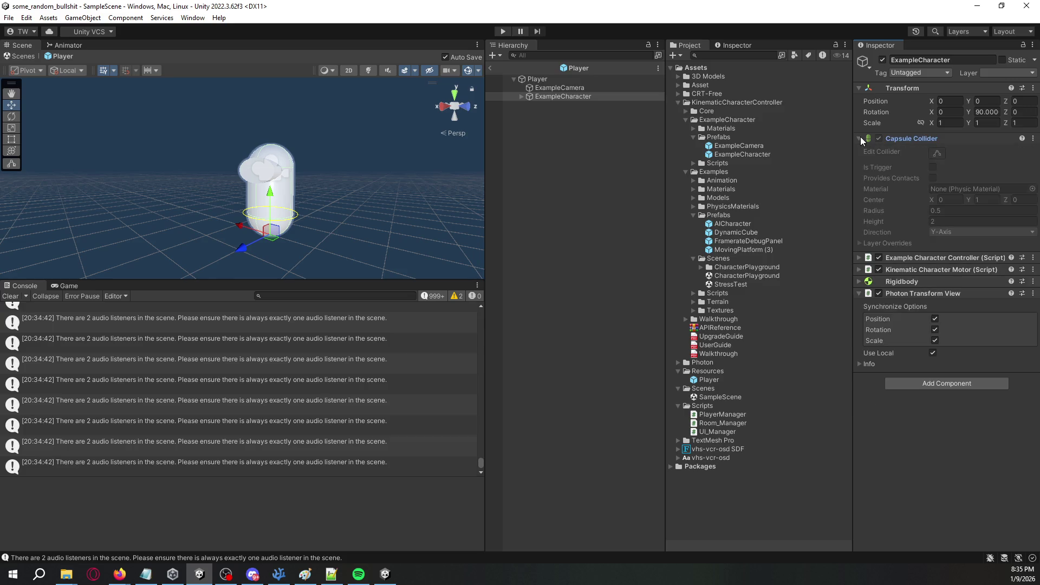
click(861, 139)
click(864, 174)
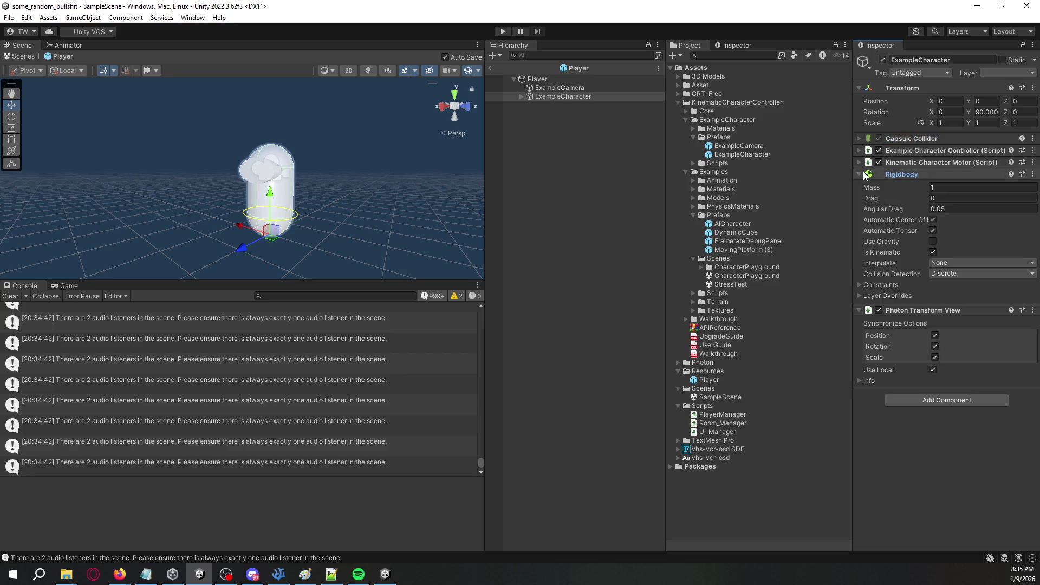
click(877, 294)
click(876, 294)
click(858, 174)
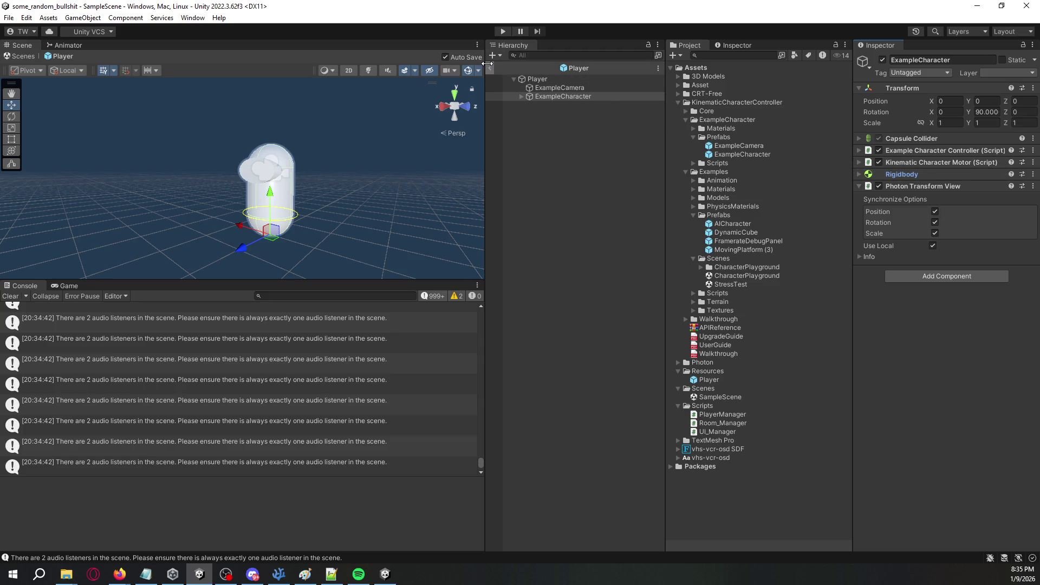
click(539, 80)
key(alt+Tab)
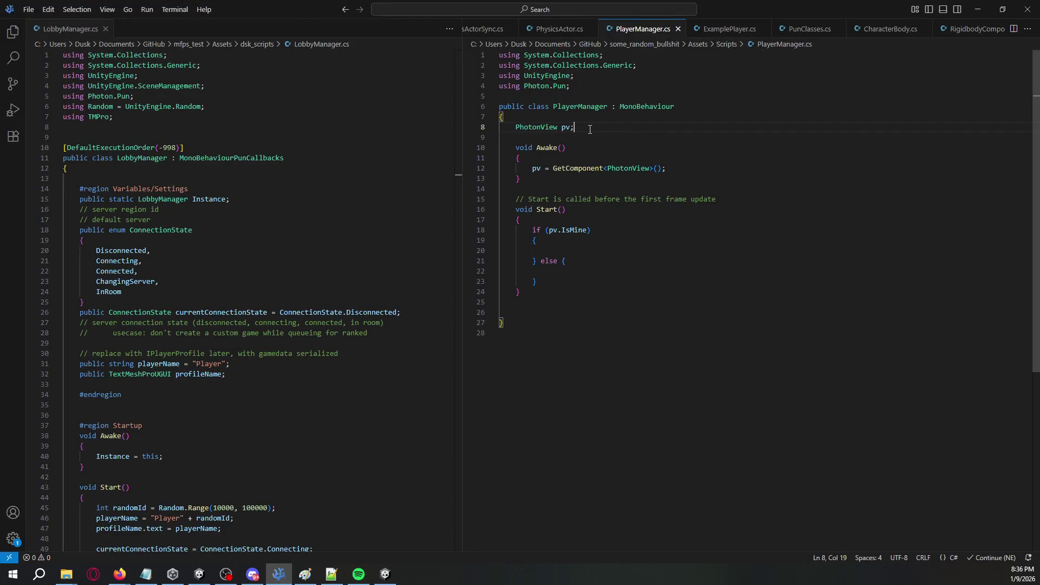
Declare public GameObject[] enableOnMine and disableOnNotMine fields in PlayerManager.
key(Return)
text(enableOnMine)
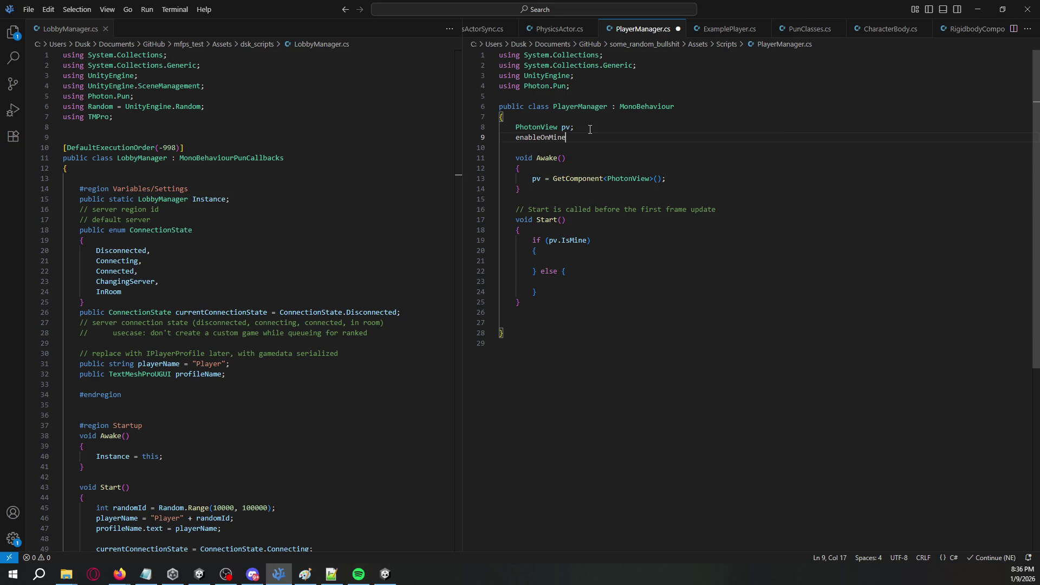
key(Home)
text(public Gae)
key(BackSpace)
text(meObject)
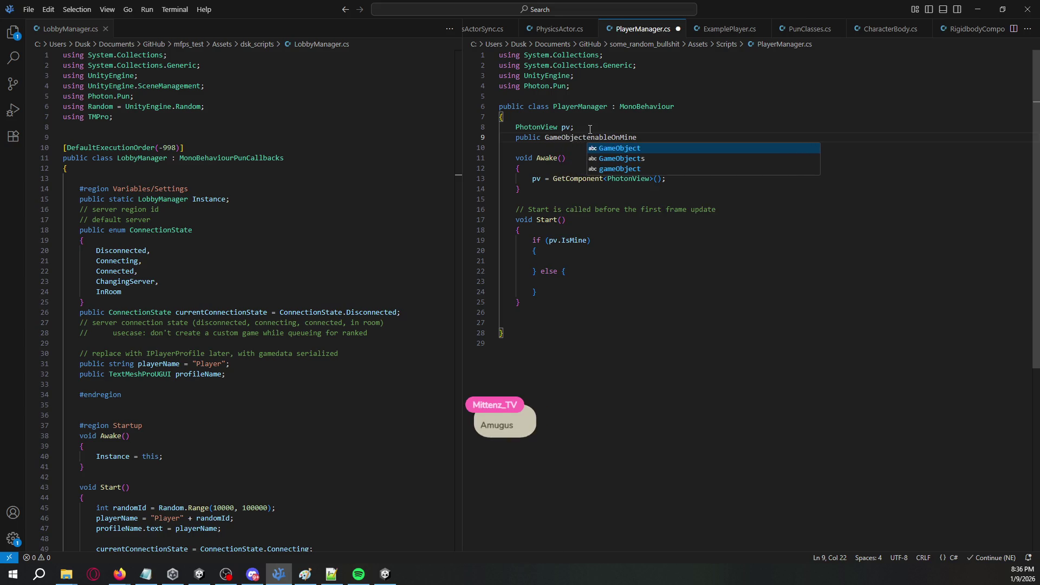
text([])
key(End)
text(;)
key(Return)
text(public GameO)
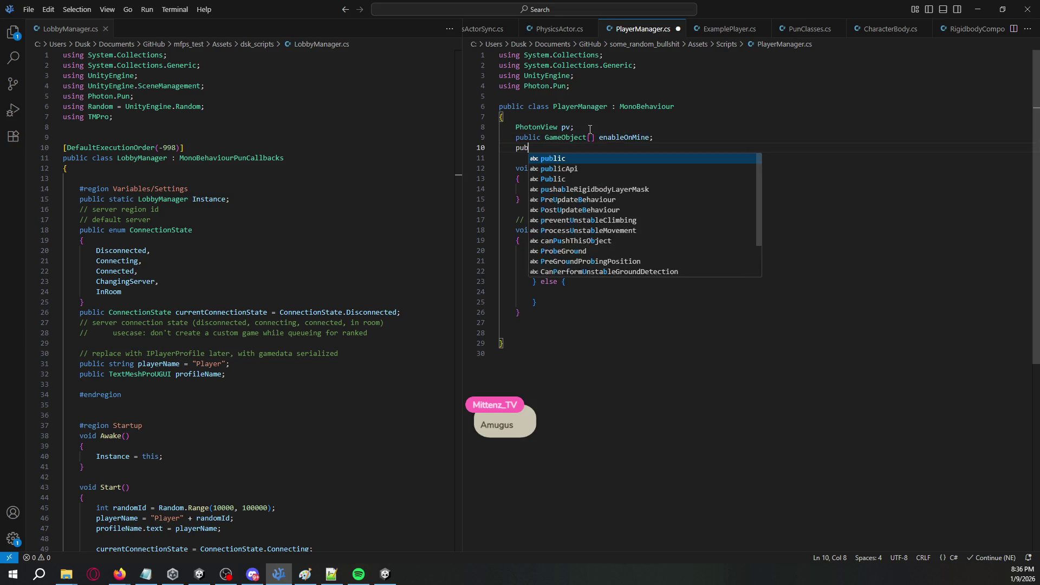
text(bject[] dsi)
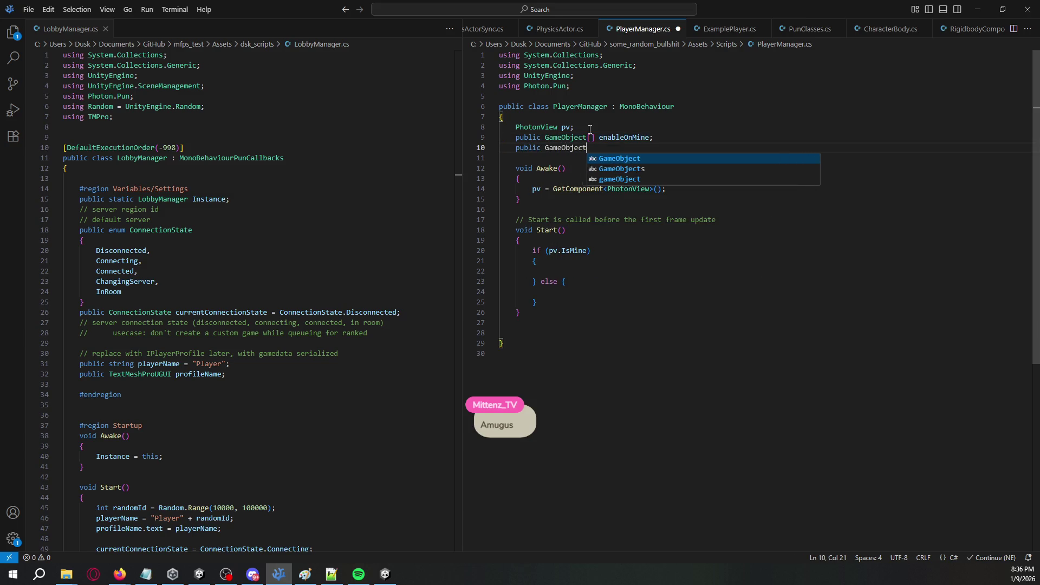
key(BackSpace)
key(BackSpace)
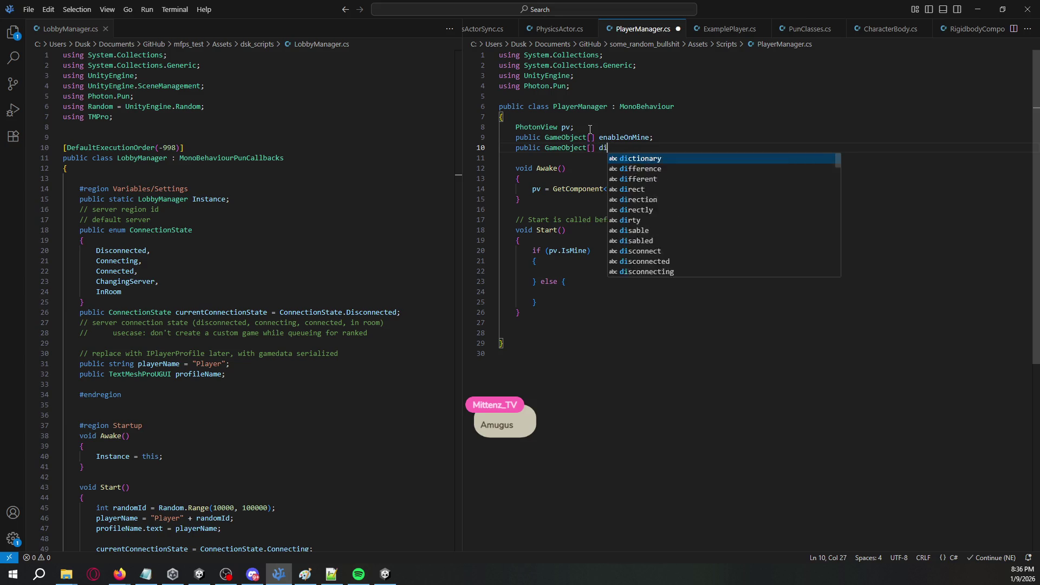
text(isableOI)
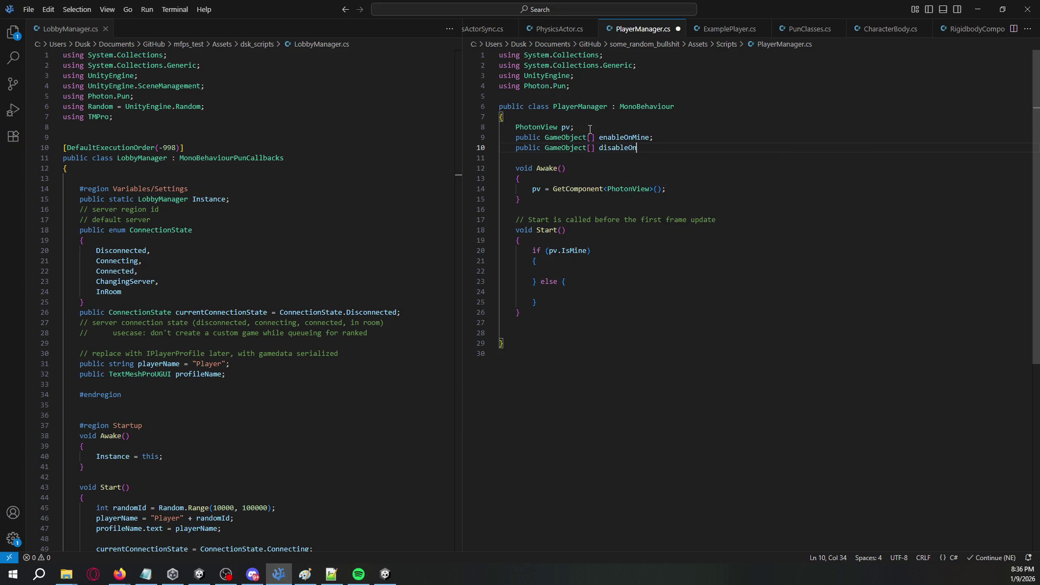
text(;)
In the IsMine block, loop over enableOnMine calling SetActive(true) on each element.
click(604, 271)
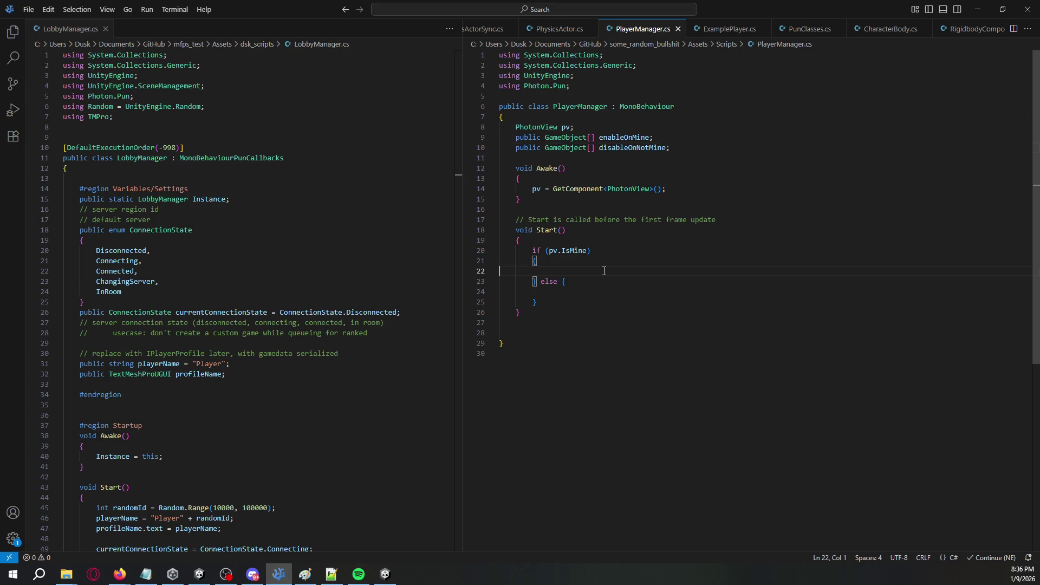
text(for ()
text(int i = 0; )
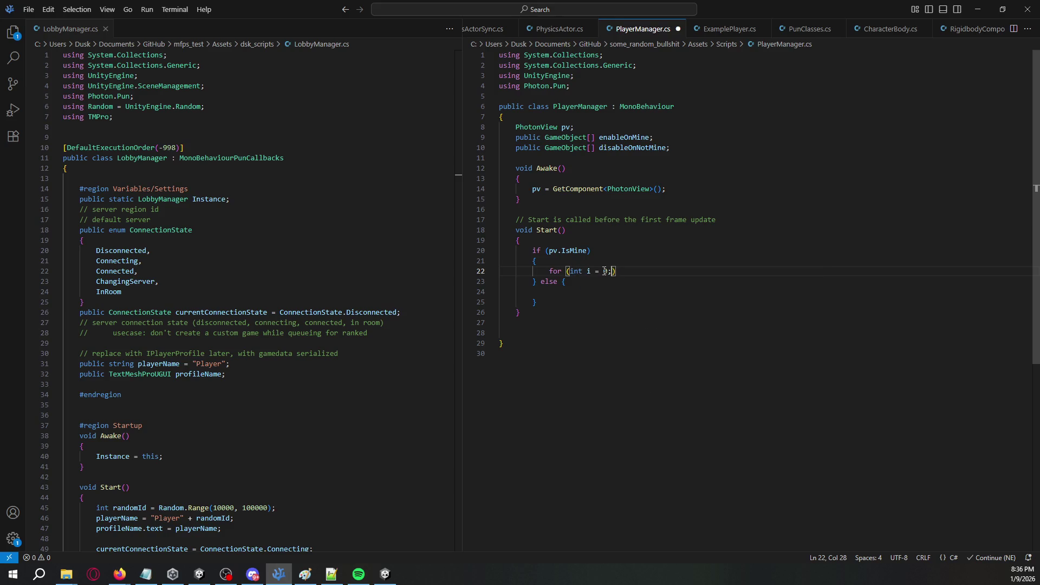
text(i < )
text(enableOnMine.)
text(Length; i++)
key(Return)
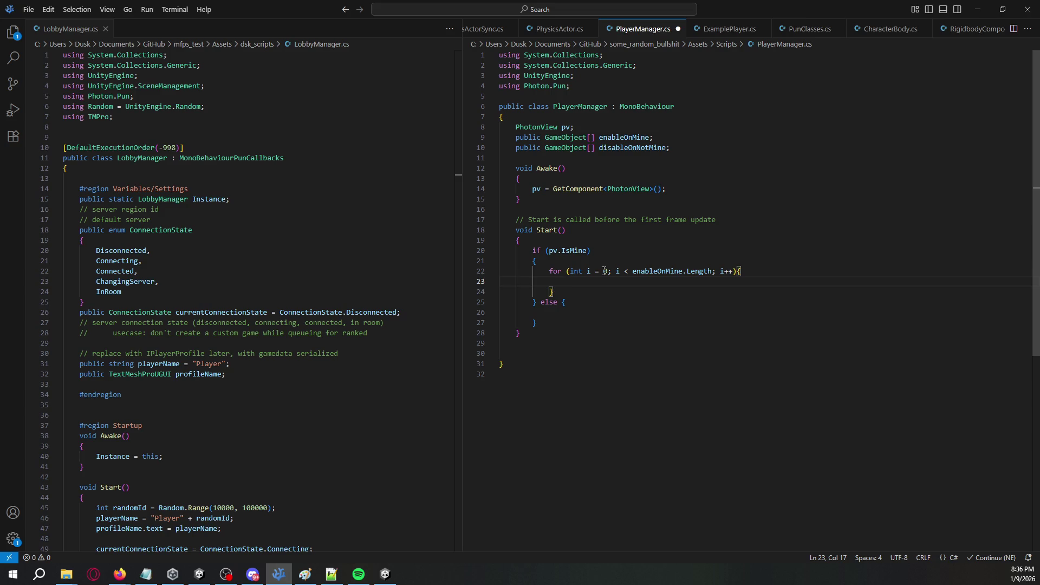
text(enable.)
key(Tab)
text(i].SetAc)
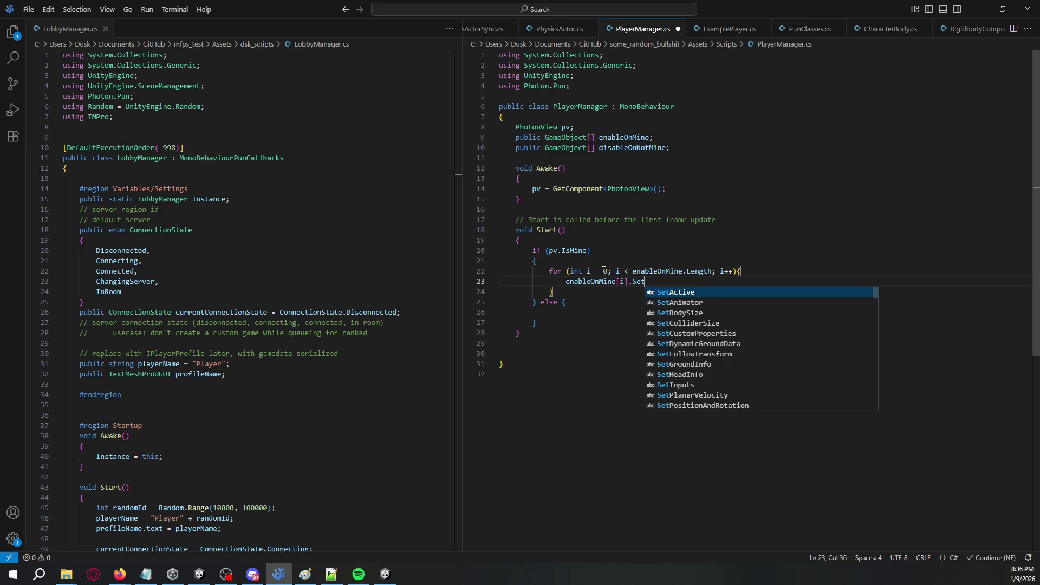
key(Tab)
text((t)
key(Tab)
text();)
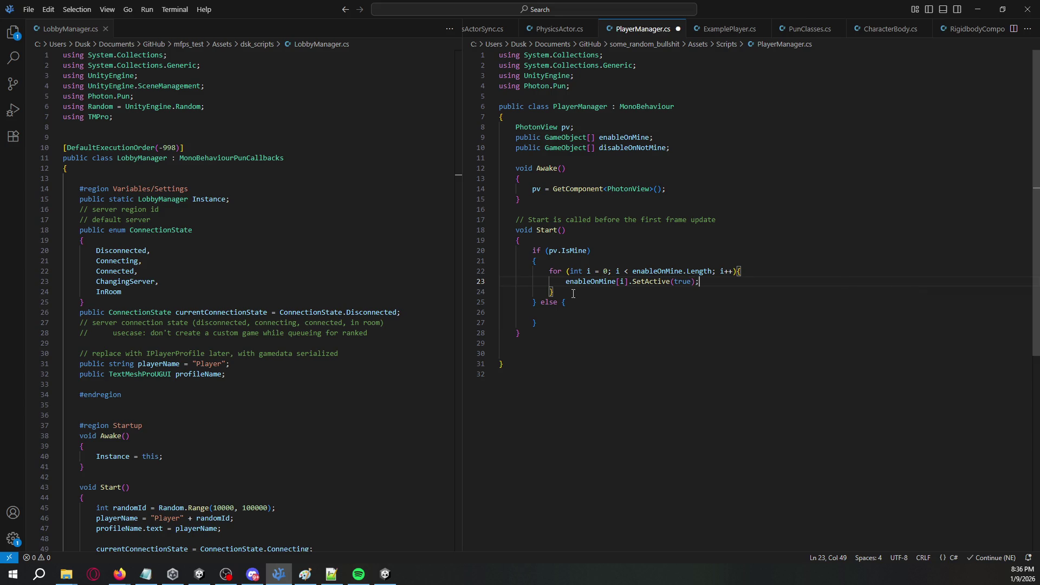
Copy the loop into the else block using disableOnNotMine and SetActive(false), then save the file.
drag(573, 293, 545, 271)
key(ctrl+c)
click(549, 312)
key(ctrl+v)
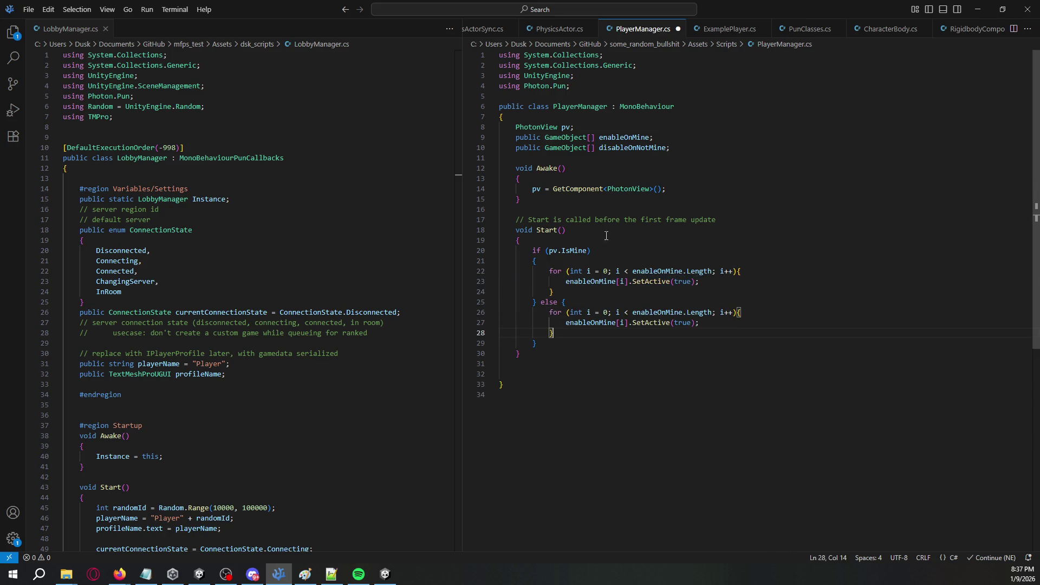
double_click(633, 148)
key(ctrl+c)
double_click(664, 312)
key(ctrl+d)
key(ctrl+v)
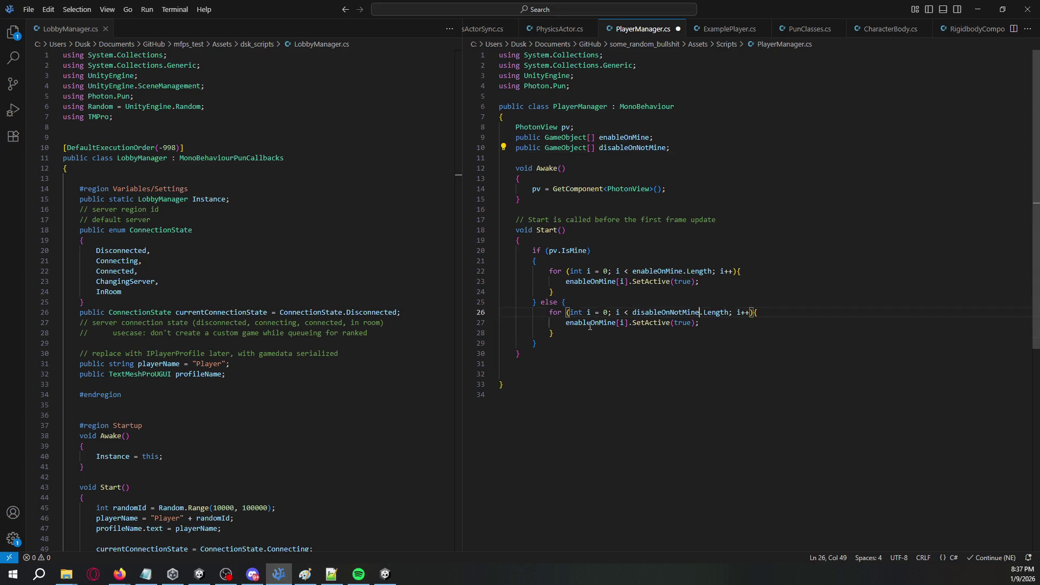
double_click(699, 324)
text(false)
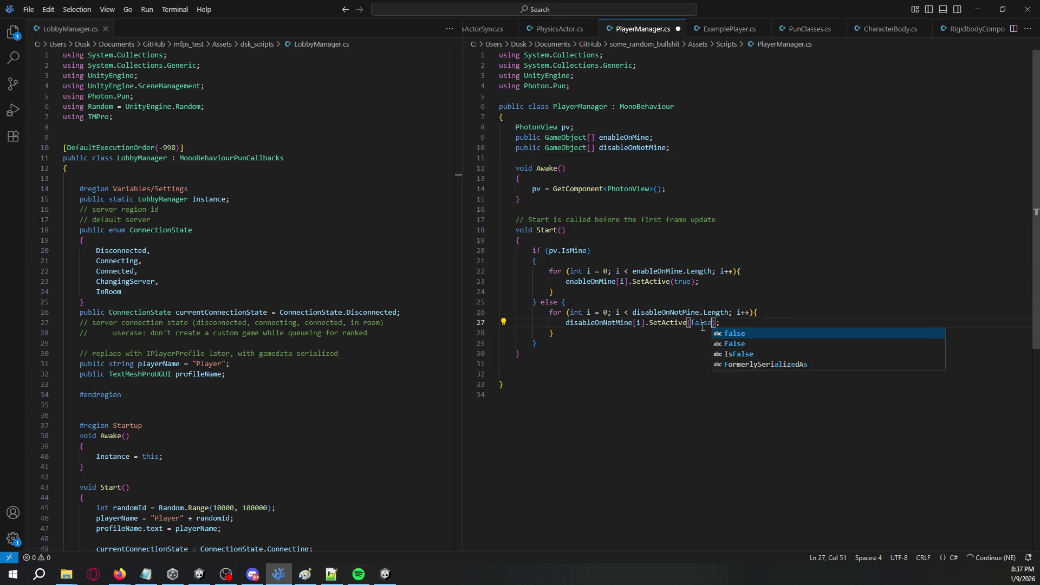
key(ctrl+s)
key(alt+Tab)
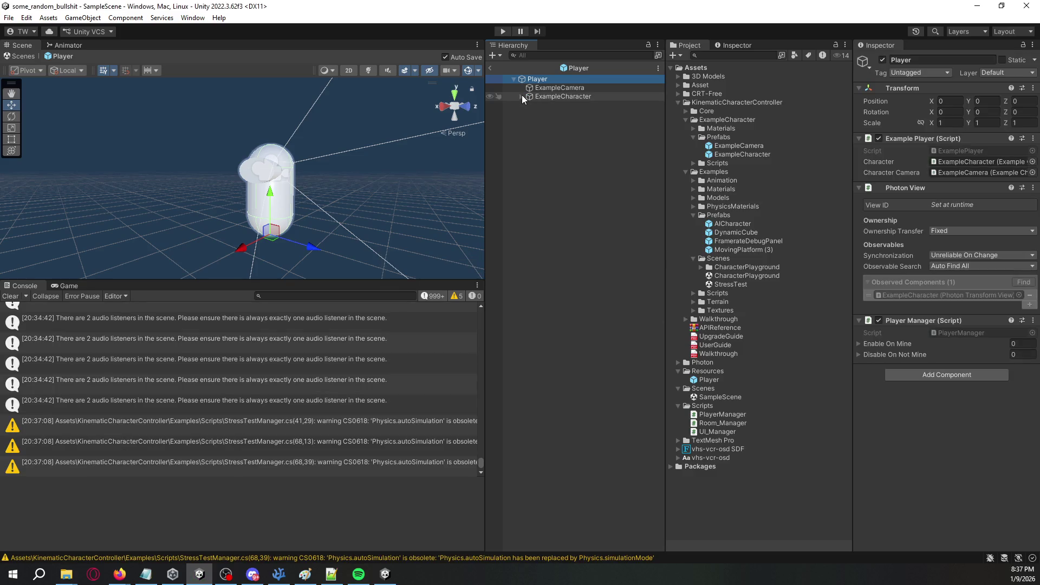
Expand Player Manager's lists on Player and drag ExampleCamera into Disable On Not Mine.
click(529, 106)
click(533, 113)
click(555, 94)
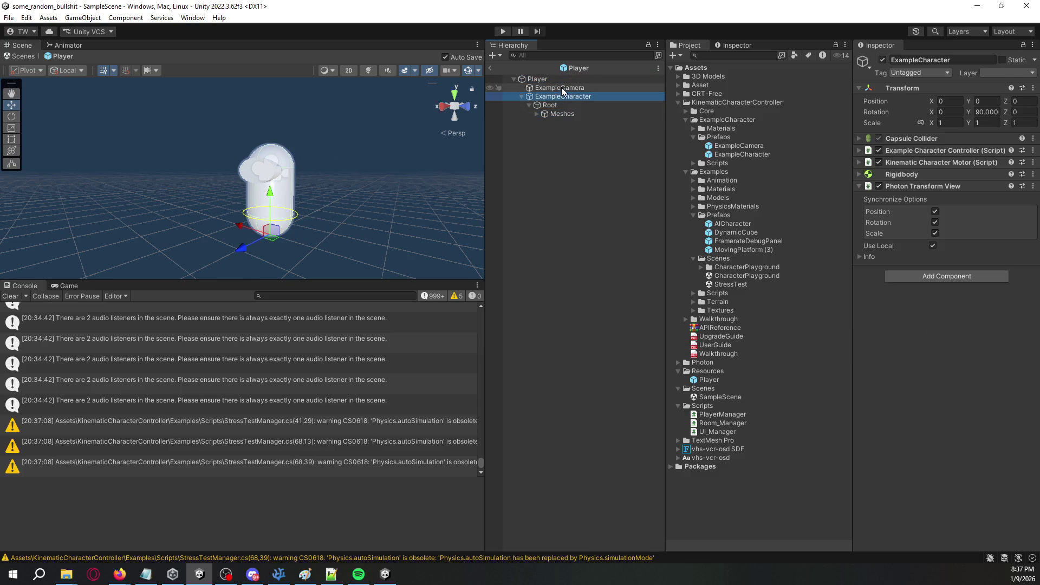
click(558, 88)
click(592, 77)
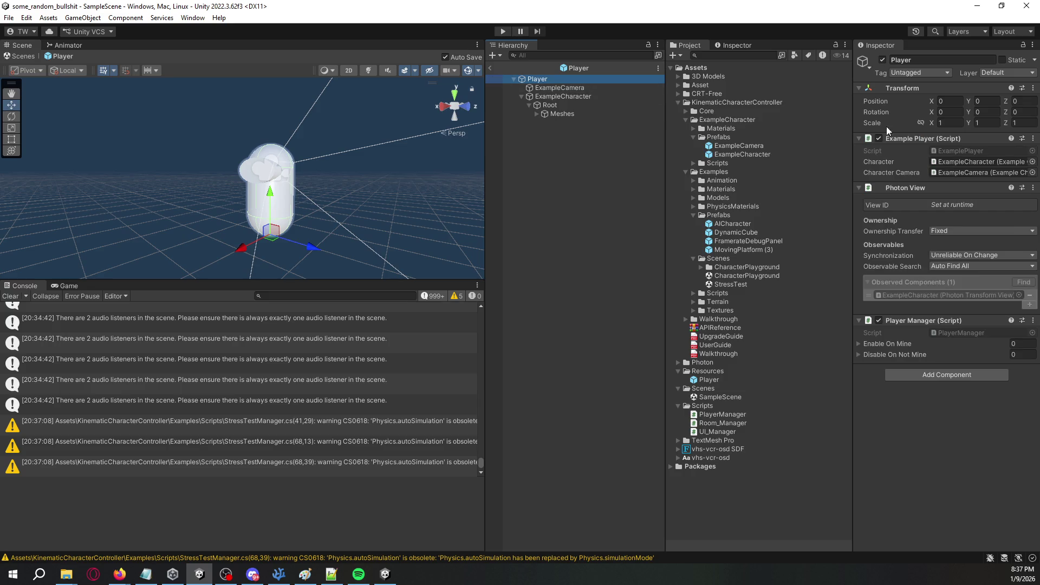
click(874, 346)
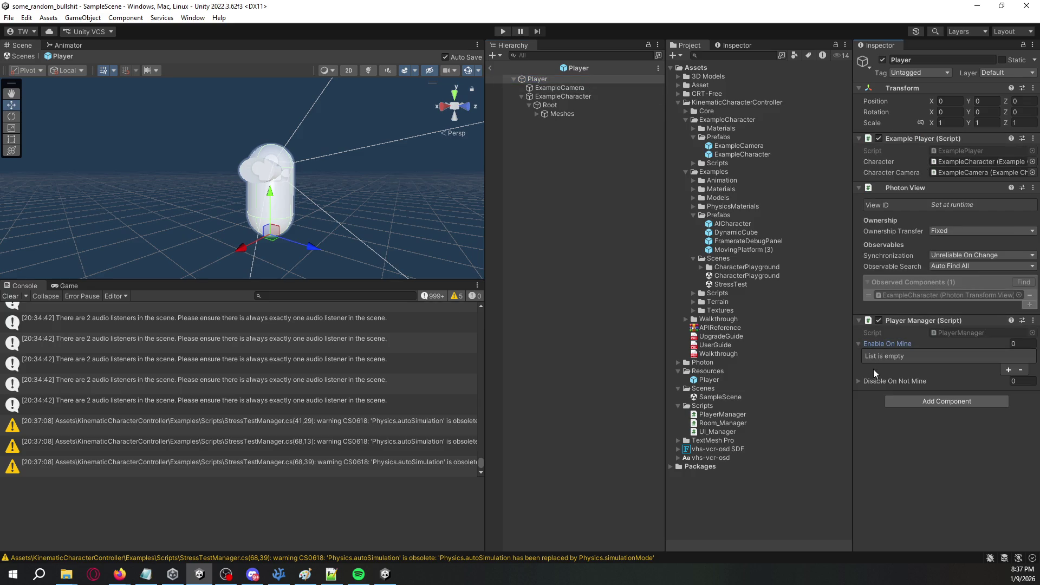
click(874, 380)
click(562, 86)
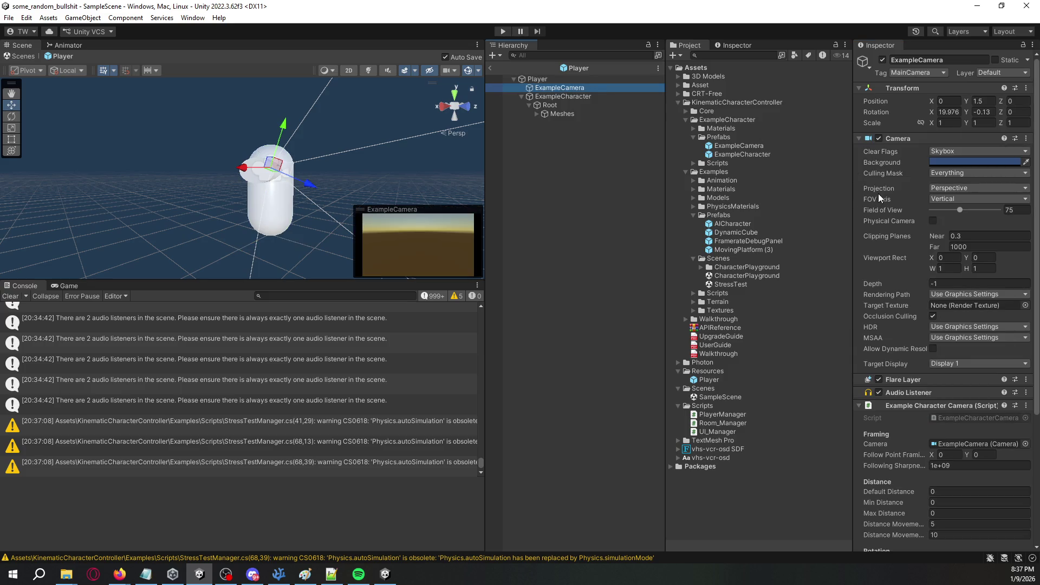
scroll(879, 194, down, 5)
click(581, 99)
mouse_move(558, 79)
mouse_down()
mouse_move(560, 90)
mouse_move(662, 113)
mouse_move(990, 383)
mouse_up()
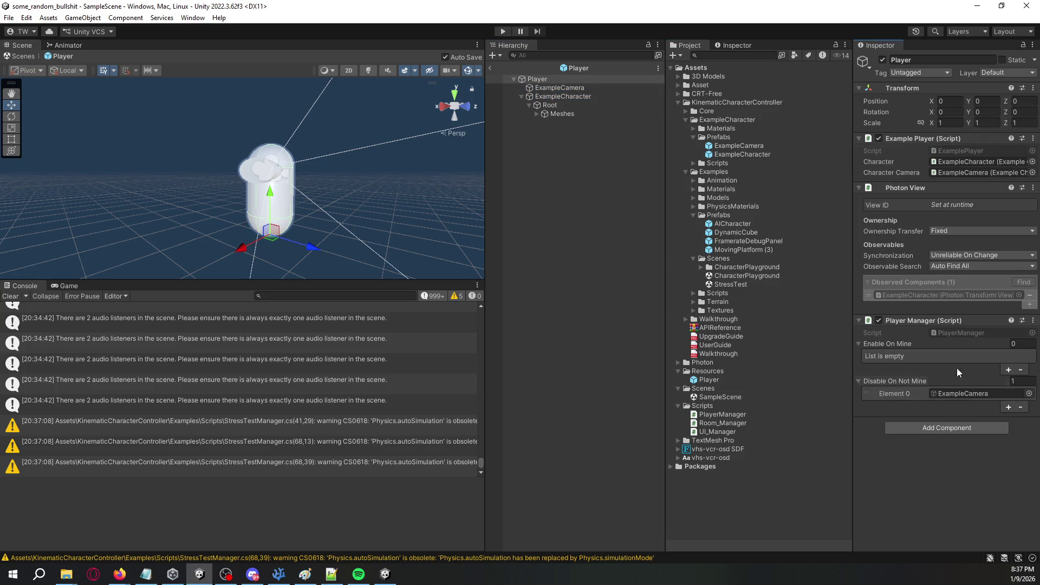
Inspect ExampleCharacter's Root, Meshes and Capsule child objects in the Hierarchy.
click(558, 96)
click(557, 104)
click(560, 114)
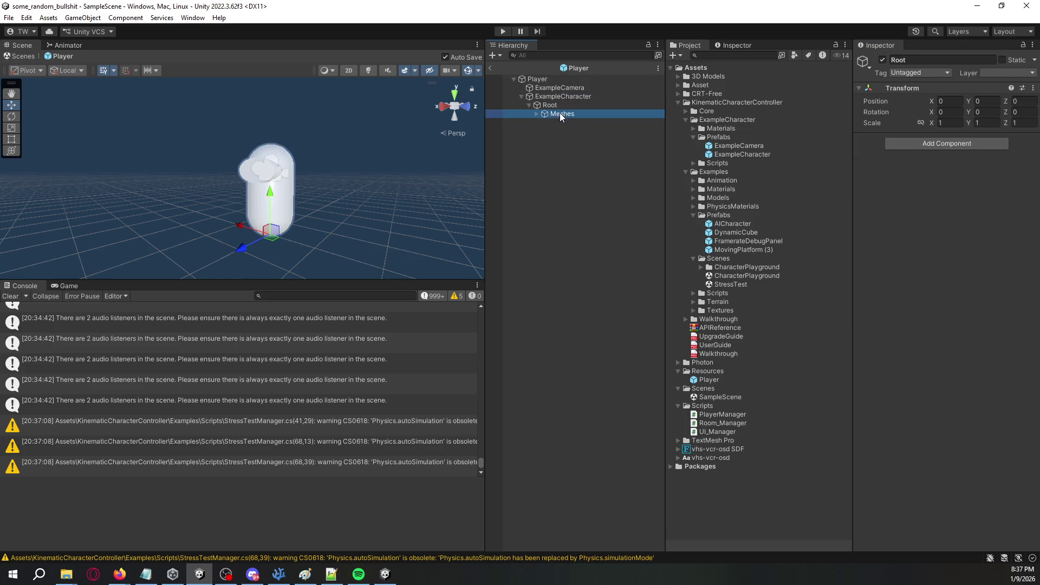
click(537, 114)
click(552, 122)
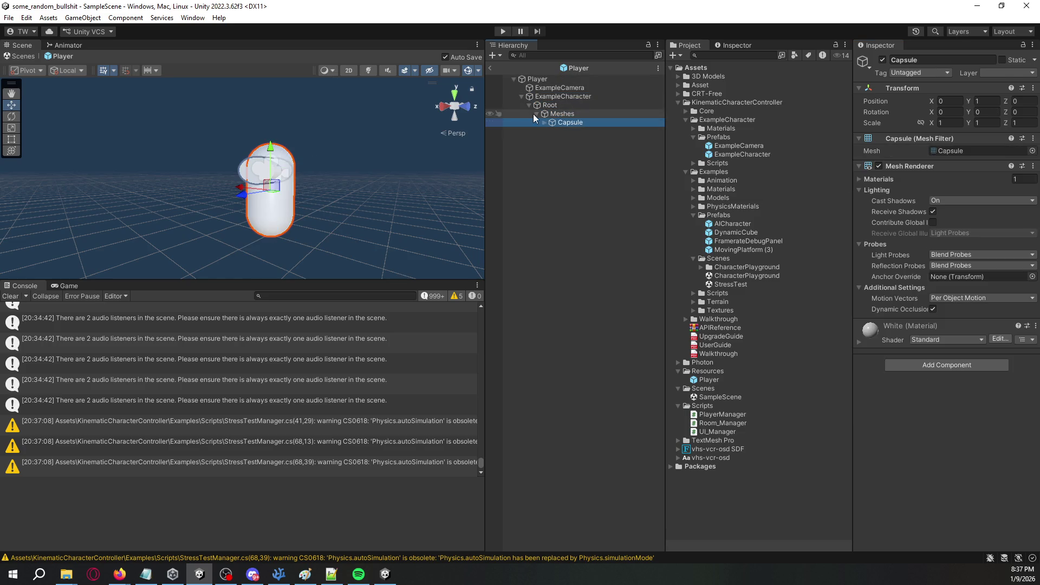
click(544, 95)
click(522, 96)
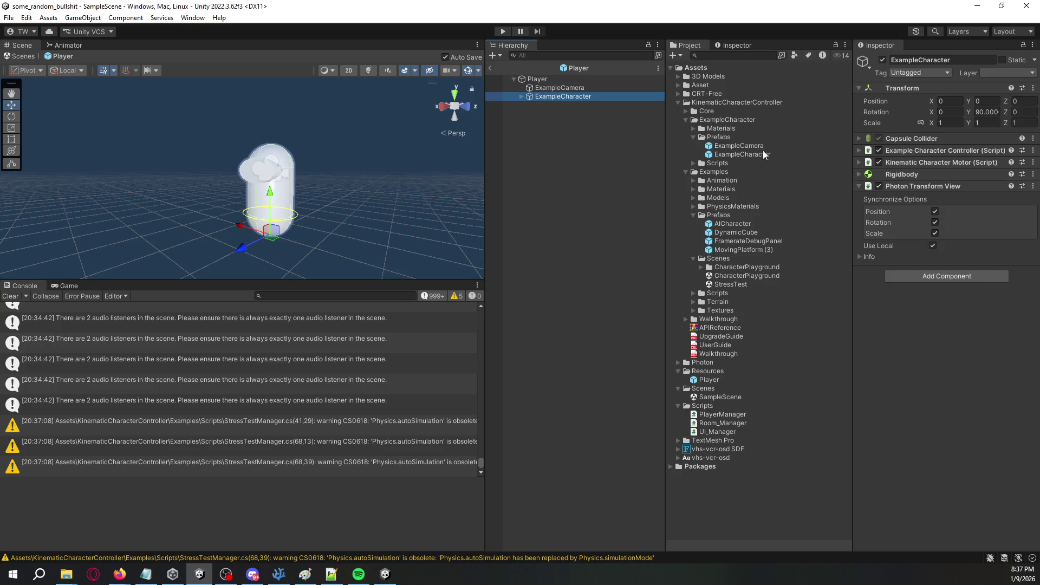
click(521, 96)
Create a new C# script in Assets/Scripts named MovementDisableManager.
right_click(707, 405)
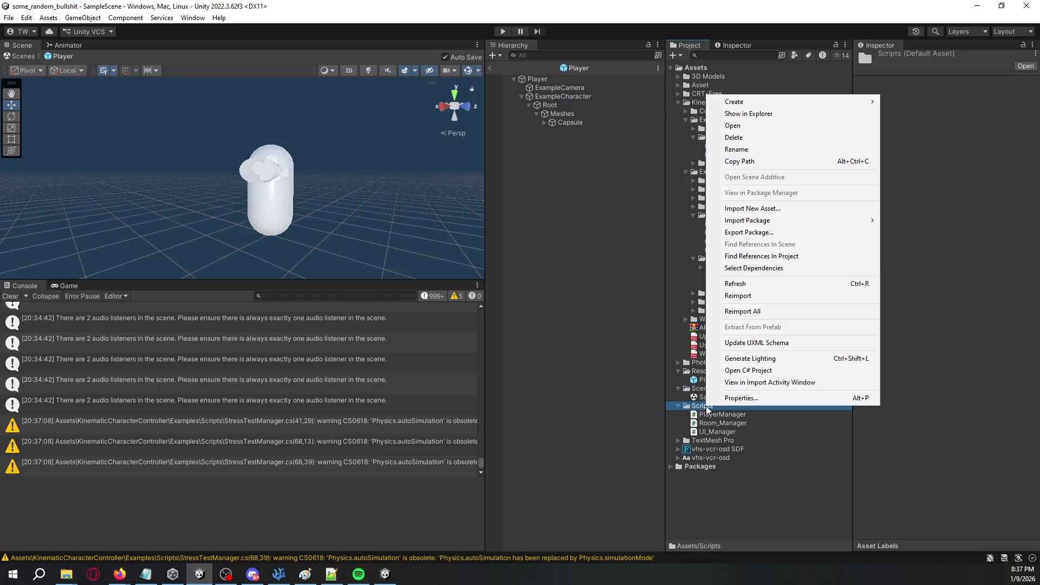
mouse_move(778, 103)
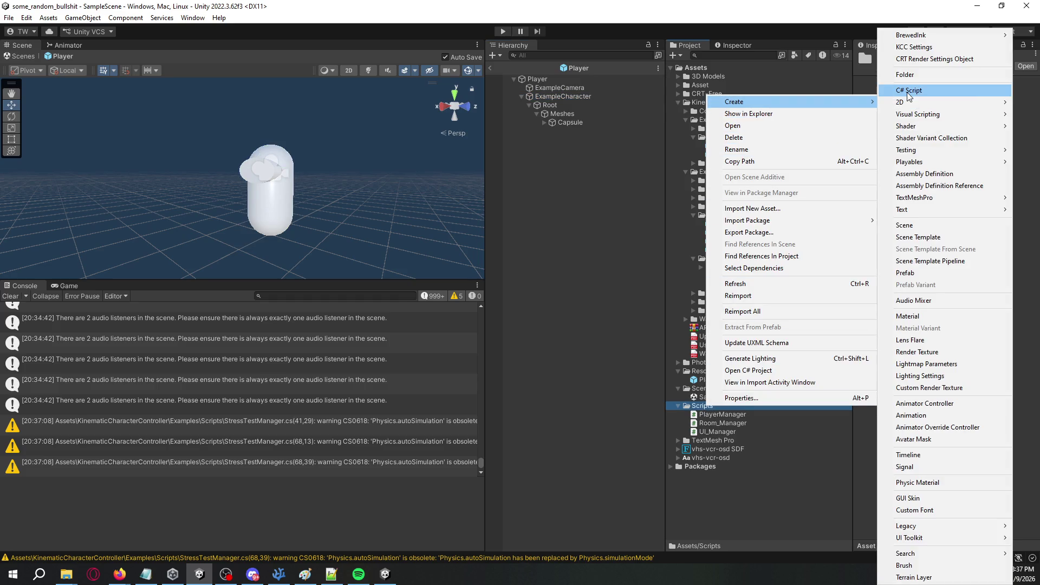
click(910, 89)
text(MovementDi)
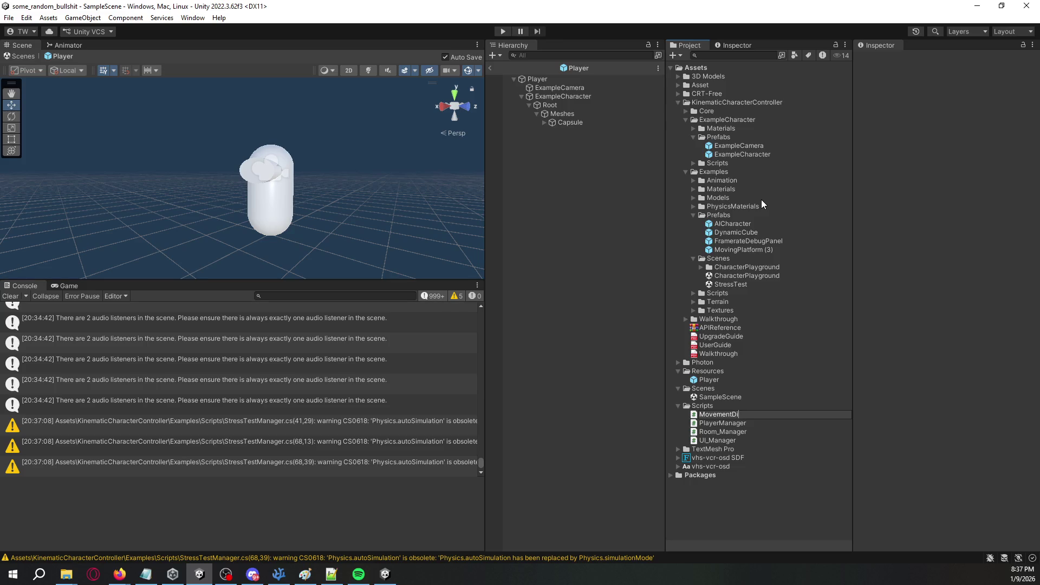
text(Manager)
key(Return)
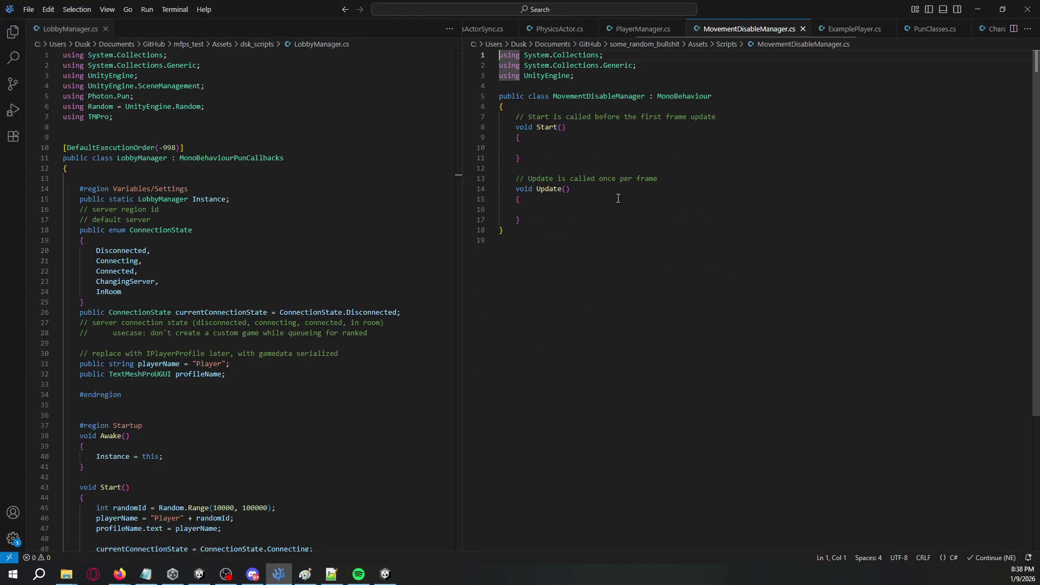
Add 'using Photon.Pun;' and look at PlayerManager's Awake method for reference.
click(588, 76)
key(Return)
text(u)
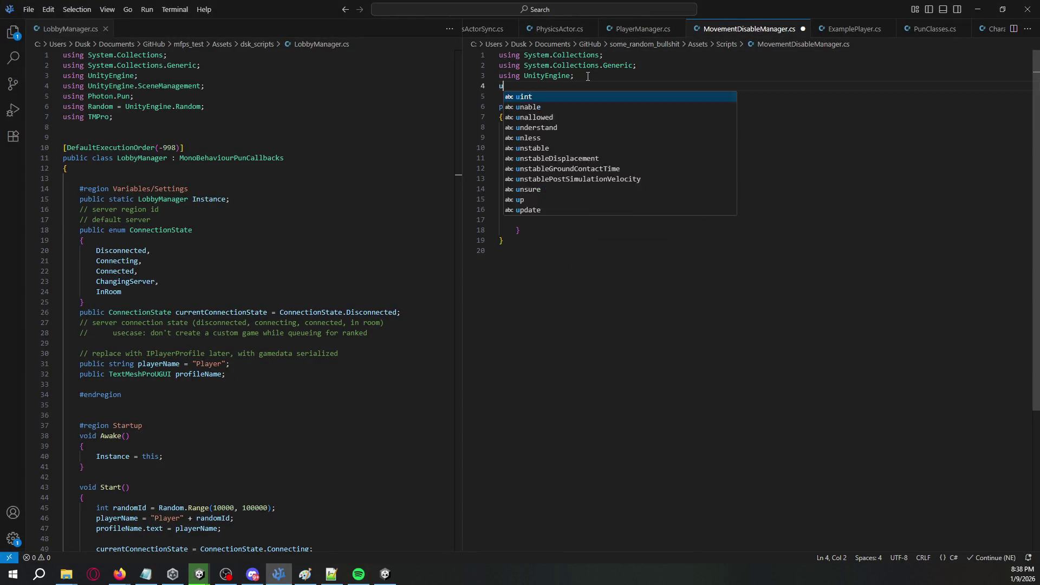
text(sing Photon.Pun;)
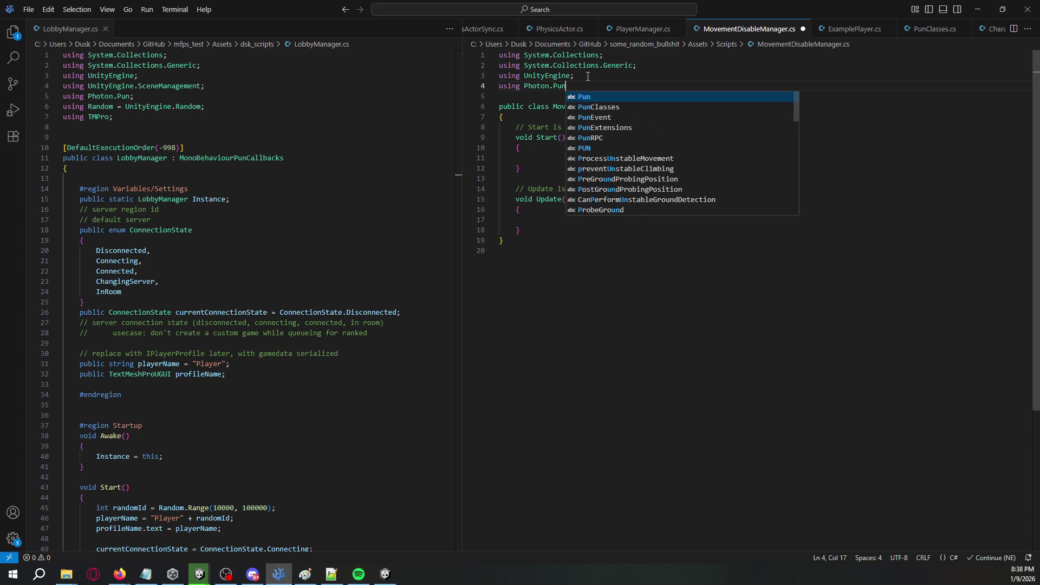
click(643, 29)
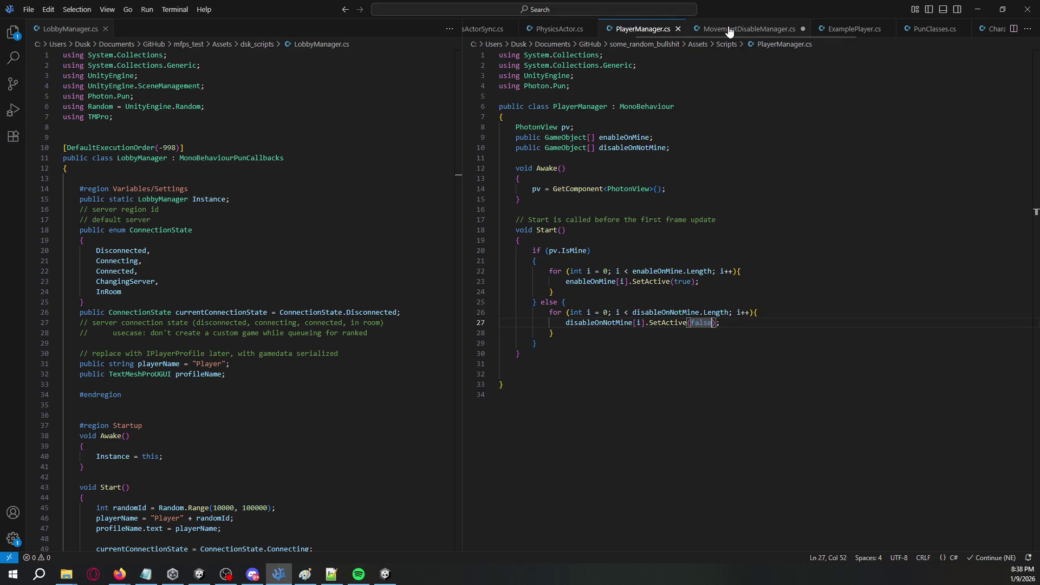
click(734, 29)
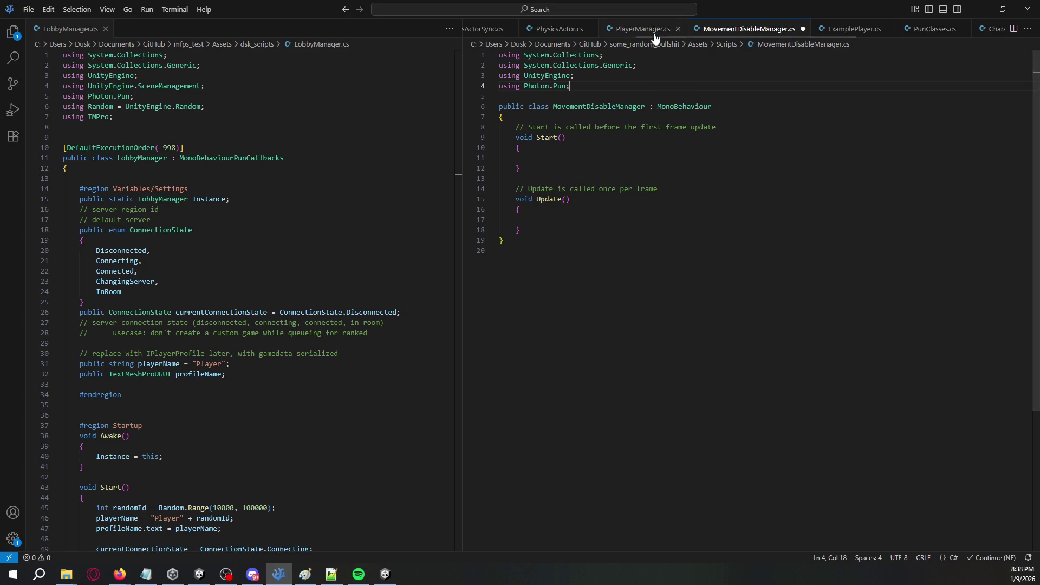
click(643, 28)
mouse_move(667, 189)
mouse_down()
mouse_move(521, 179)
mouse_move(515, 168)
mouse_up()
click(746, 29)
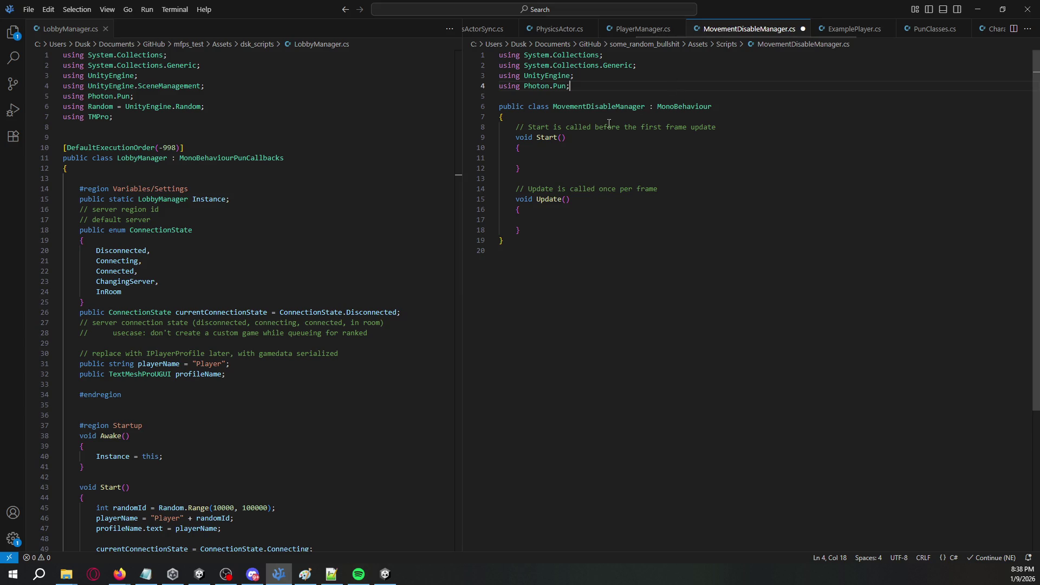
Replace the template Start/Update with an Awake that fetches the PhotonView via GetComponent.
key(Down)
key(Down)
key(Down)
key(shift+Down)
key(shift+Down)
key(shift+Down)
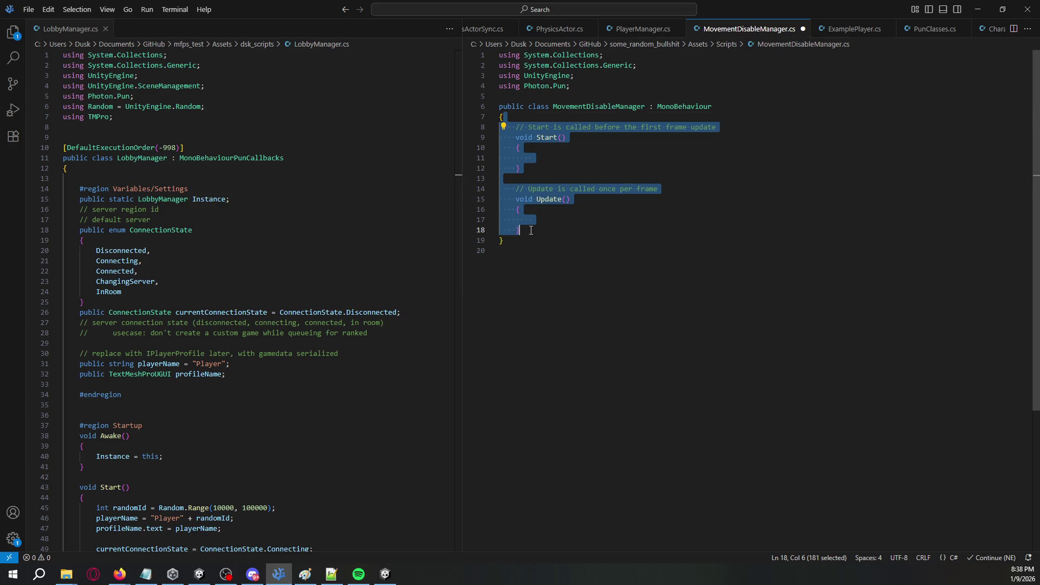
key(Return)
text(void Awake())
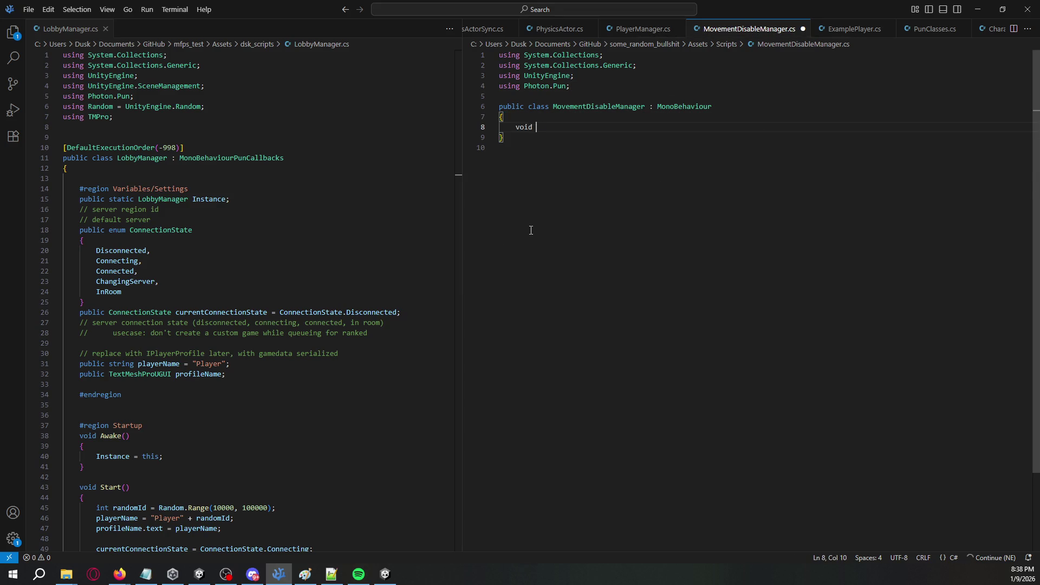
key(Return)
text({)
key(Return)
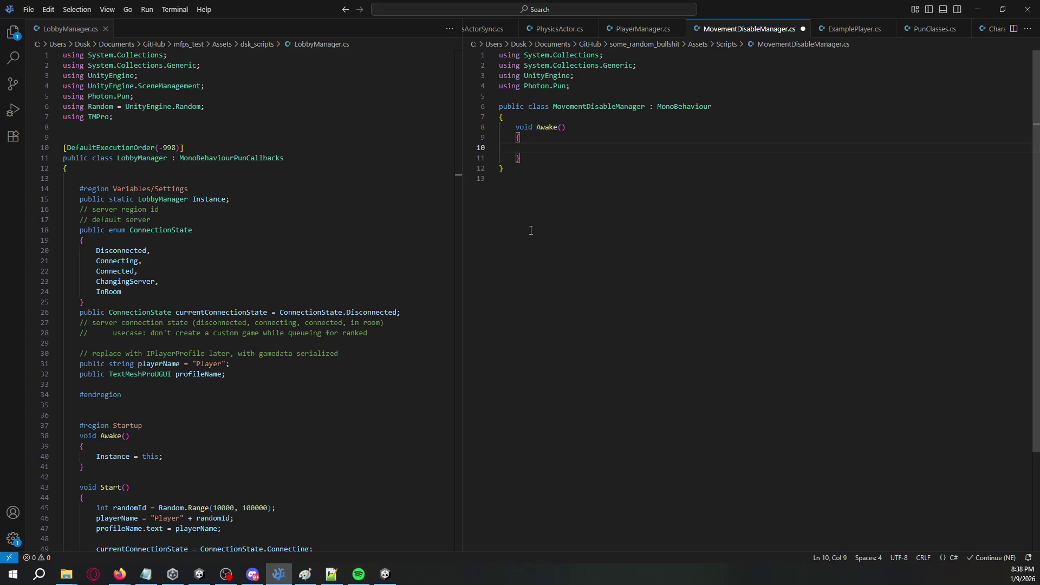
key(Tab)
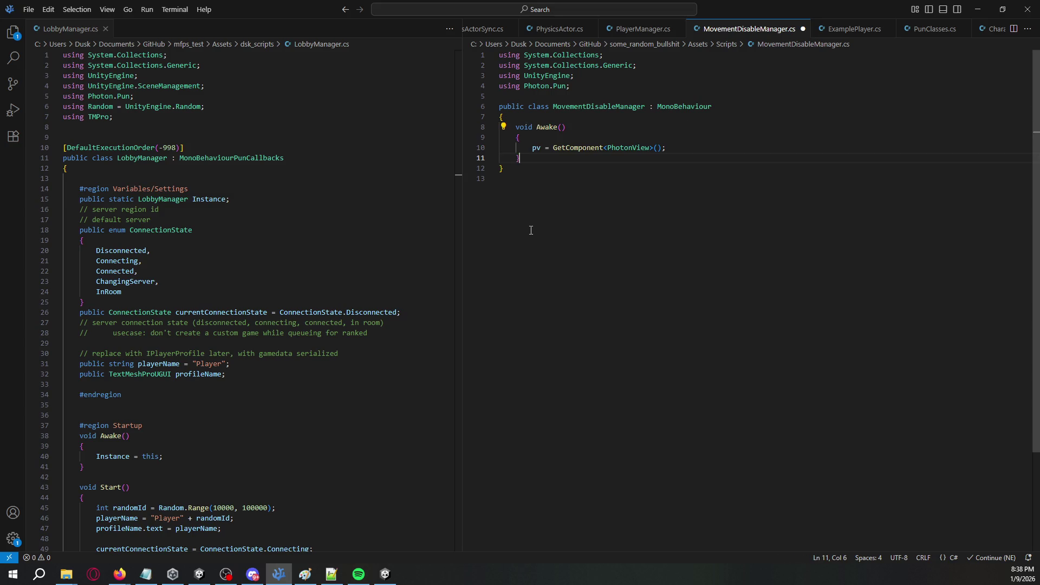
Add a Start method containing an if (!pv.IsMine) block.
key(Return)
key(Return)
text(void Start)
key(Tab)
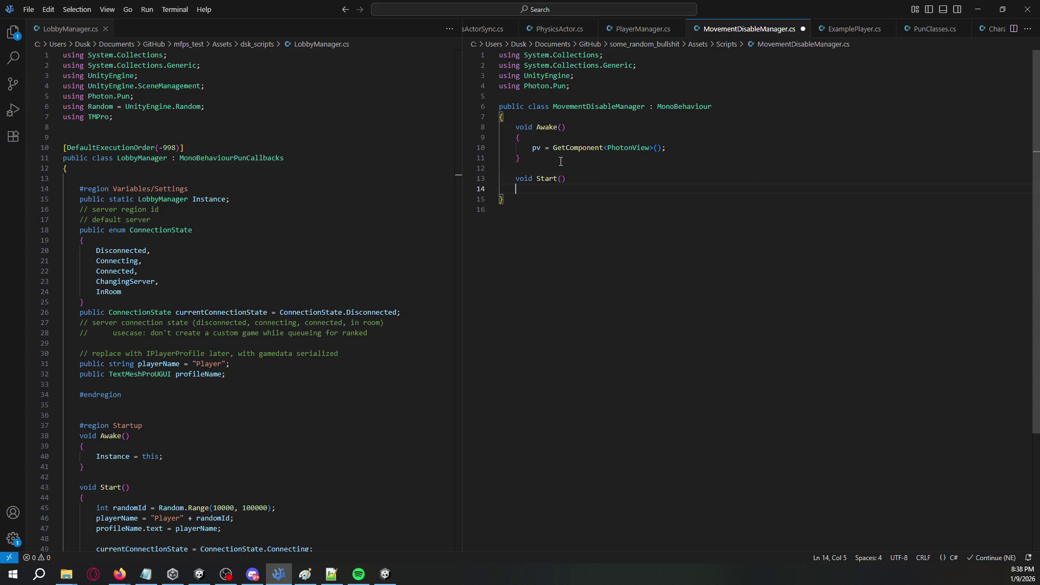
text(if (pv.Is)
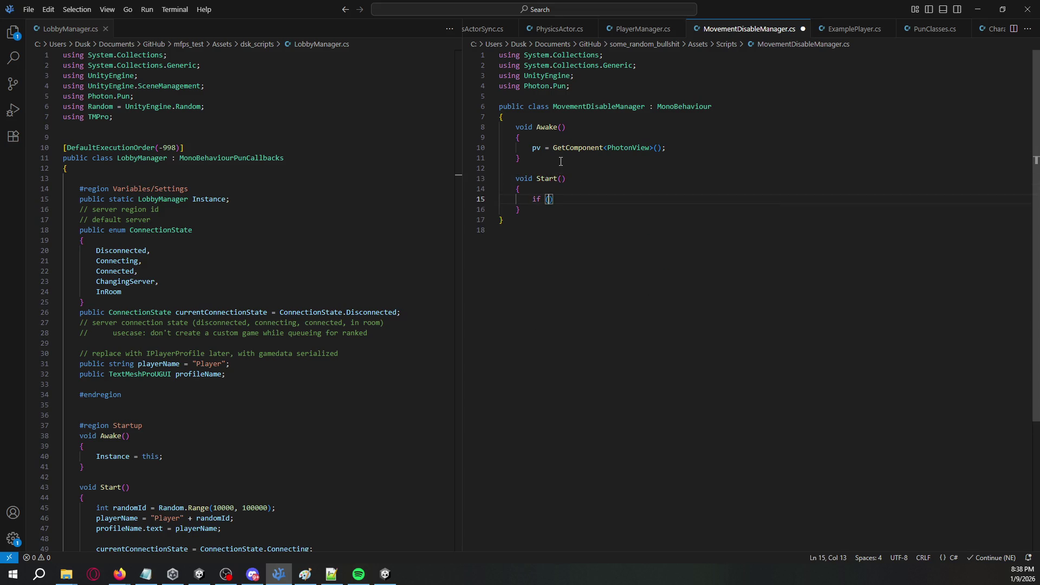
text(Mine!)
key(Return)
text({)
key(Return)
key(Up)
key(Up)
text(!)
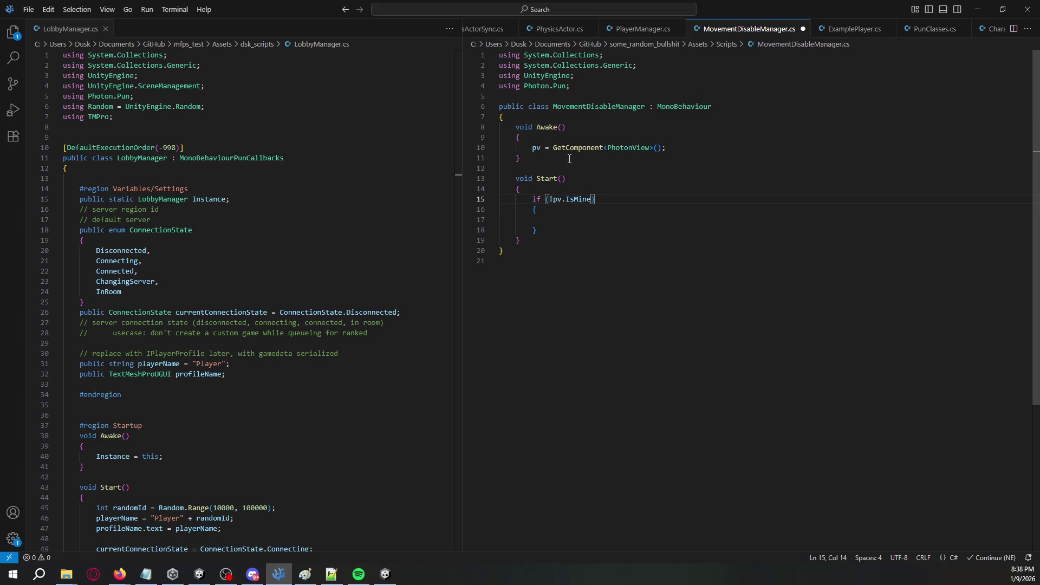
Compare with PlayerManager's IsMine logic and indent the empty if block.
click(642, 29)
click(680, 206)
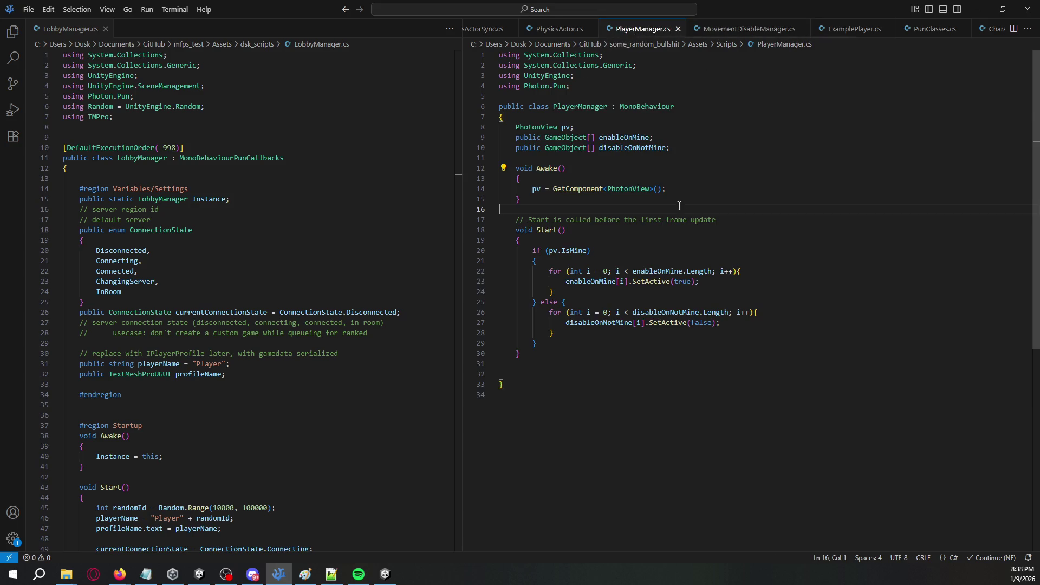
click(748, 29)
click(577, 219)
key(Tab)
Save, clear Unity's console, and declare a 'PhotonView pv;' field at the top of the class.
key(ctrl+s)
key(alt+Tab)
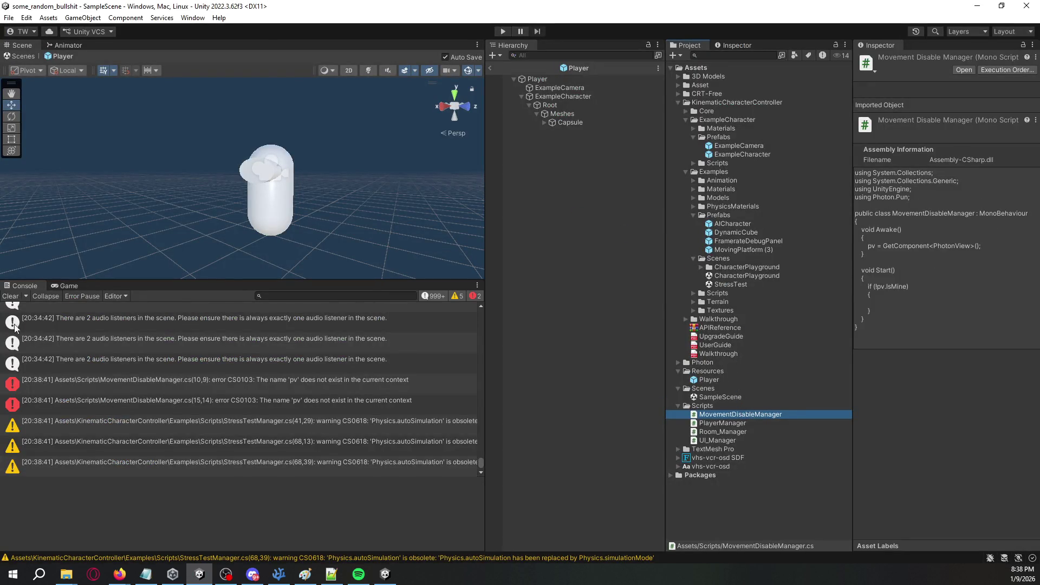
click(10, 296)
key(alt+Tab)
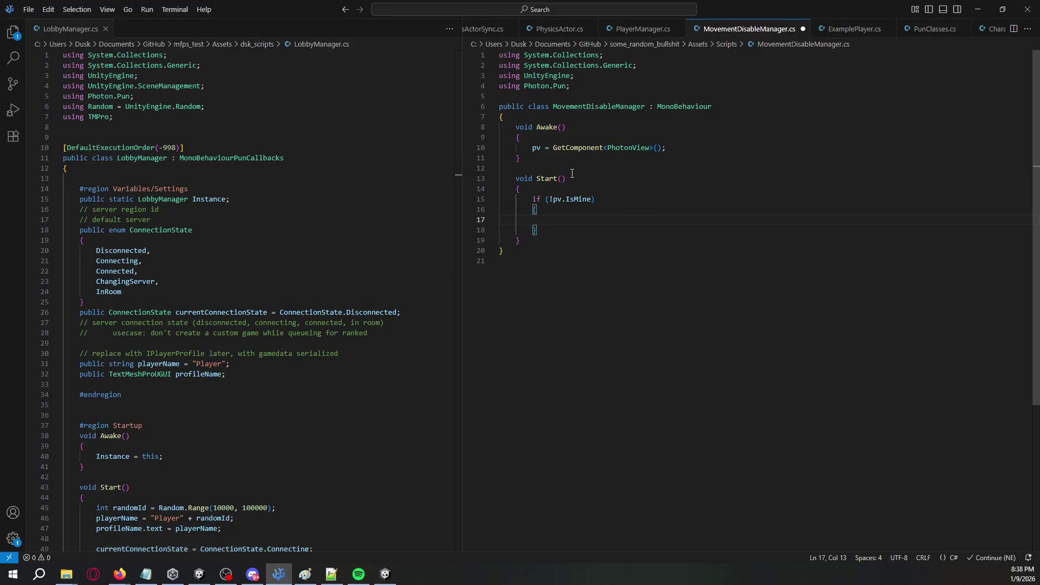
click(548, 118)
key(Return)
key(Return)
key(Up)
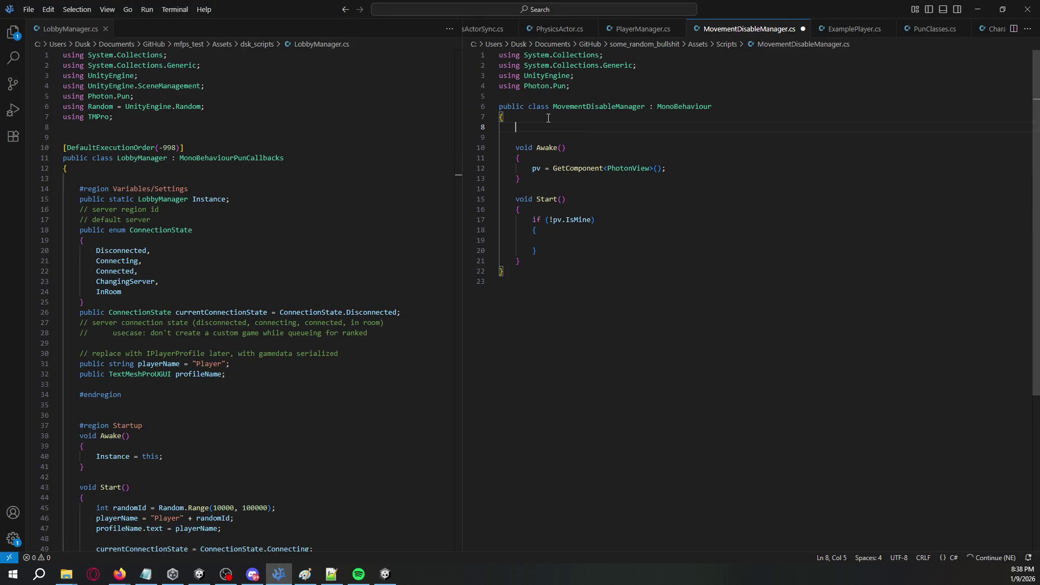
text(hotonView pv;)
key(alt+Tab)
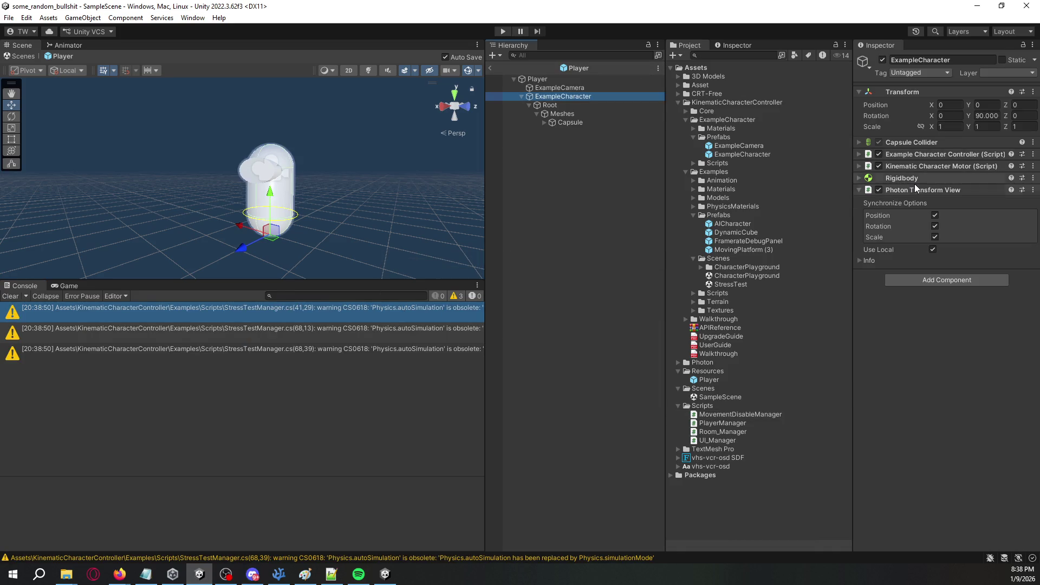
Expand ExampleCharacter's Rigidbody and Capsule Collider components to review their settings.
click(860, 166)
click(860, 166)
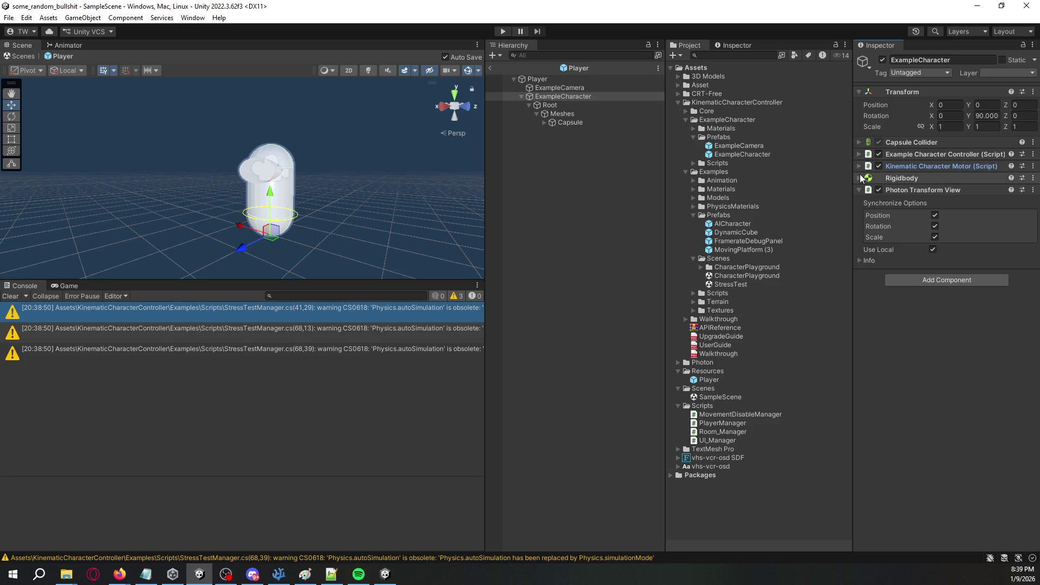
click(860, 179)
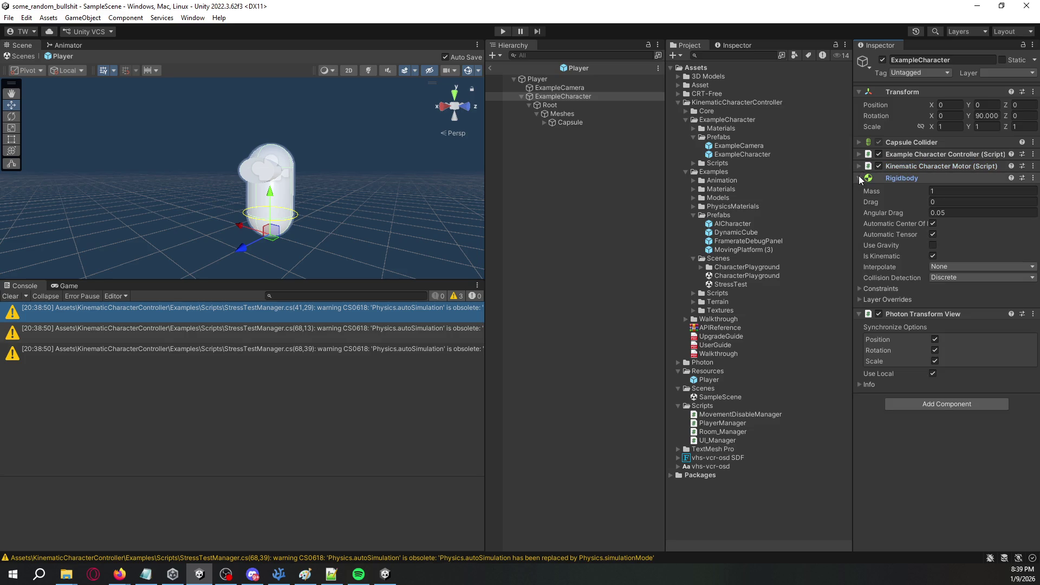
click(860, 143)
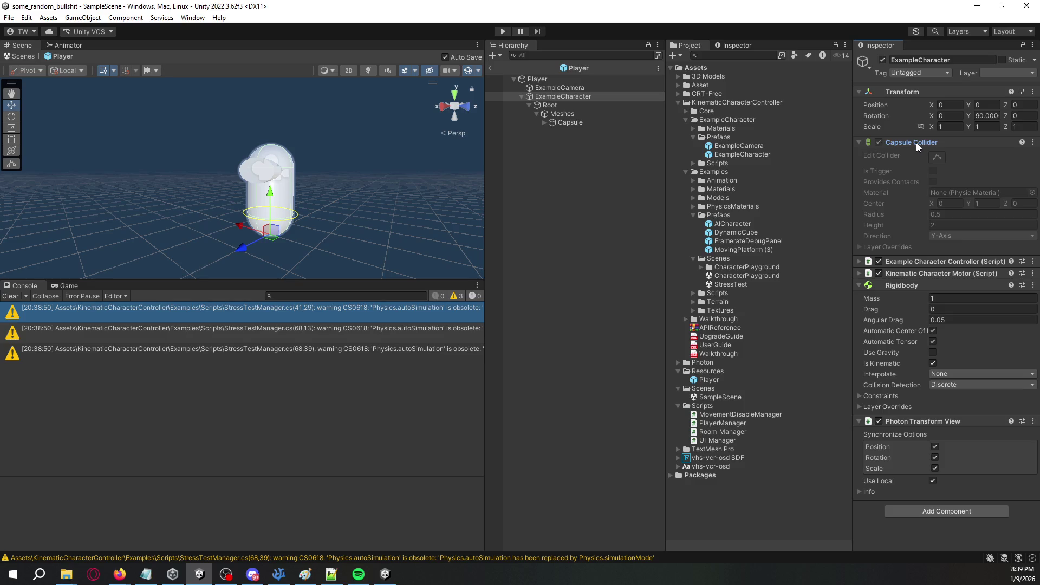
Add a Photon Rigidbody View component found by searching 'rigid'.
click(934, 511)
text(rigid)
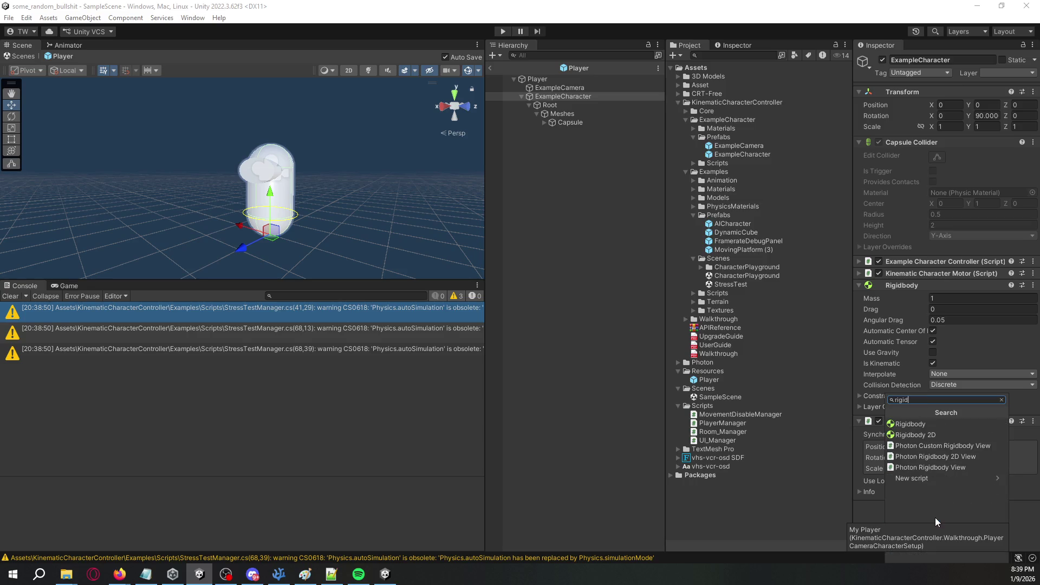
key(Down)
key(Down)
key(Down)
key(Return)
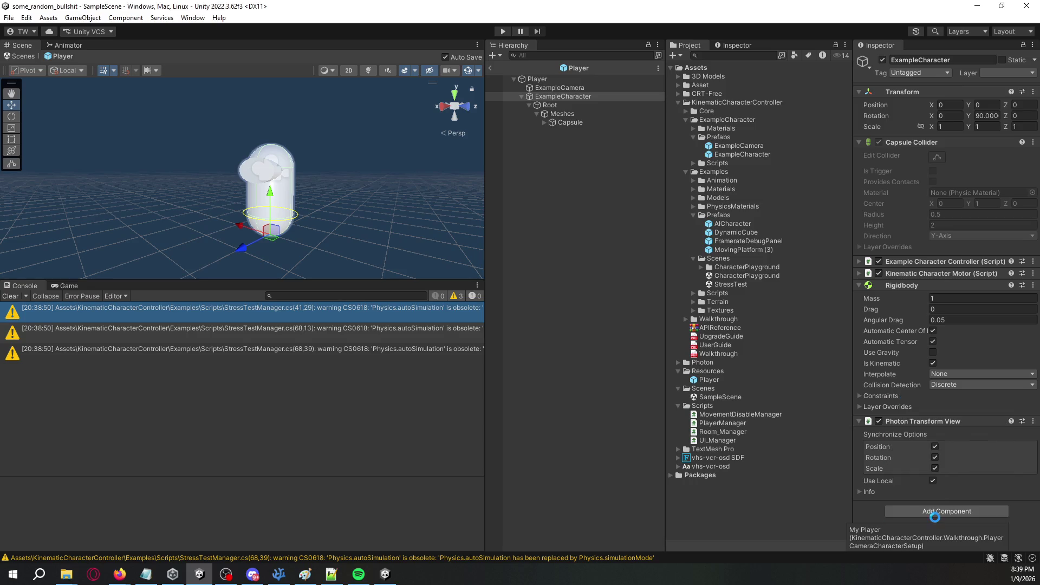
scroll(938, 441, down, 3)
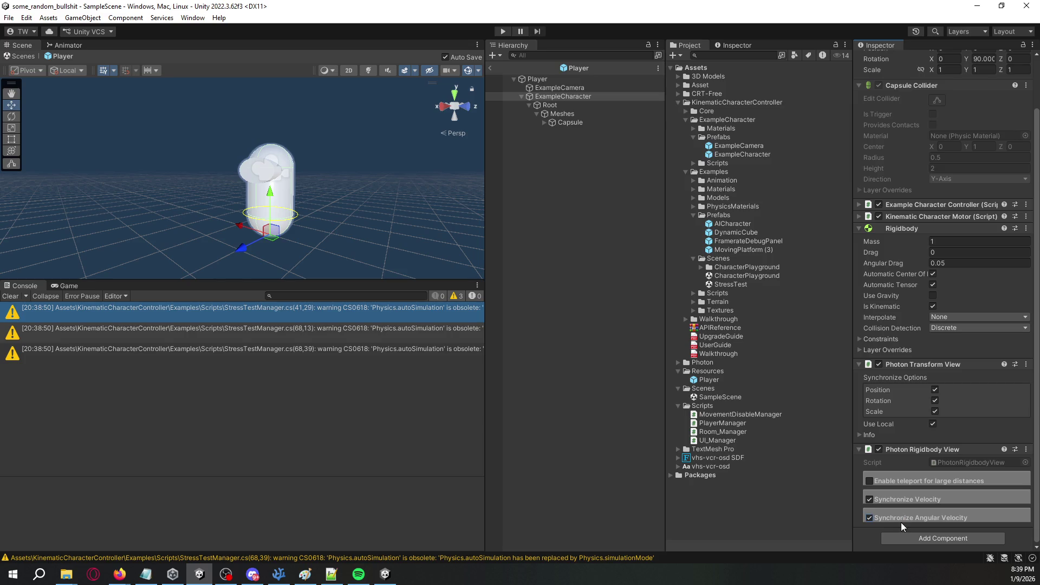
scroll(905, 430, up, 2)
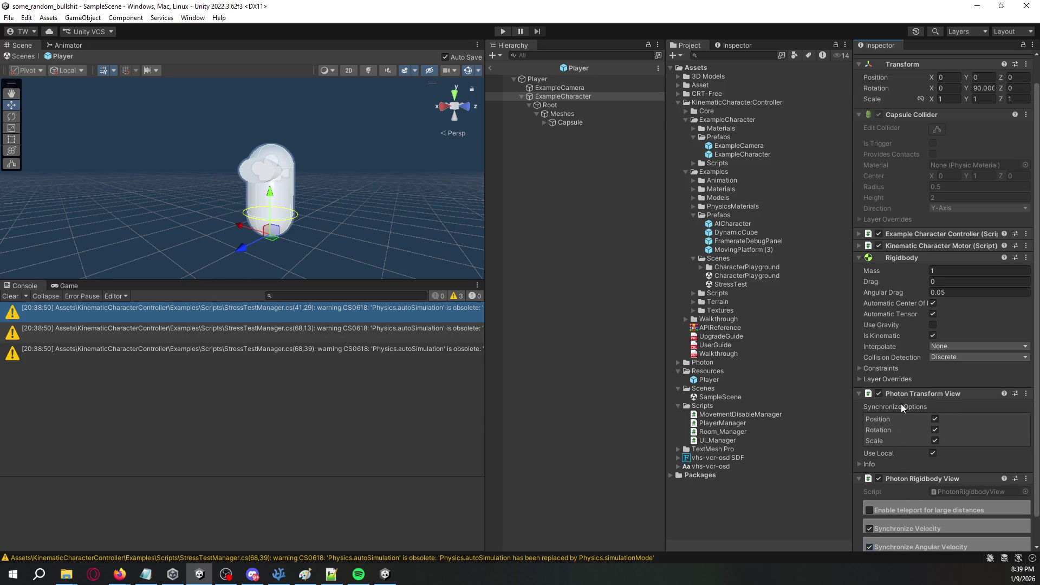
Expand Example Character Controller and Kinematic Character Motor, then choose Edit Script on the motor.
right_click(911, 234)
click(867, 237)
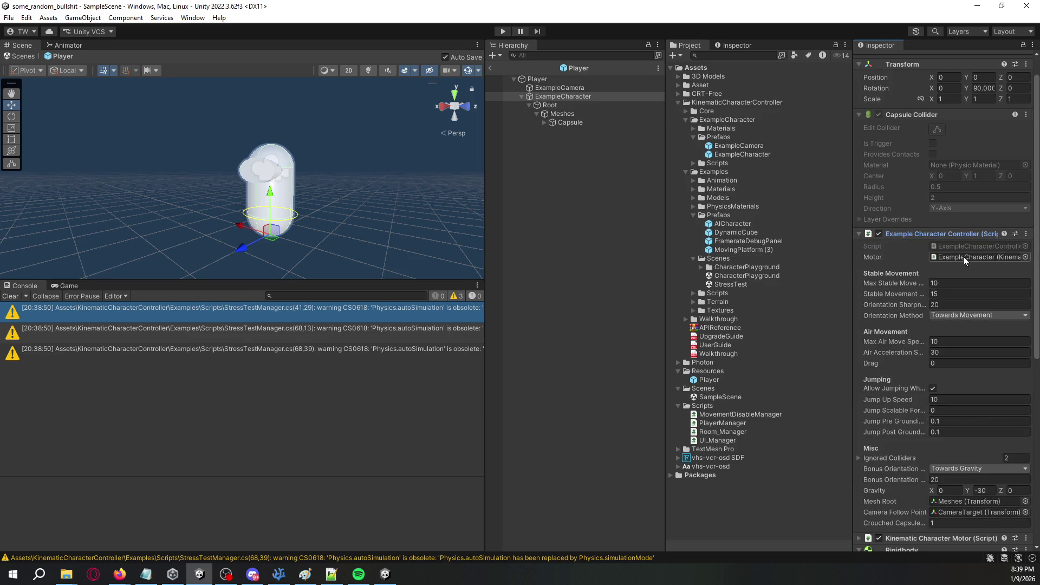
scroll(954, 233, down, 5)
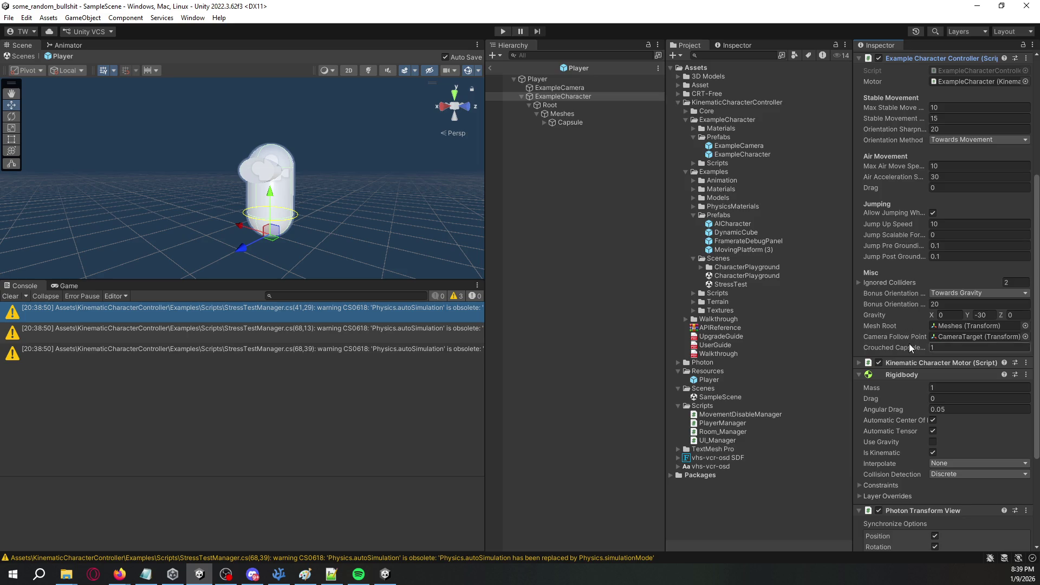
click(911, 364)
right_click(909, 366)
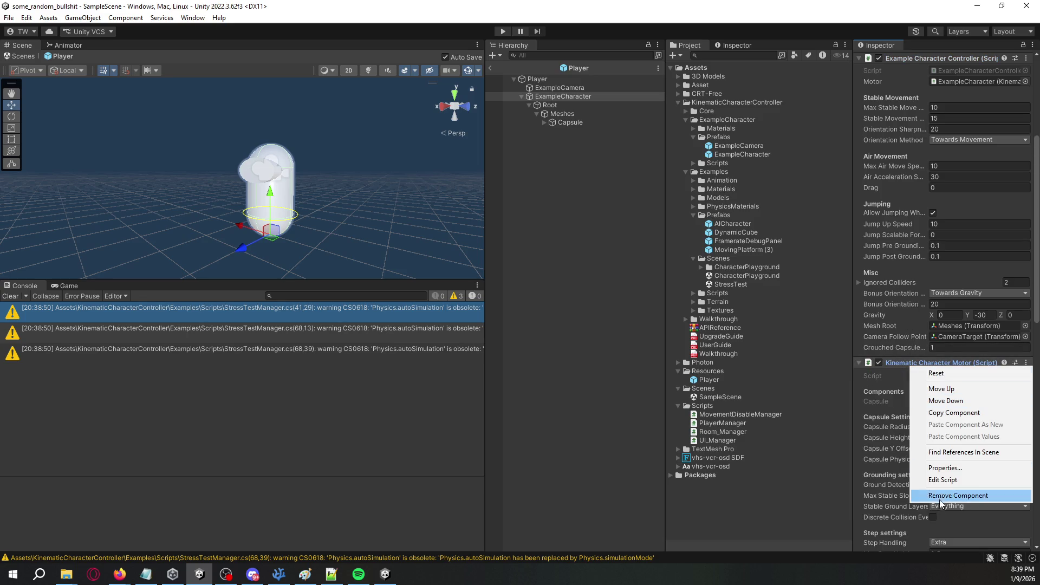
click(944, 481)
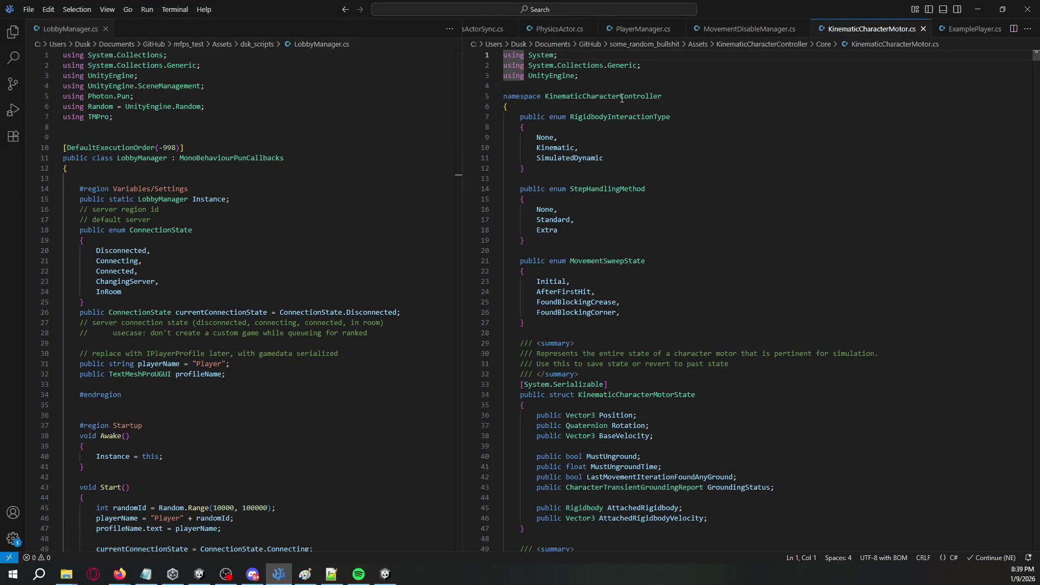
Browse KinematicCharacterMotor.cs, select the KinematicCharacterMotor class name, then minimize VS Code.
scroll(653, 288, down, 20)
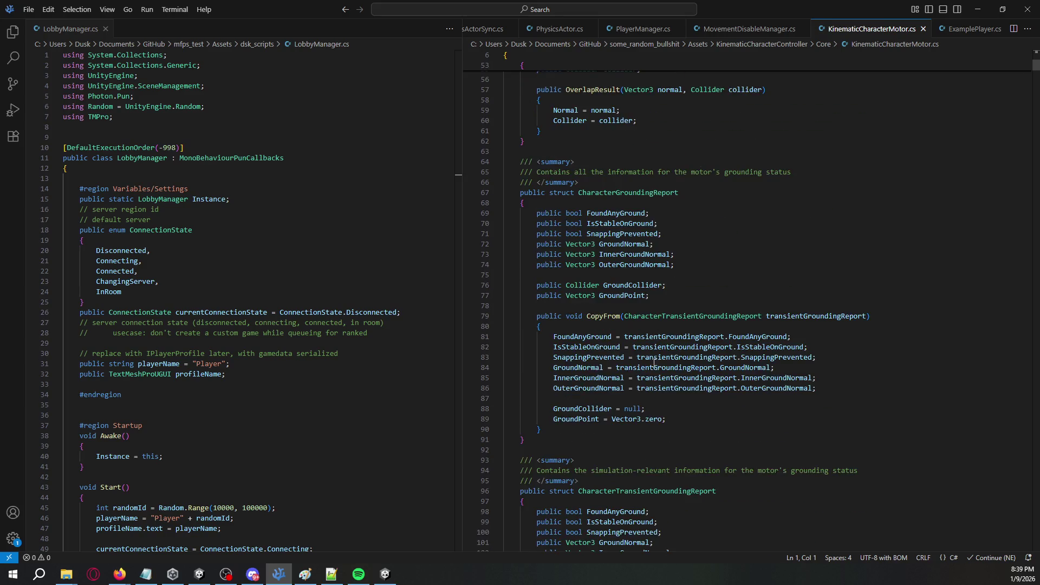
mouse_move(1036, 72)
mouse_down()
mouse_move(1019, 260)
mouse_move(1019, 543)
mouse_move(991, 177)
mouse_move(995, 161)
mouse_move(1000, 210)
mouse_move(997, 120)
mouse_move(985, 76)
mouse_up()
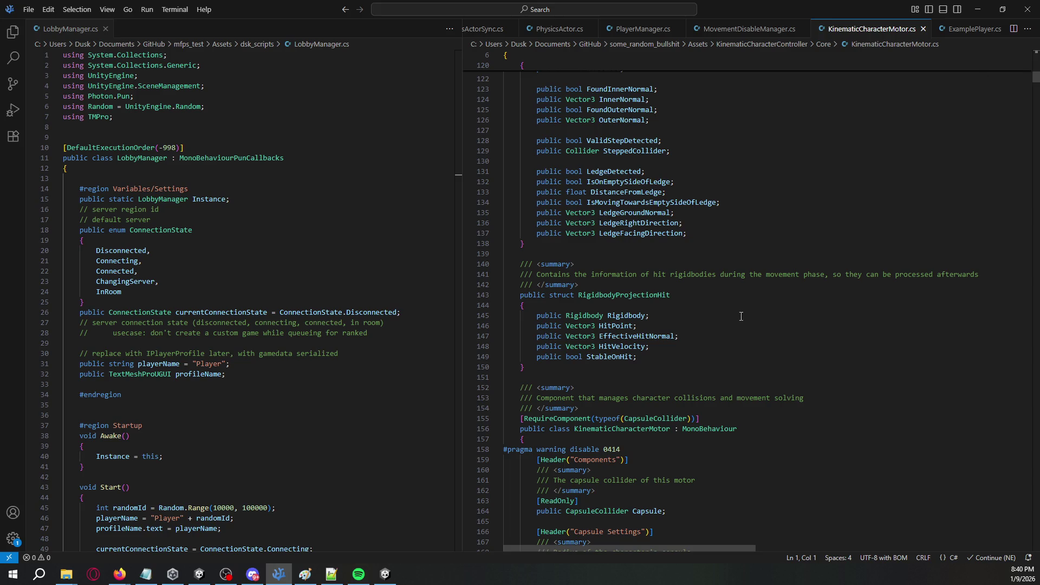
double_click(646, 429)
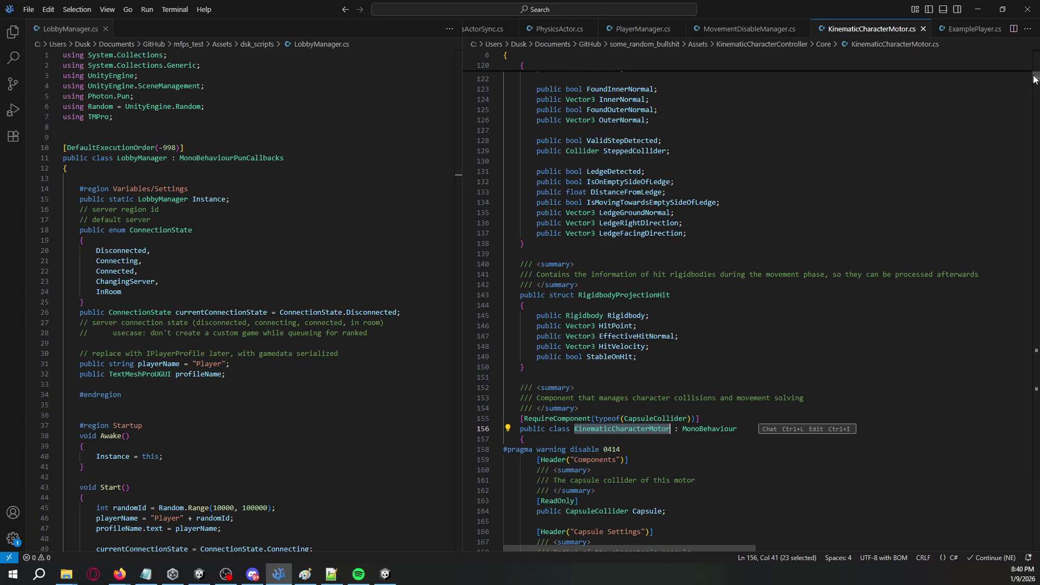
drag(1035, 80, 1035, 70)
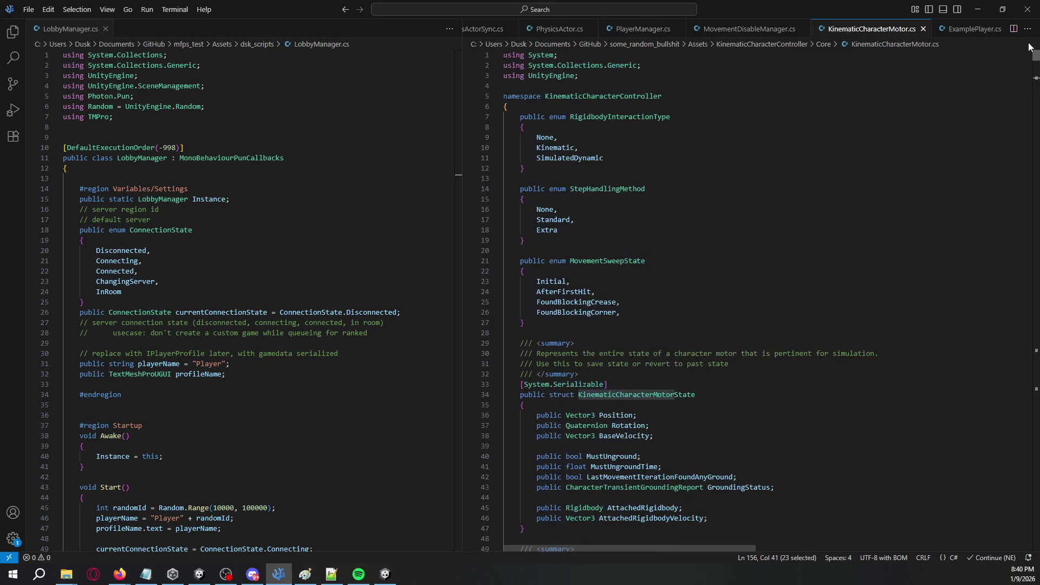
click(979, 10)
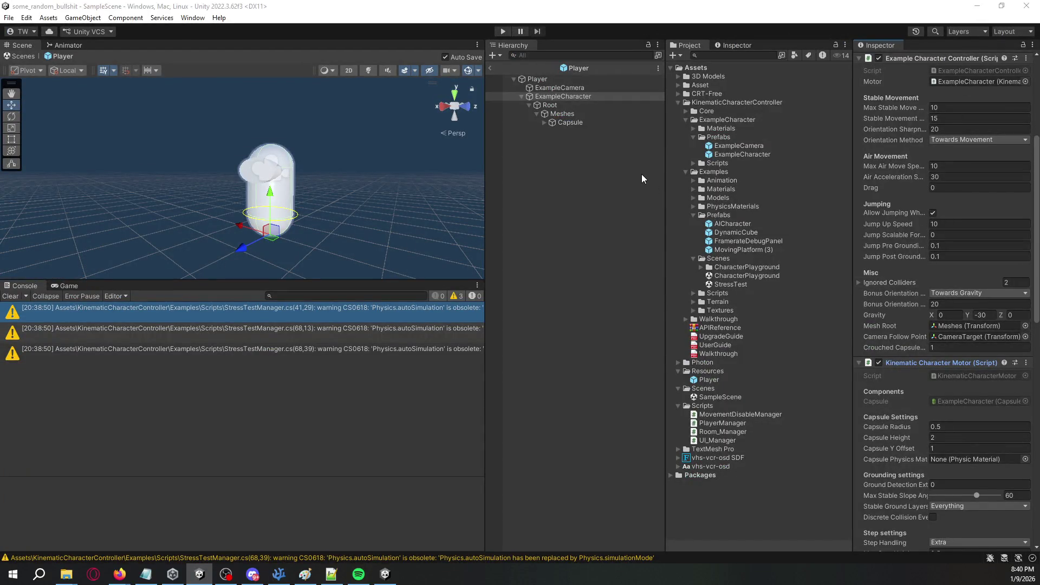
Write 'GetComponent<KinematicCharacterMotor>().enabled = false;' on line 19 inside the !pv.IsMine block.
key(alt+Tab)
click(972, 29)
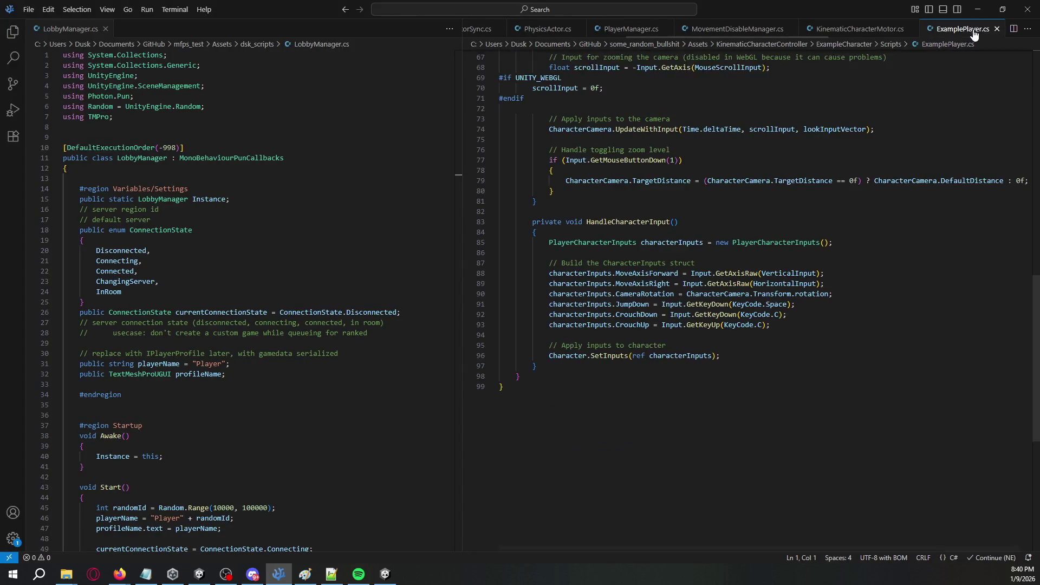
click(761, 35)
click(613, 244)
text(KinematicCharacterMotor)
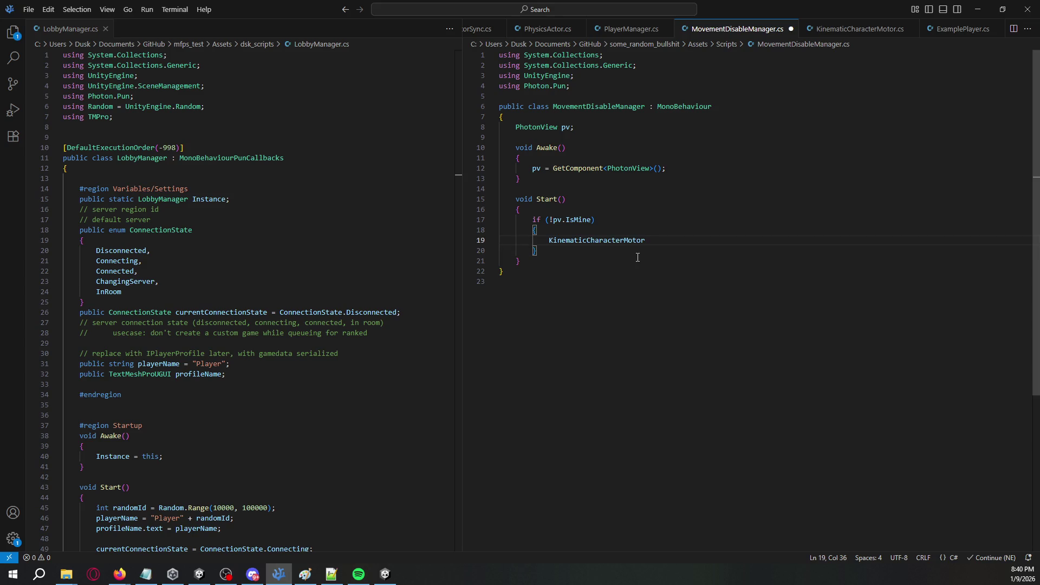
key(Home)
text(GetCachedParemeters)
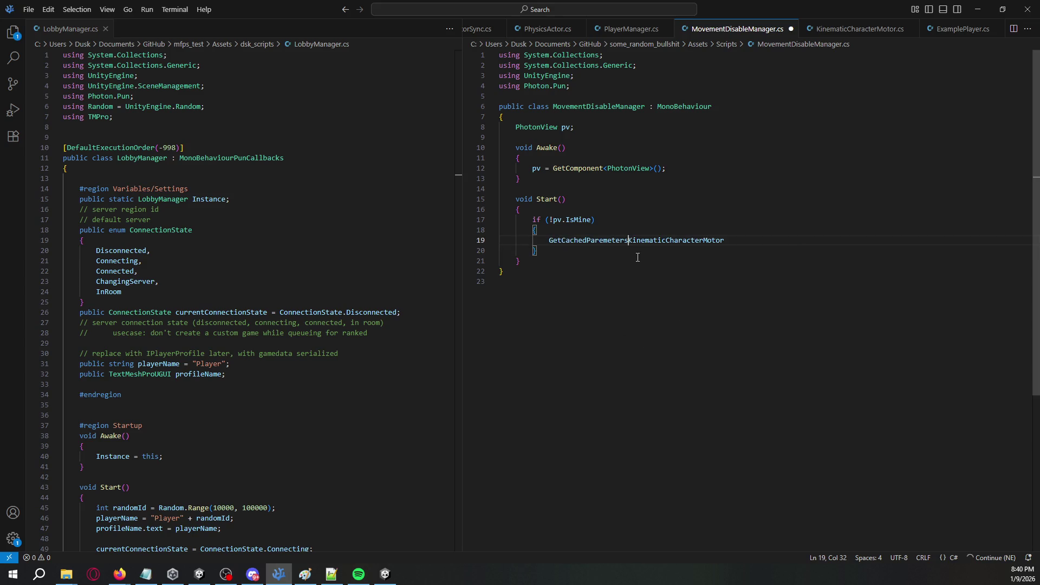
key(ctrl+BackSpace)
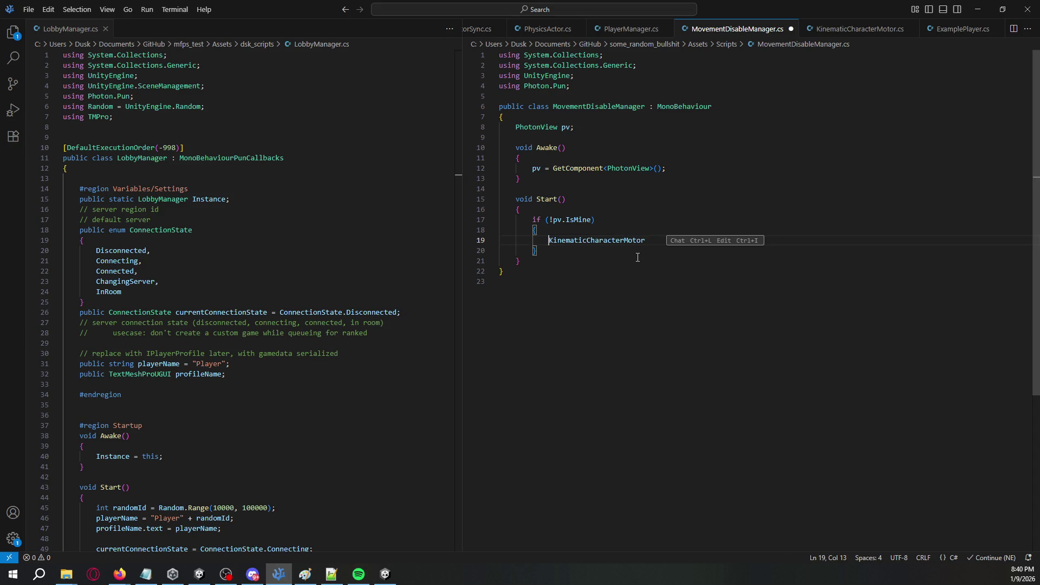
text(GetComponent)
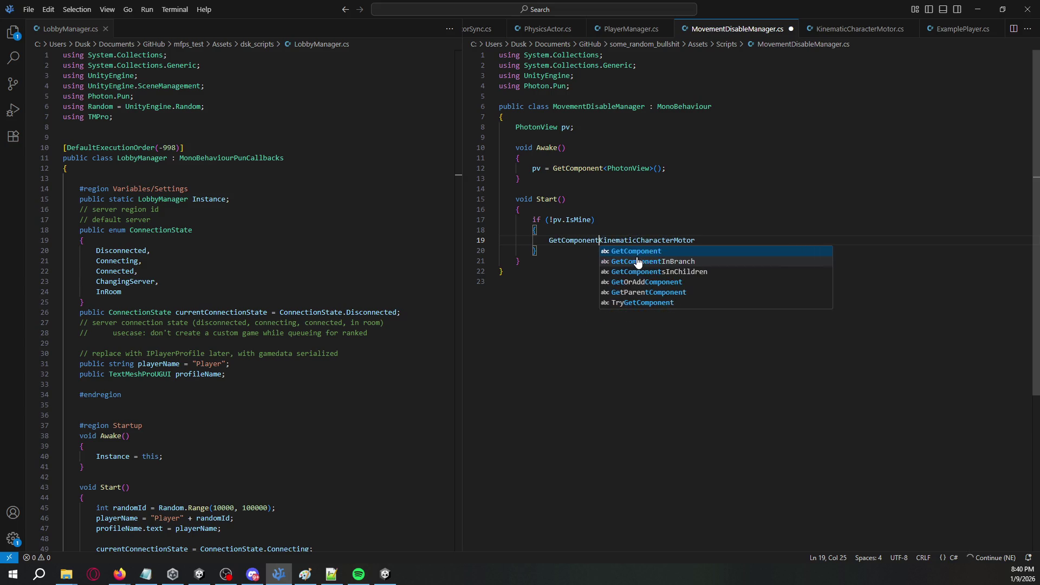
key(Tab)
text(<)
text(().)
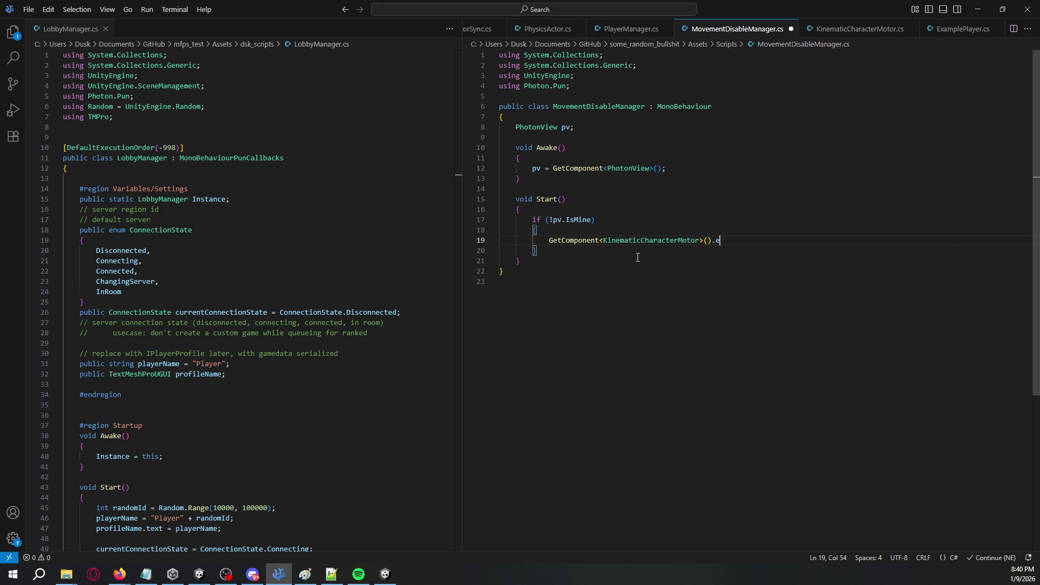
text(enabled = false;)
key(alt+Tab)
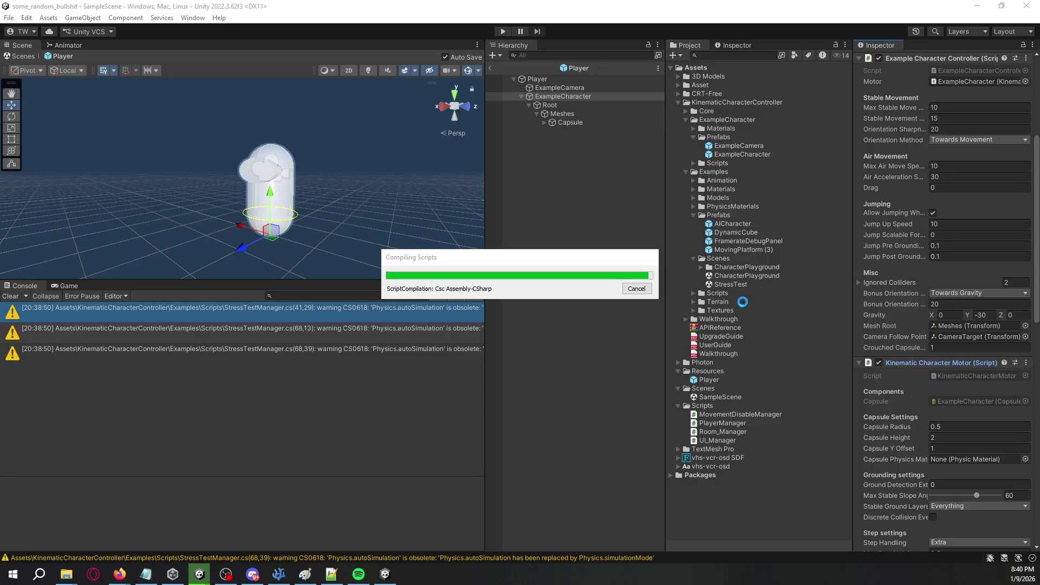
Collapse ExampleCharacter's components and drag MovementDisableManager from the Scripts folder onto the Inspector.
scroll(909, 320, up, 5)
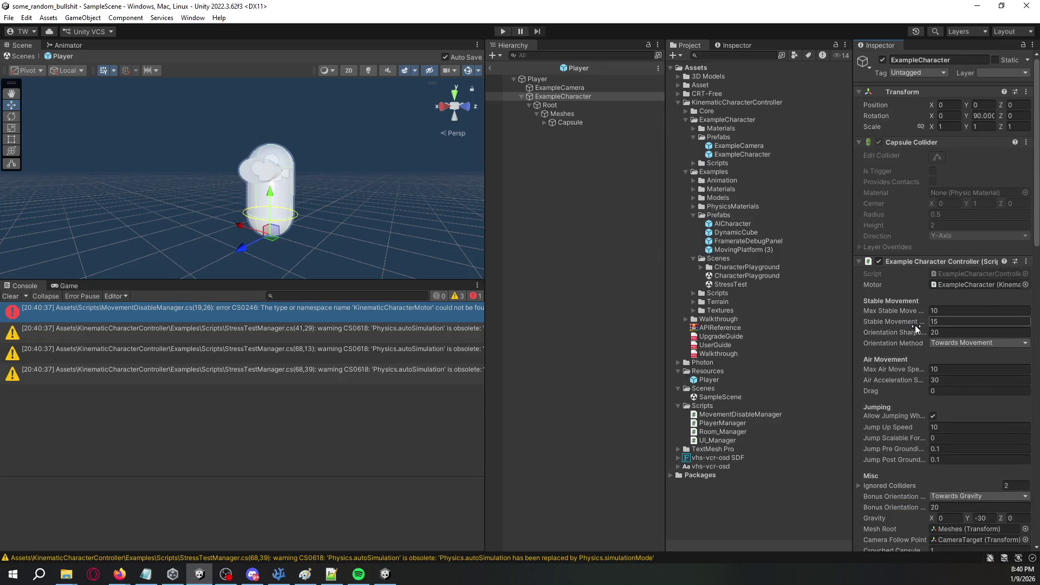
click(860, 143)
click(860, 155)
click(862, 165)
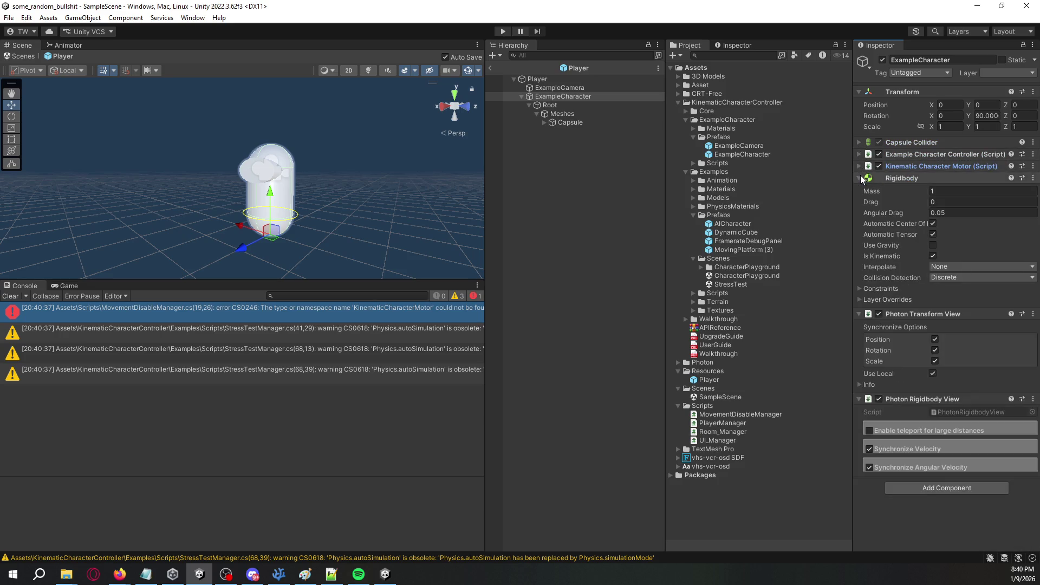
click(860, 177)
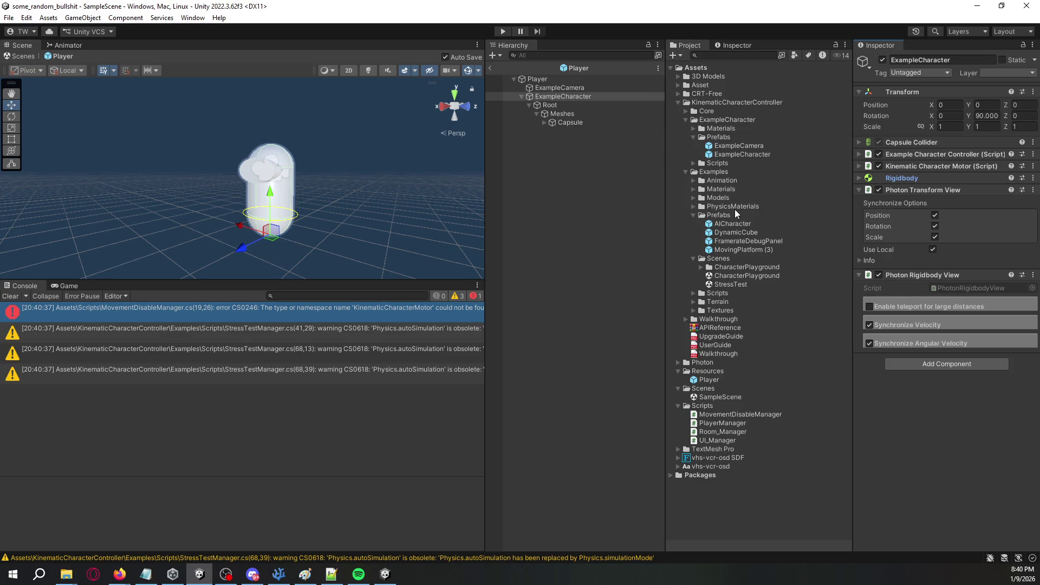
drag(732, 415, 902, 411)
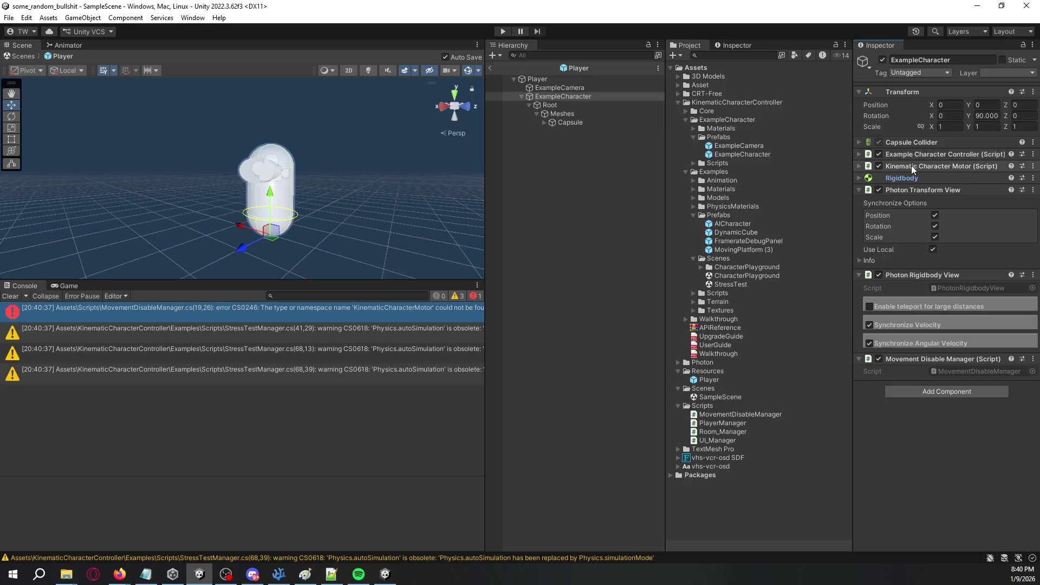
key(alt+Tab)
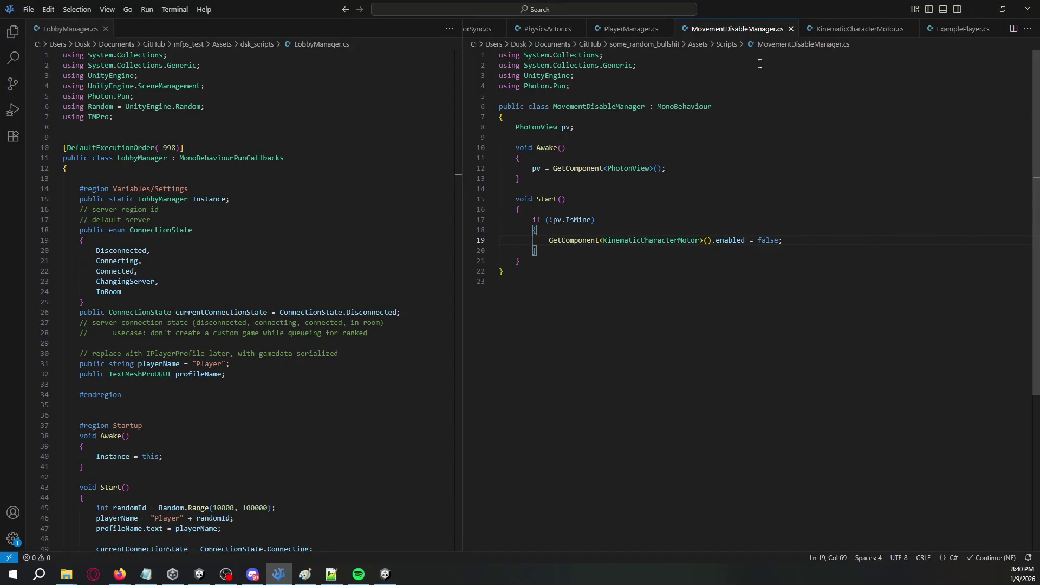
Add 'using KinematicCharacterController;' using the namespace copied from the motor source file.
click(845, 30)
double_click(656, 95)
key(ctrl+c)
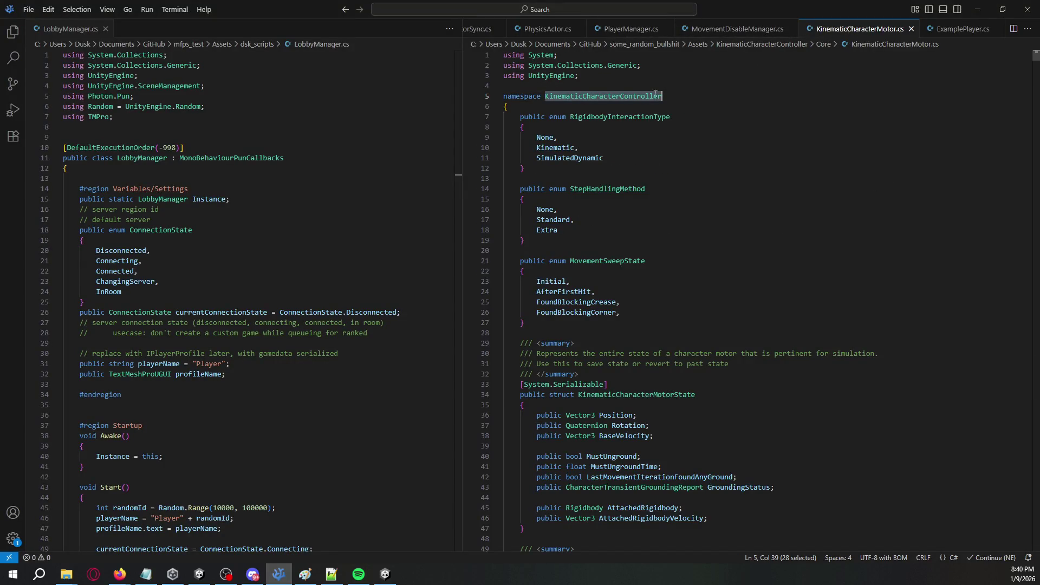
key(ctrl+Tab)
key(Return)
text(using)
key(ctrl+v)
text(;)
key(alt+Tab)
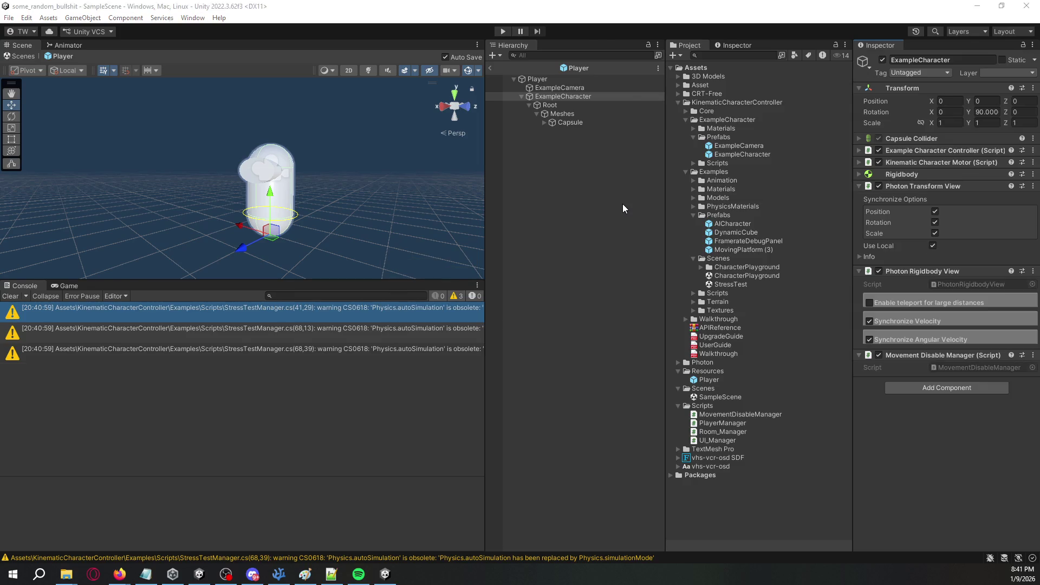
key(alt+Tab)
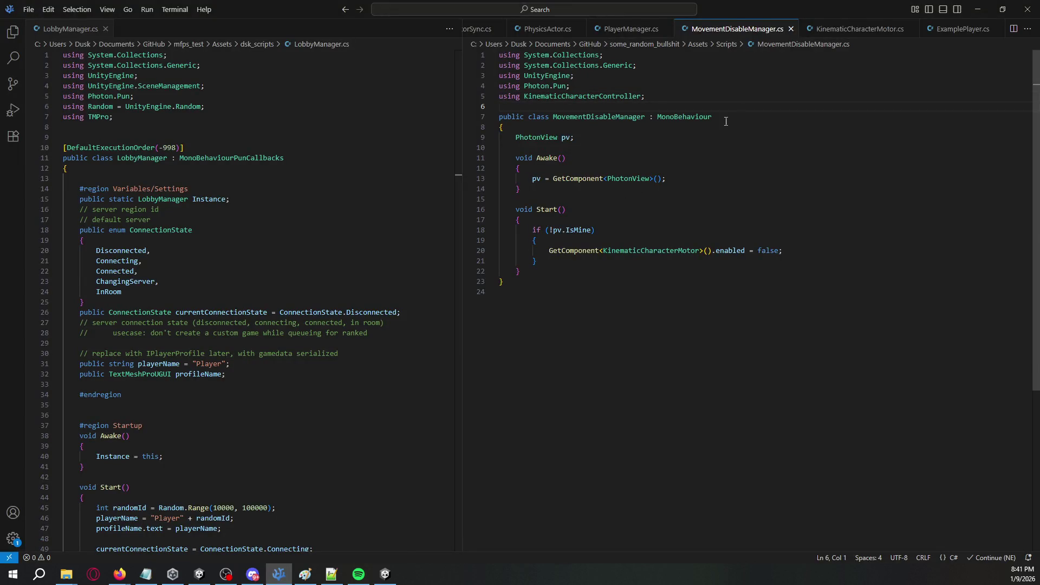
Open the Example Character Controller script to check its namespace and class declaration.
click(824, 28)
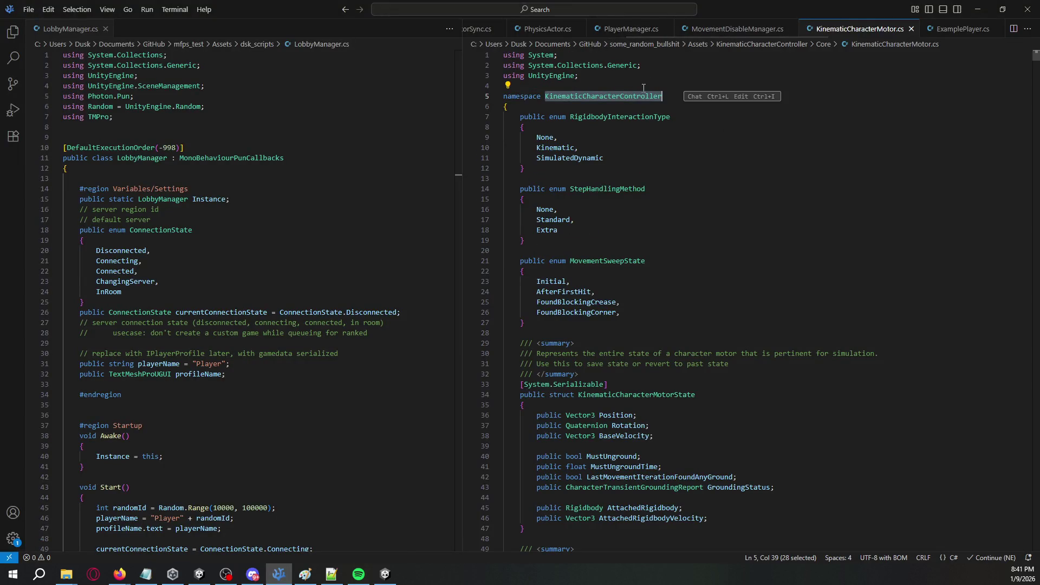
key(alt+Tab)
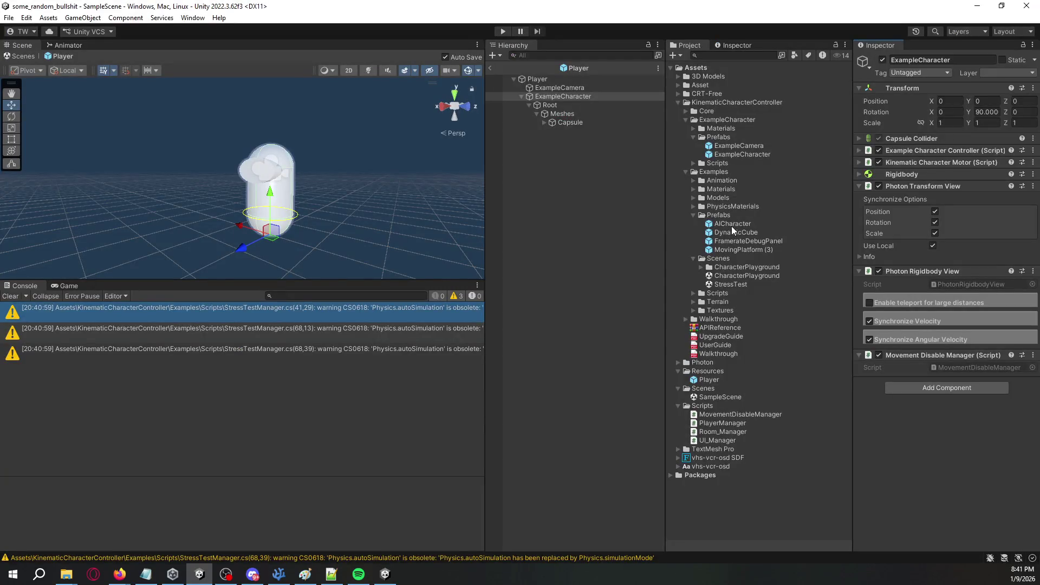
right_click(916, 151)
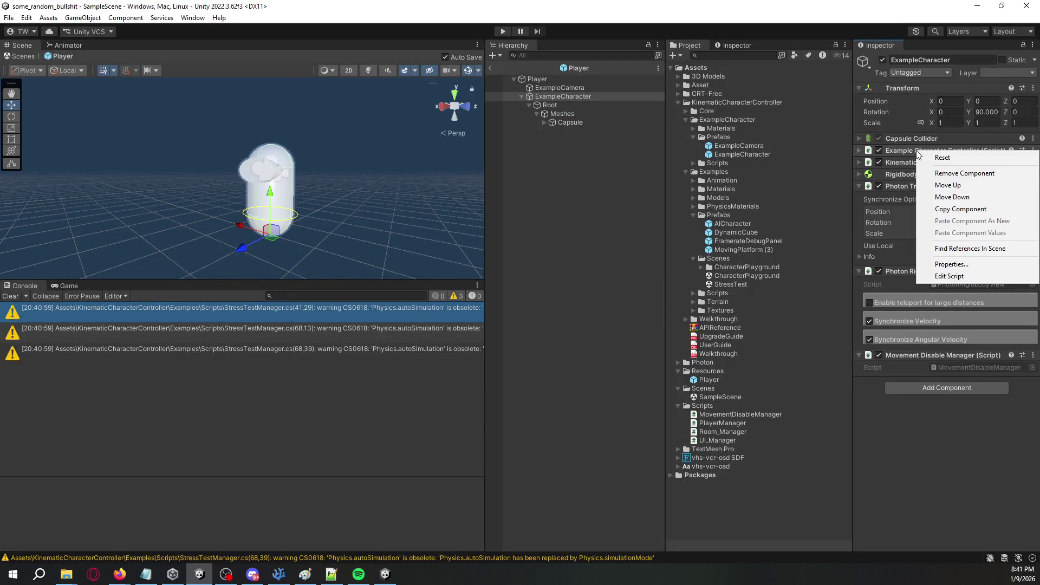
click(950, 276)
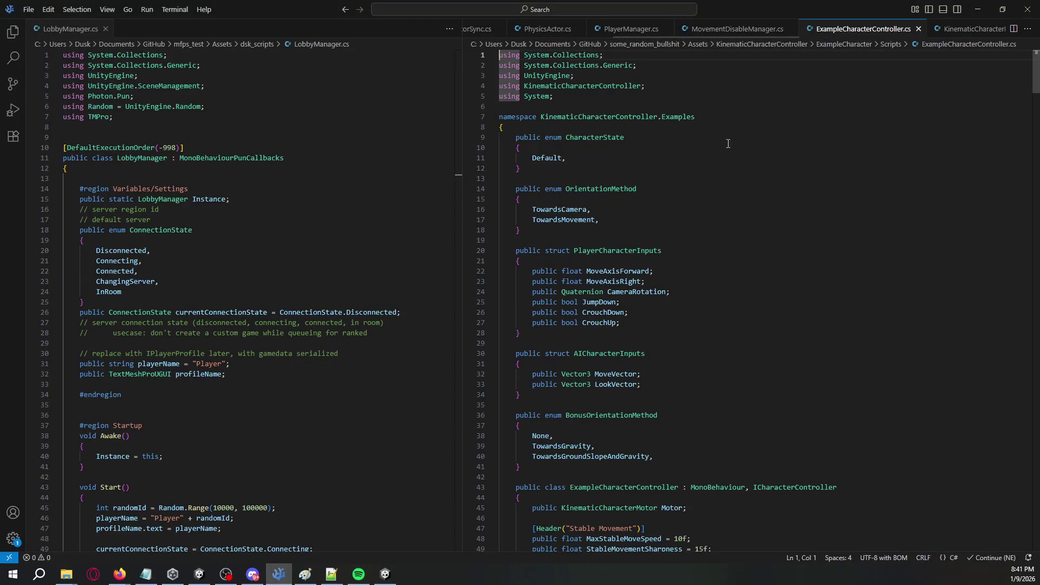
double_click(655, 118)
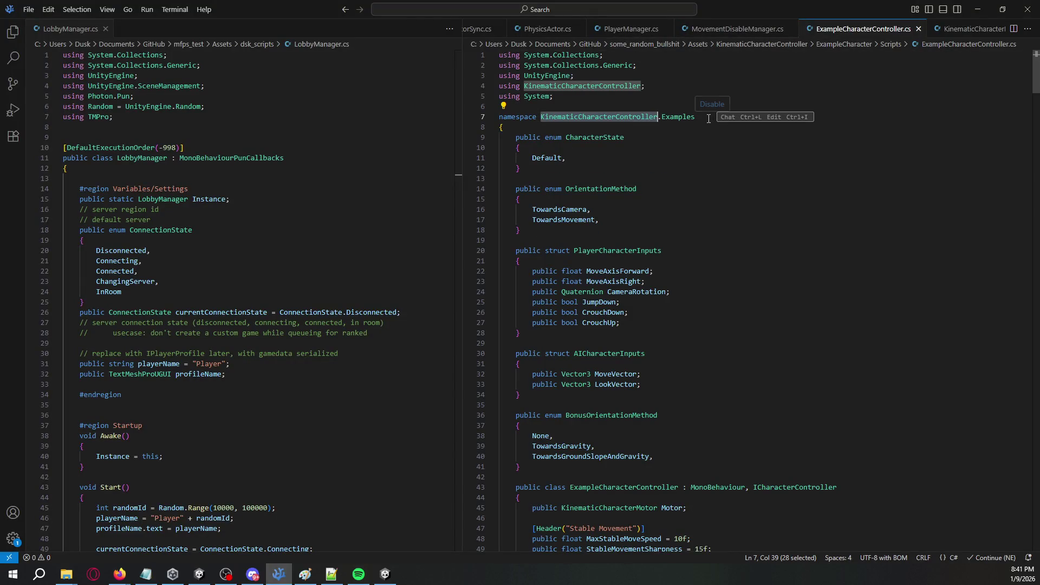
scroll(677, 217, down, 5)
click(660, 298)
click(977, 9)
key(alt+Tab)
Add 'GetComponent<ExampleCharacterController>().enabled = false;' below the motor-disabling line.
click(704, 29)
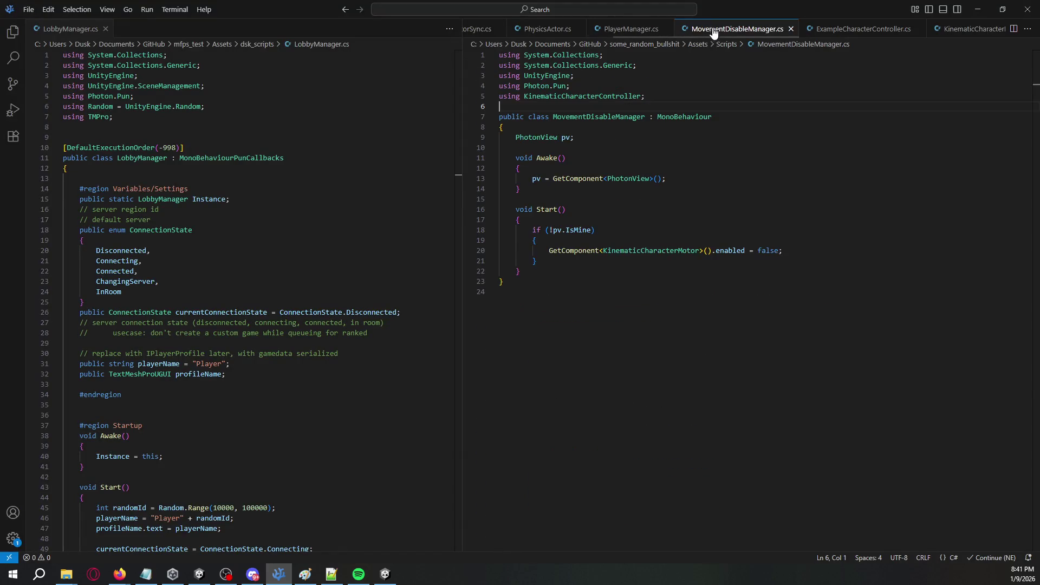
click(784, 252)
key(Return)
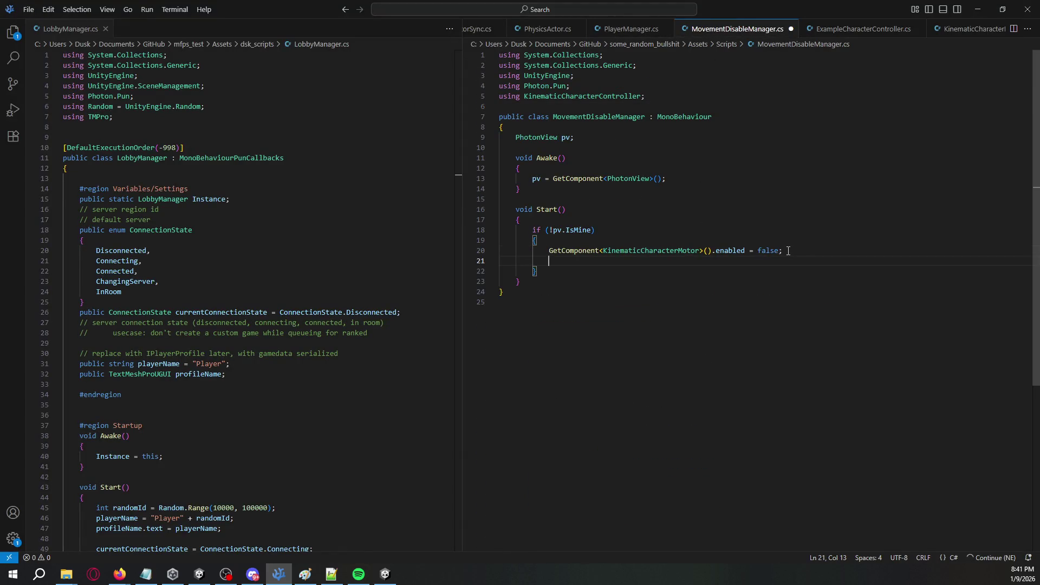
text(GetComponent>)
text(ExampleCharacterController>().enabled = f)
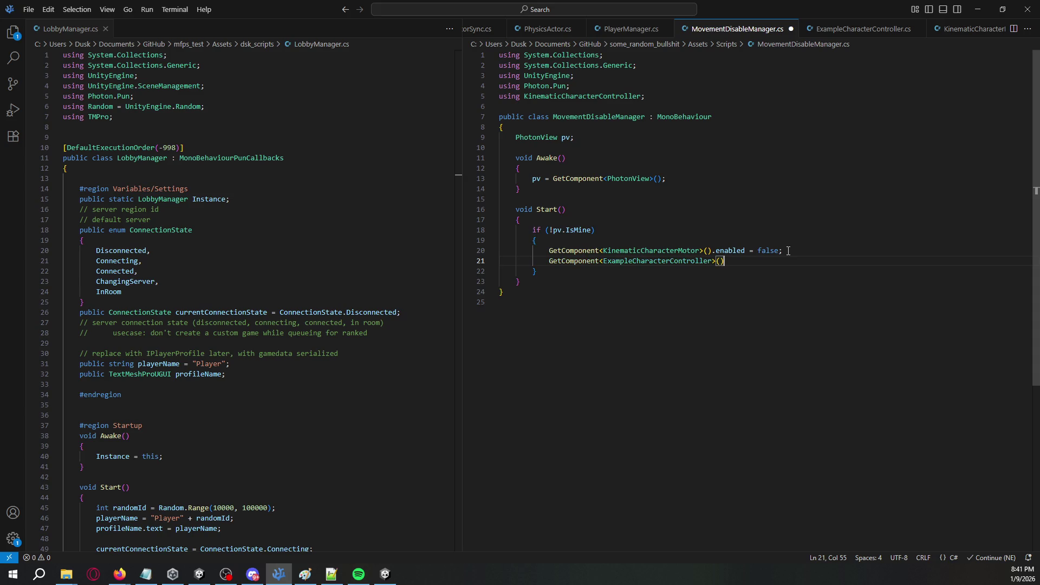
text(alse)
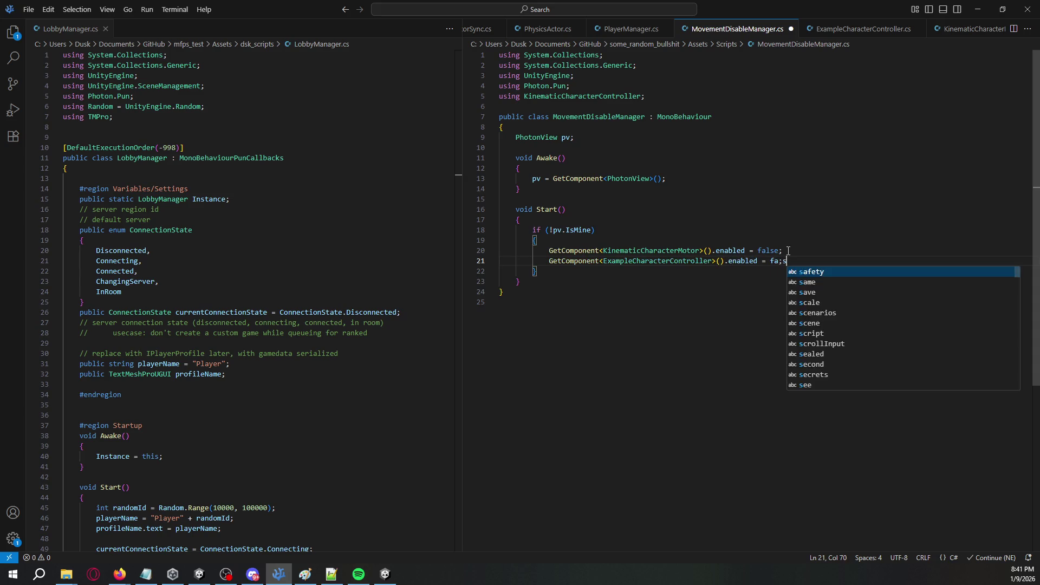
text(;)
key(ctrl+s)
key(alt+Tab)
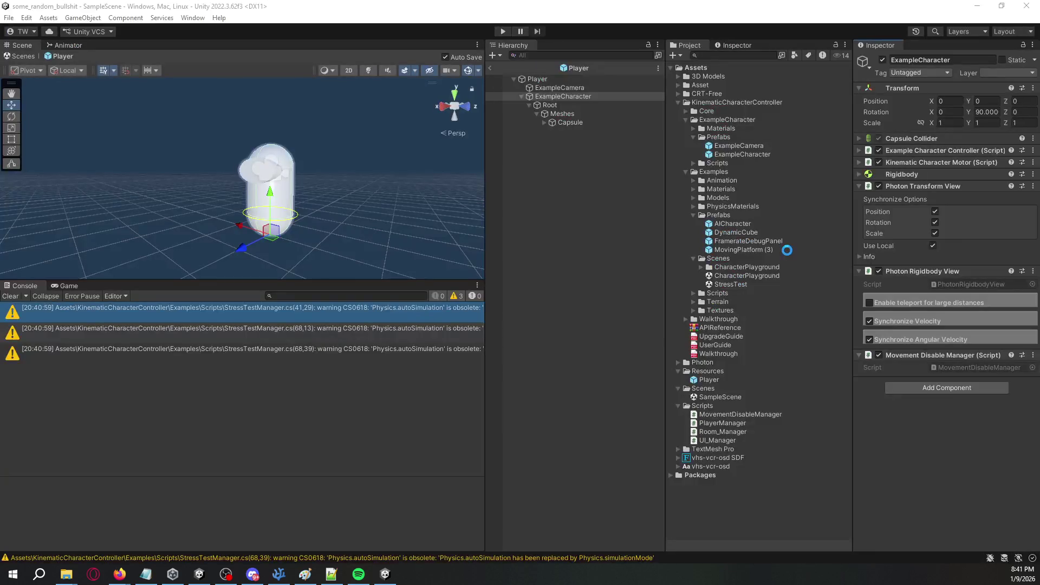
Return to SampleScene, open the error, and add 'using KinematicCharacterController.Examples;'.
click(491, 68)
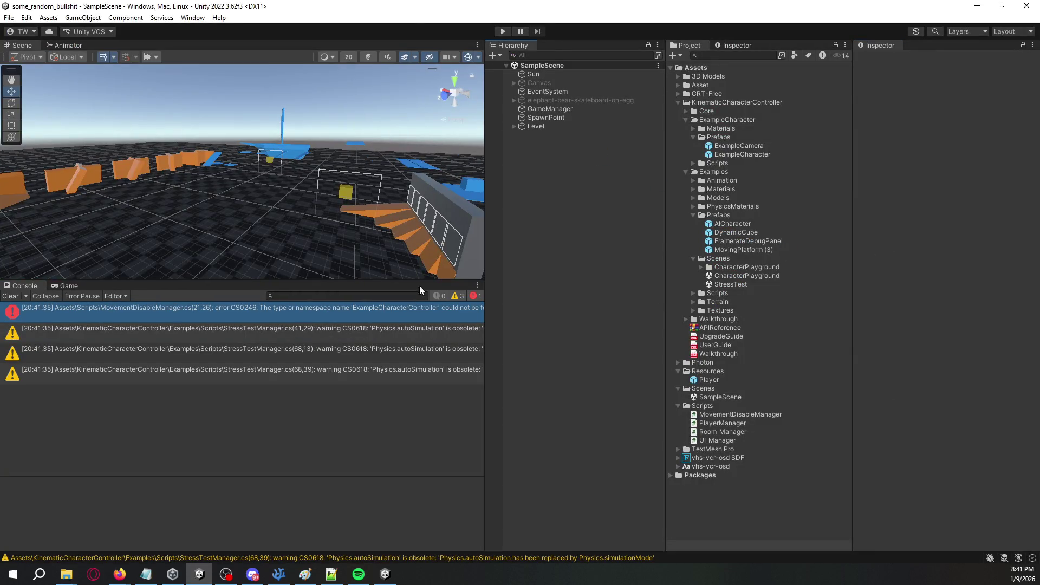
double_click(292, 318)
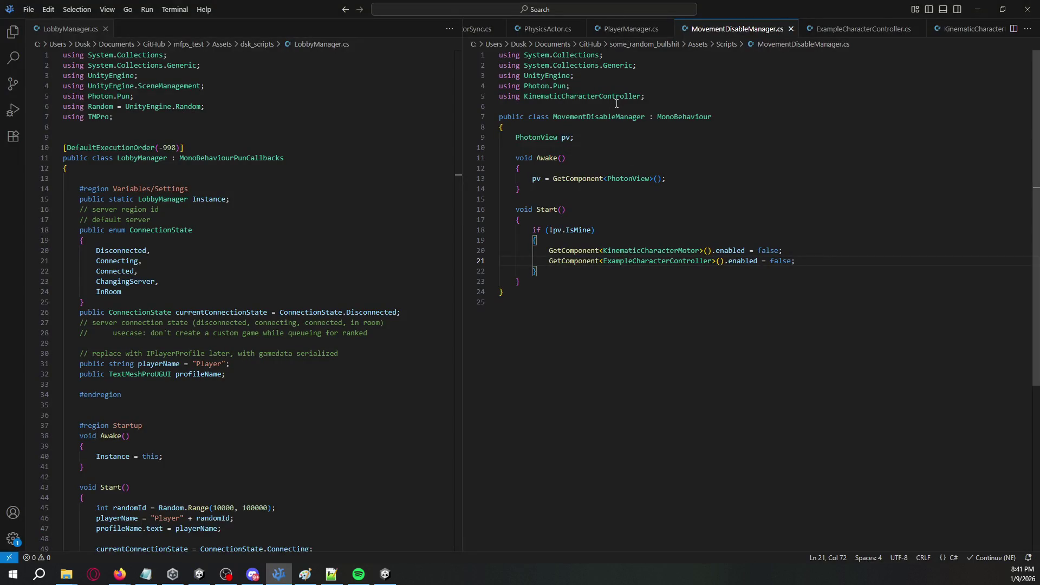
click(658, 94)
key(shift+Home)
key(ctrl+c)
key(End)
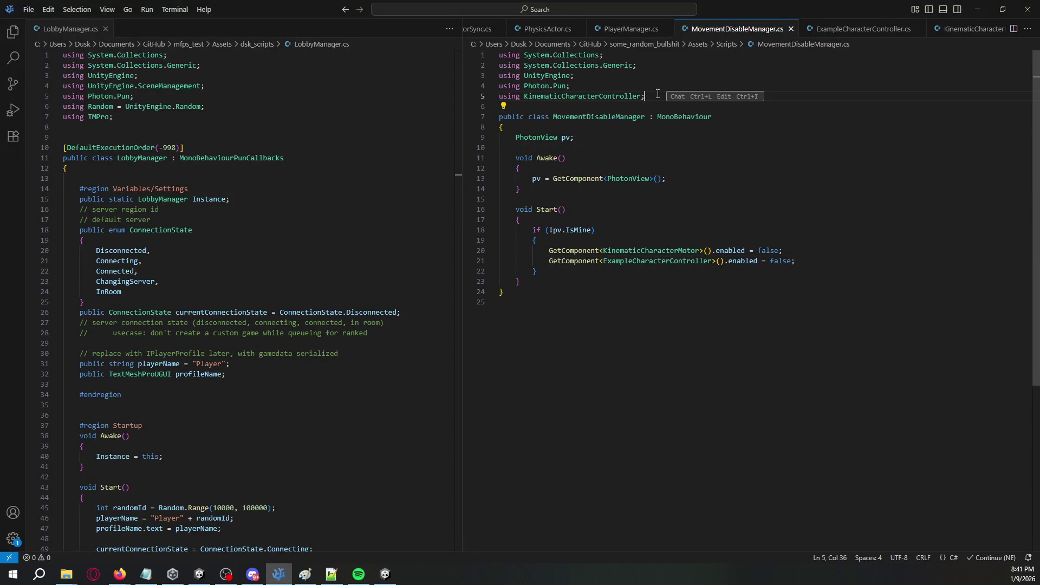
key(Return)
key(ctrl+v)
key(Left)
text(.Examples)
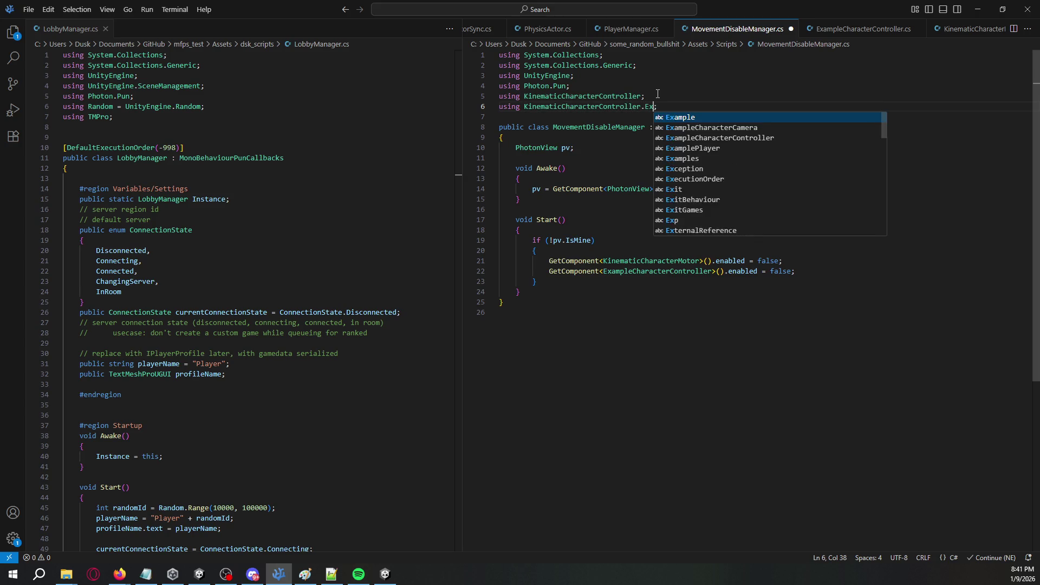
key(alt+Tab)
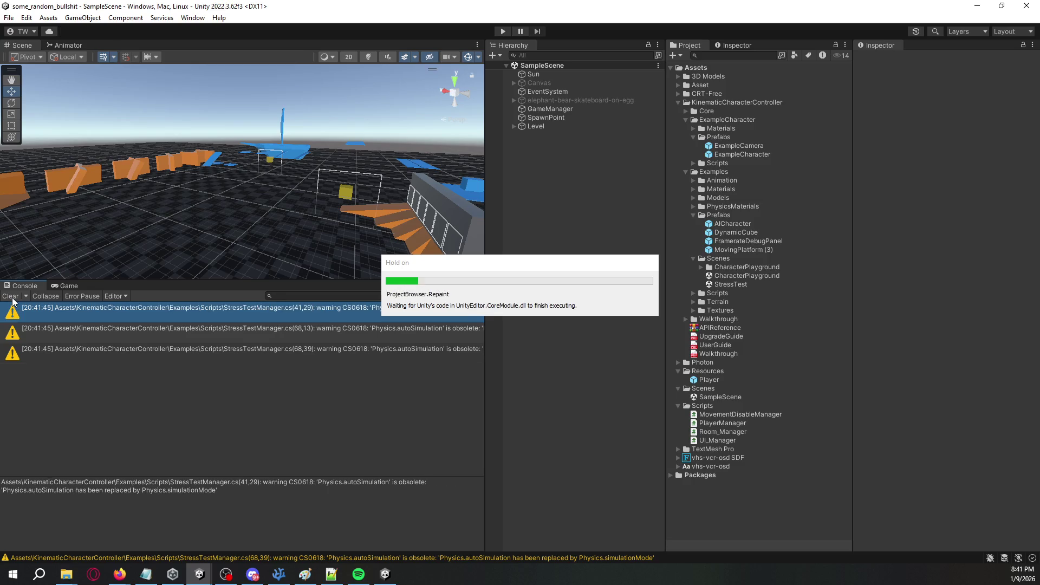
Clear the Console, enter Play mode, and select the MovementDisableManager.Start NullReferenceException.
click(12, 297)
click(502, 31)
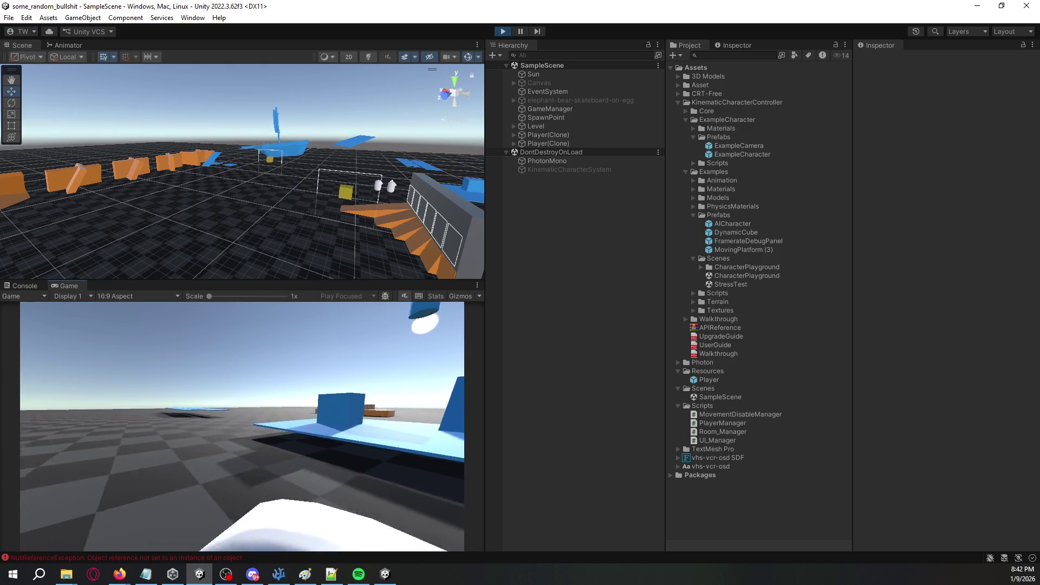
click(125, 558)
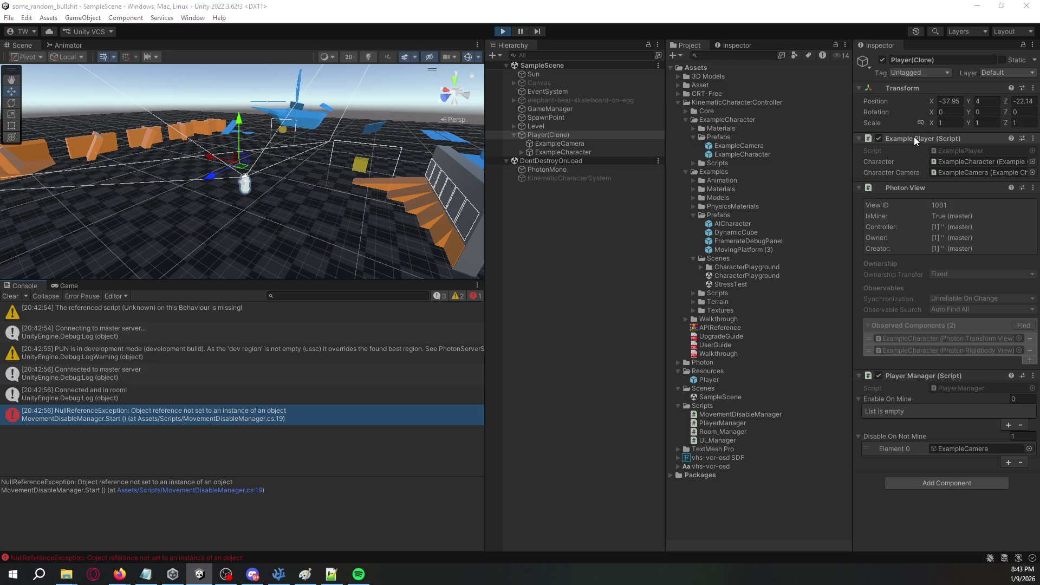
Scroll through ExamplePlayer.cs and stop the Unity play session.
scroll(715, 175, down, 2)
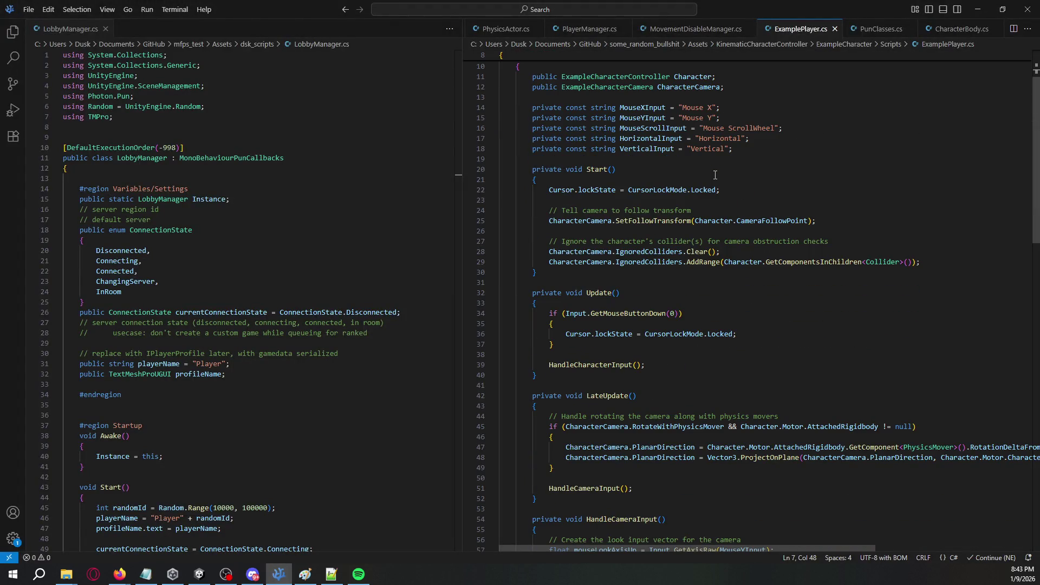
scroll(632, 174, down, 6)
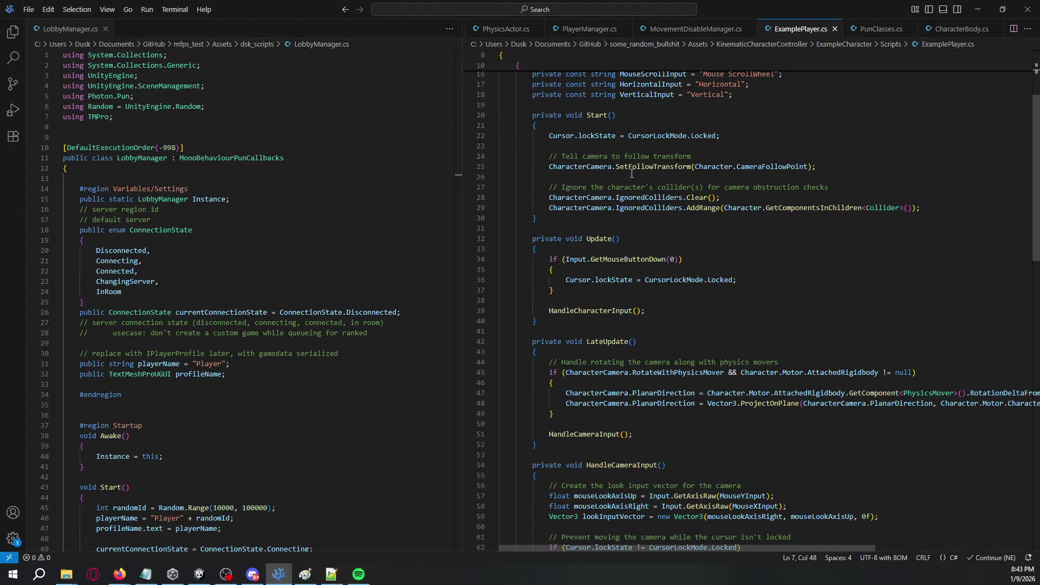
scroll(632, 173, down, 7)
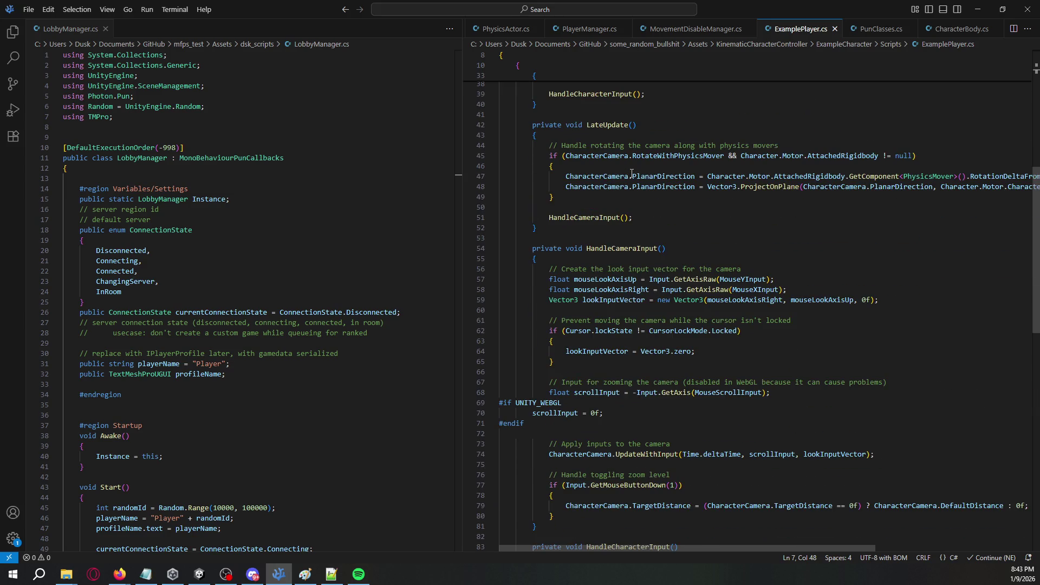
scroll(631, 174, up, 17)
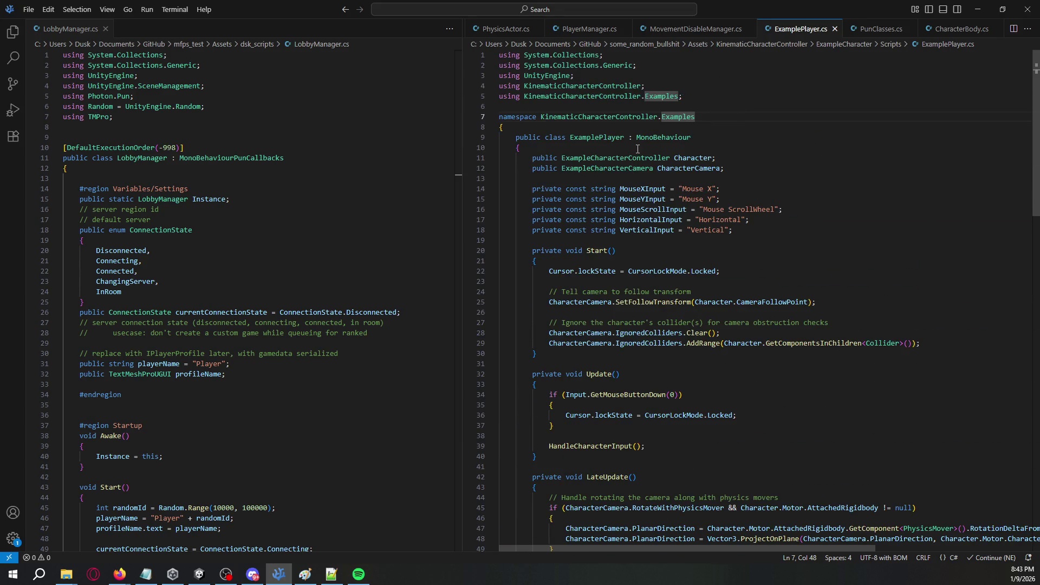
key(alt+Tab)
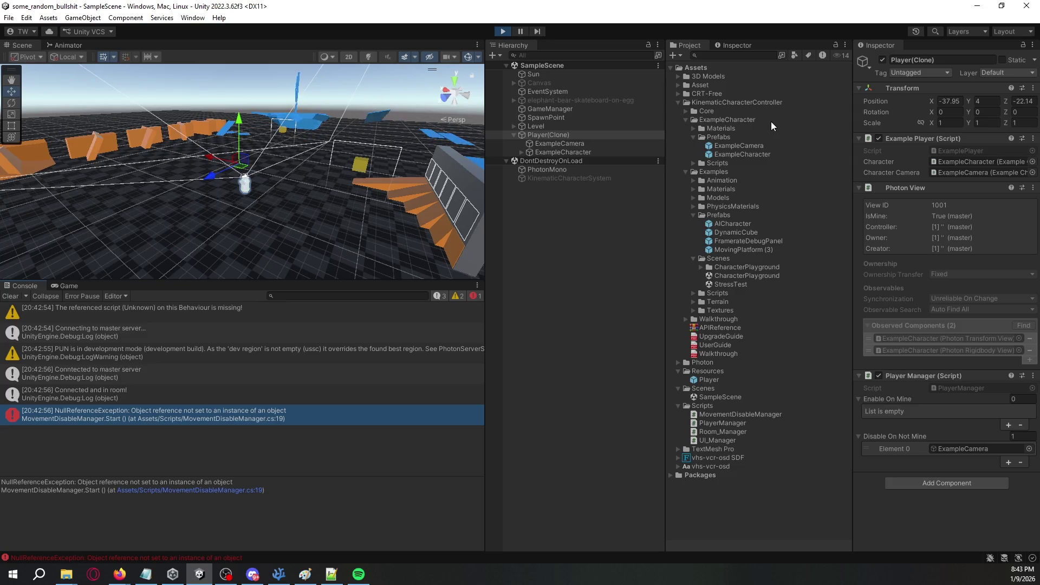
click(503, 28)
key(alt+Tab)
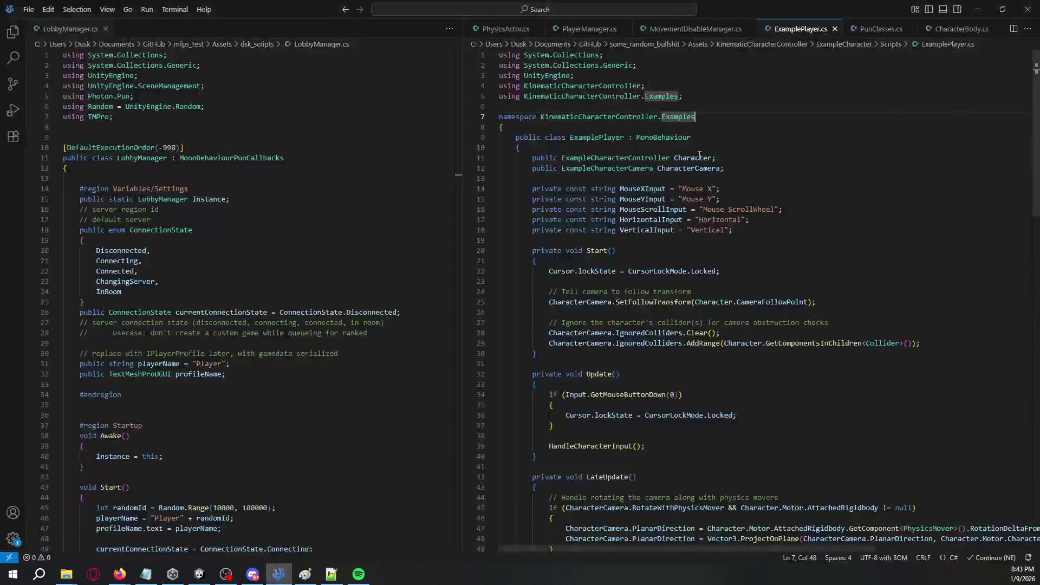
Glance at MovementDisableManager.cs, then place the caret after ExamplePlayer.cs's last using line.
click(696, 28)
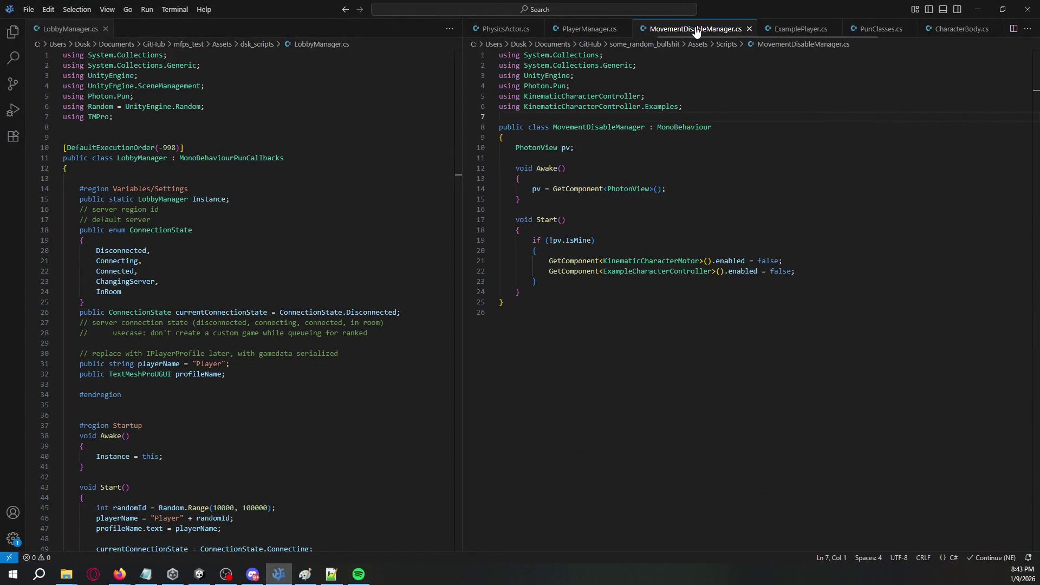
click(800, 28)
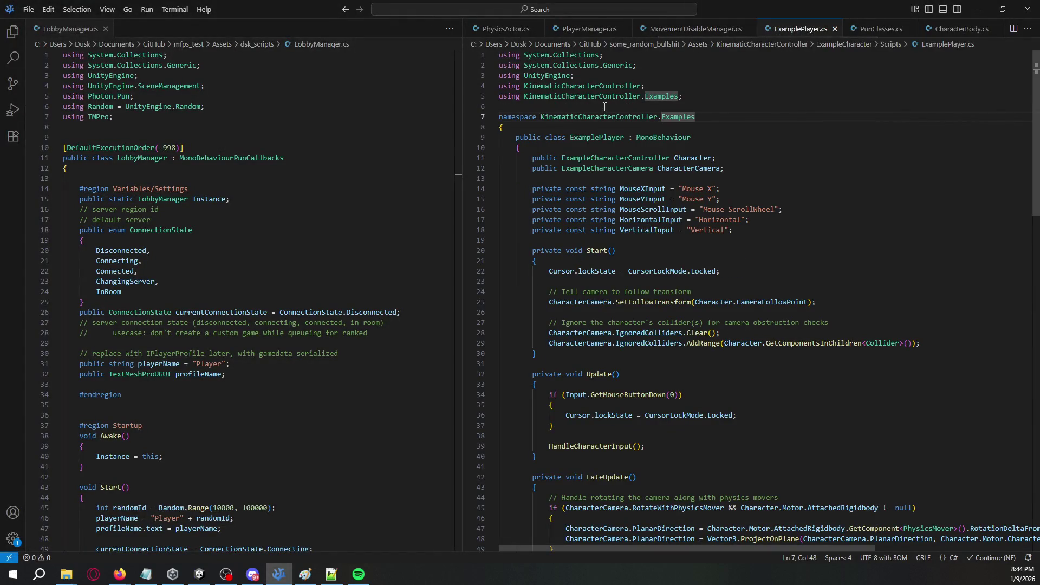
click(704, 97)
Add a 'using Photon.Pun;' directive to ExamplePlayer.cs.
key(Return)
text(using Ph)
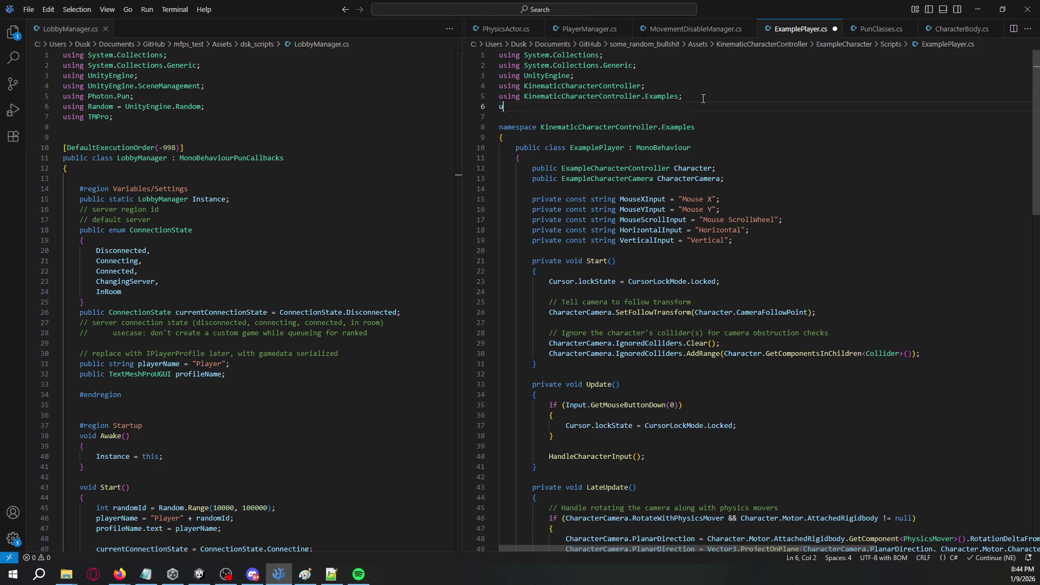
key(Tab)
text(.Pun;)
Declare a 'PhotonView pv;' field below the input constants.
click(737, 242)
key(Return)
key(Return)
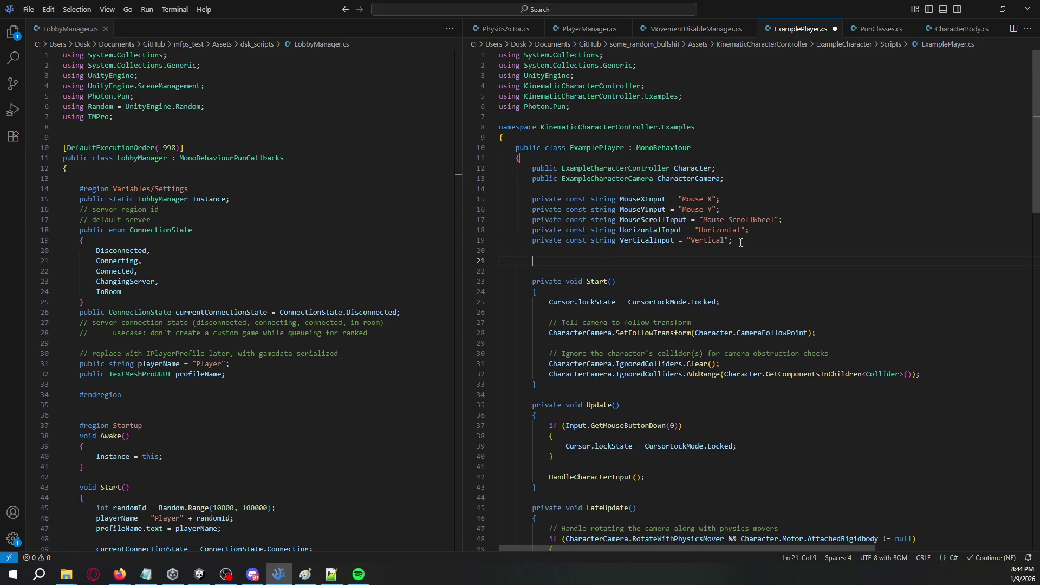
text(PhotonVie)
key(Tab)
text(pv;)
key(Return)
key(Return)
Add a void Awake() method that sets pv = GetComponent<PhotonView>();.
text(void Awake()
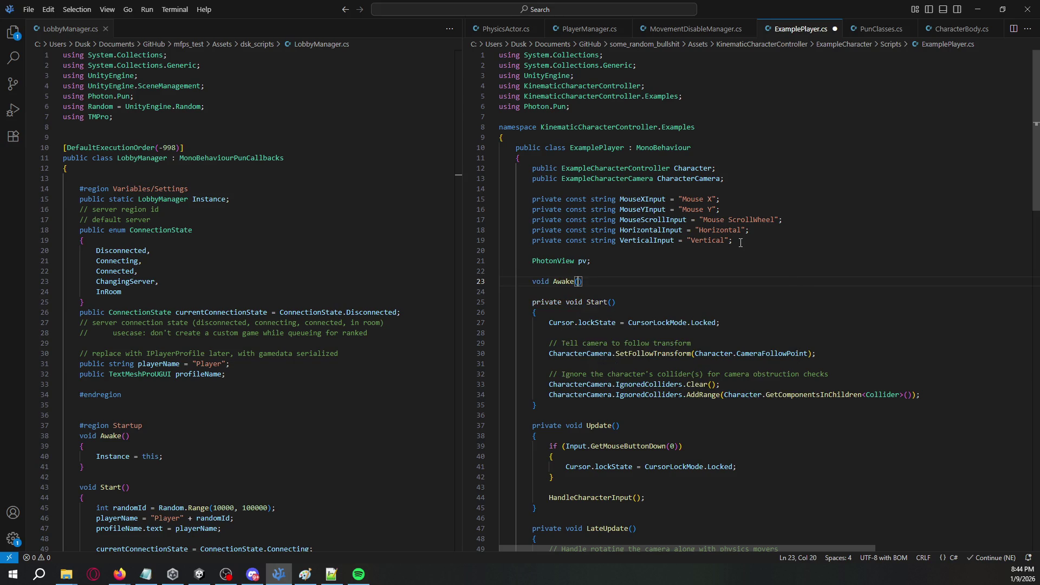
text())
key(Return)
text({)
key(Return)
text(pv = )
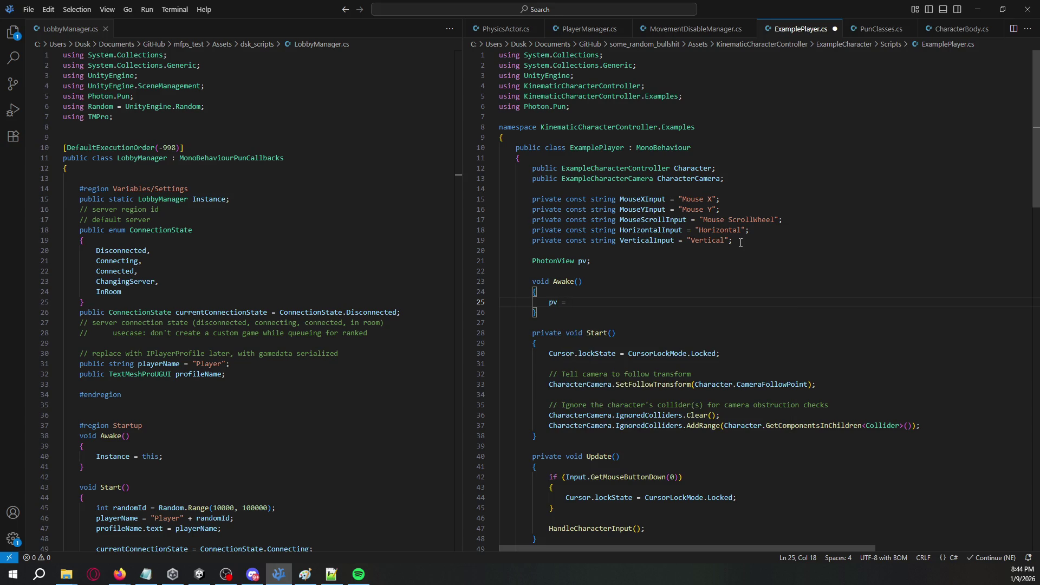
text(Photon)
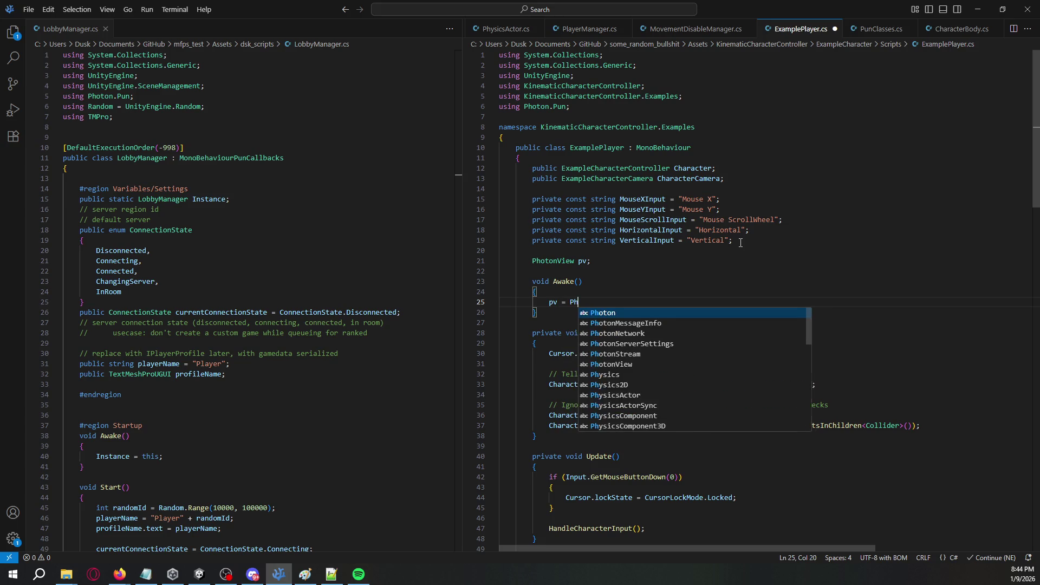
key(ctrl+BackSpace)
text(GetCom)
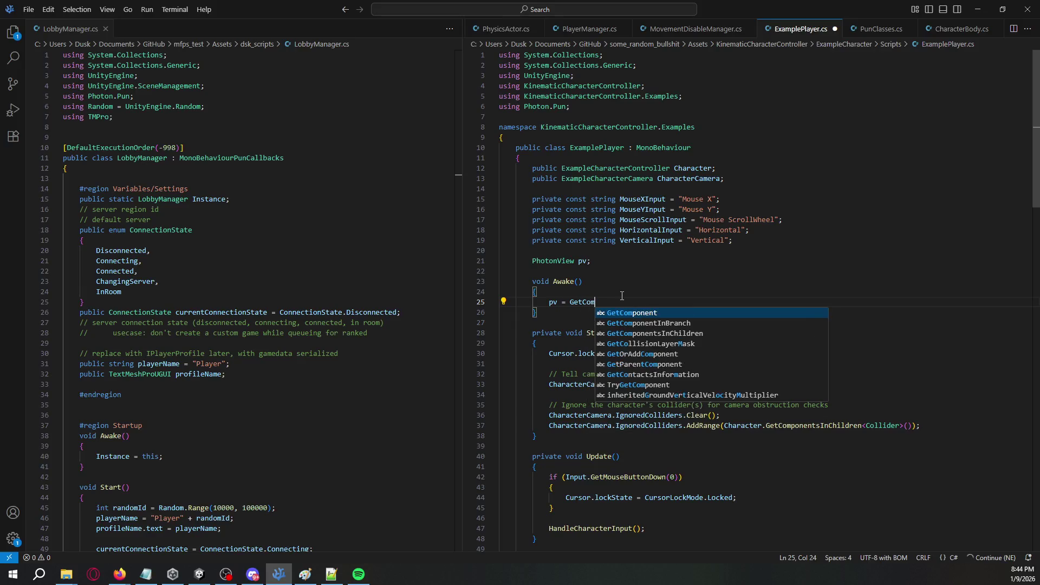
text(ponent<>hotonView)
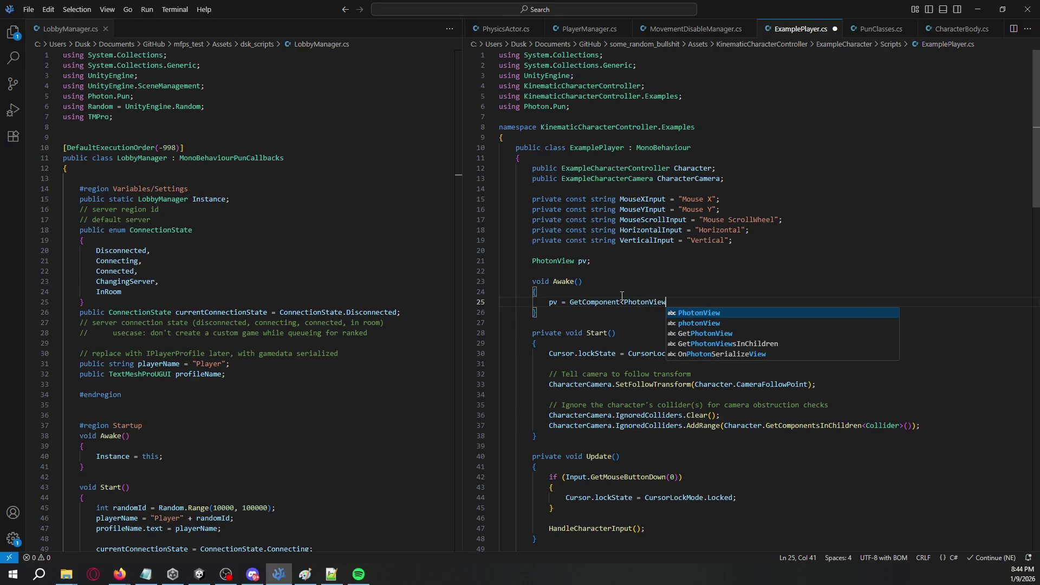
key(Tab)
text(>();)
click(699, 30)
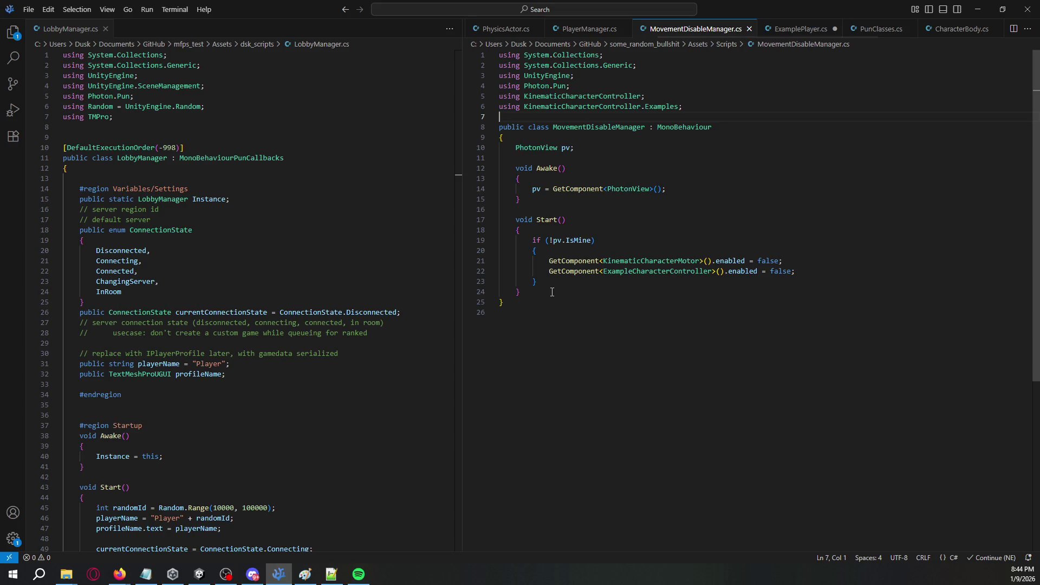
Copy the two component-disabling GetComponent lines from MovementDisableManager.cs.
drag(818, 272, 547, 261)
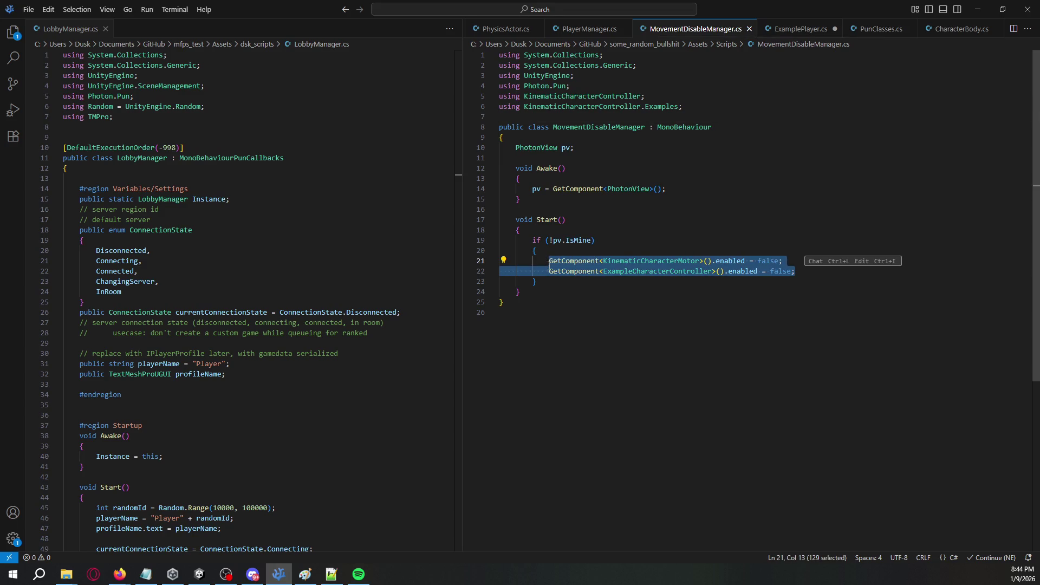
click(541, 287)
click(539, 291)
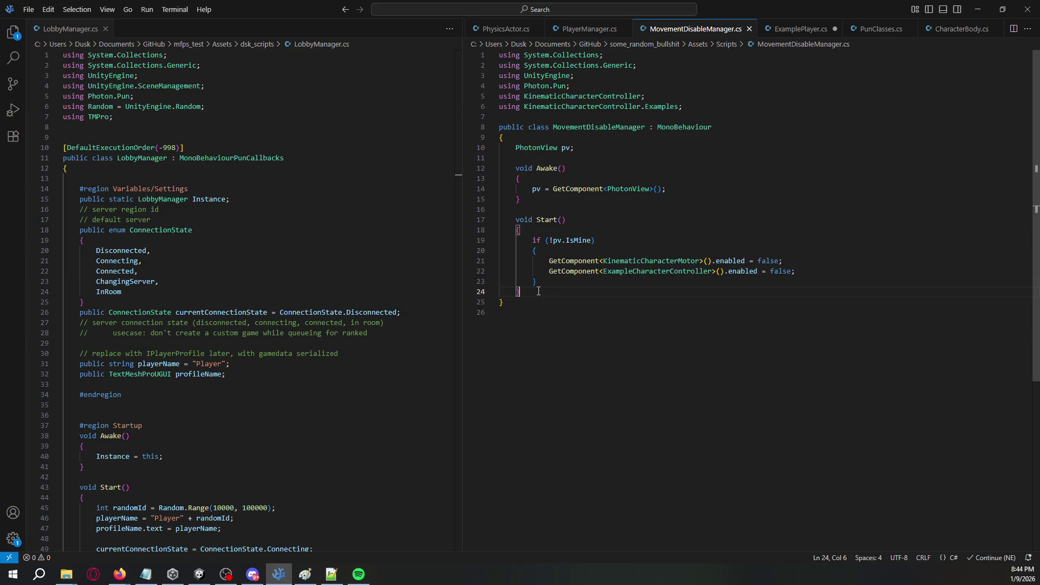
click(797, 28)
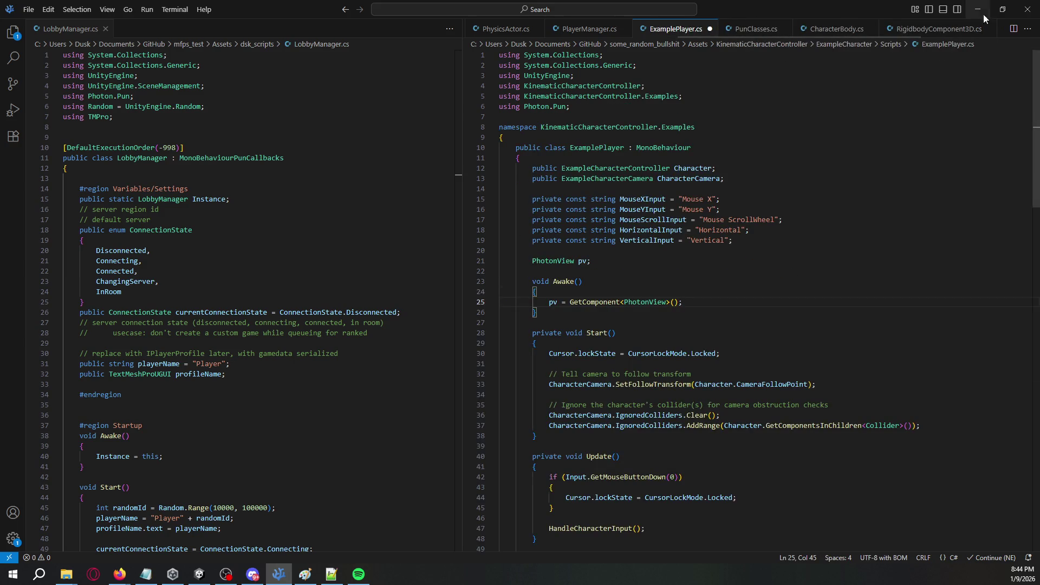
Delete the MovementDisableManager script asset from Unity's Project panel.
click(978, 9)
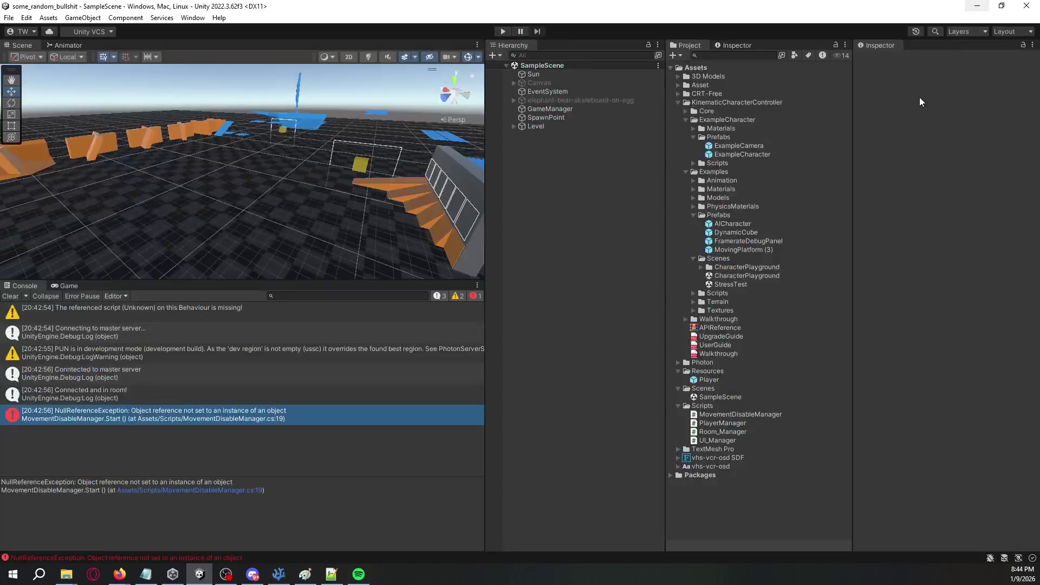
click(735, 414)
right_click(734, 414)
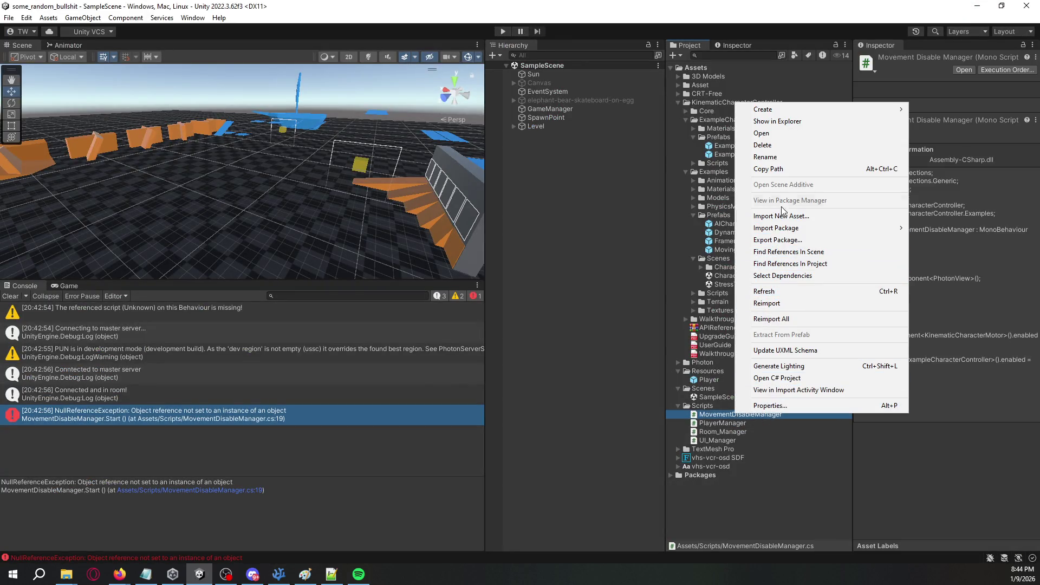
click(761, 145)
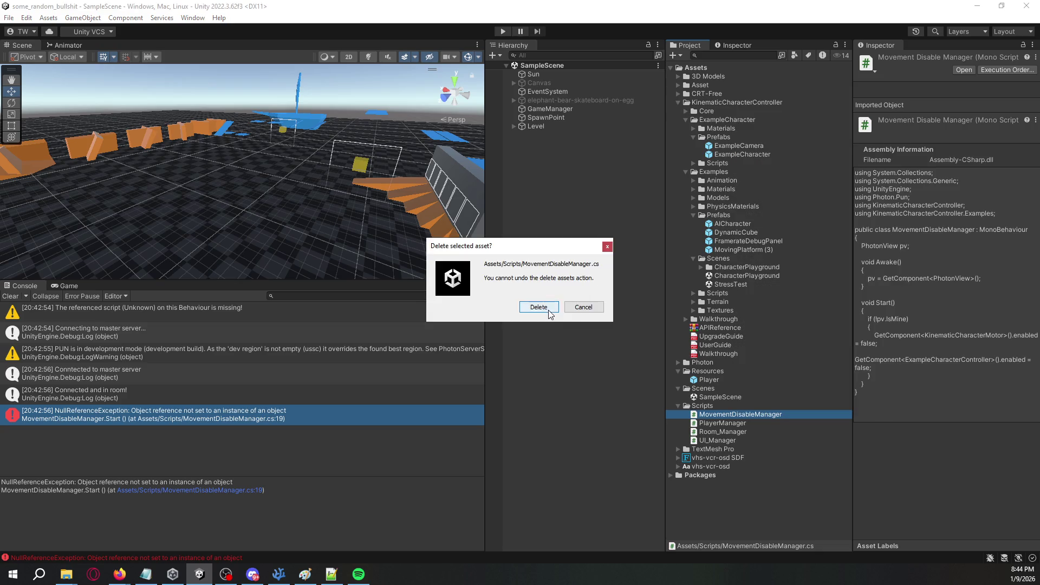
click(539, 306)
key(alt+Tab)
scroll(602, 265, down, 5)
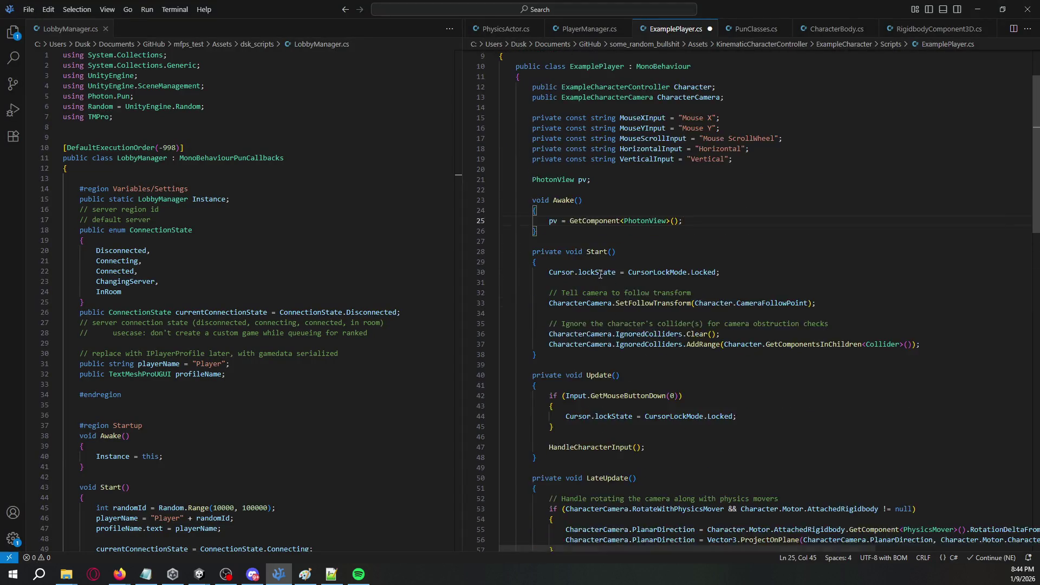
Remove the two pasted component-disabling lines and the leftover blank line from Start.
double_click(637, 276)
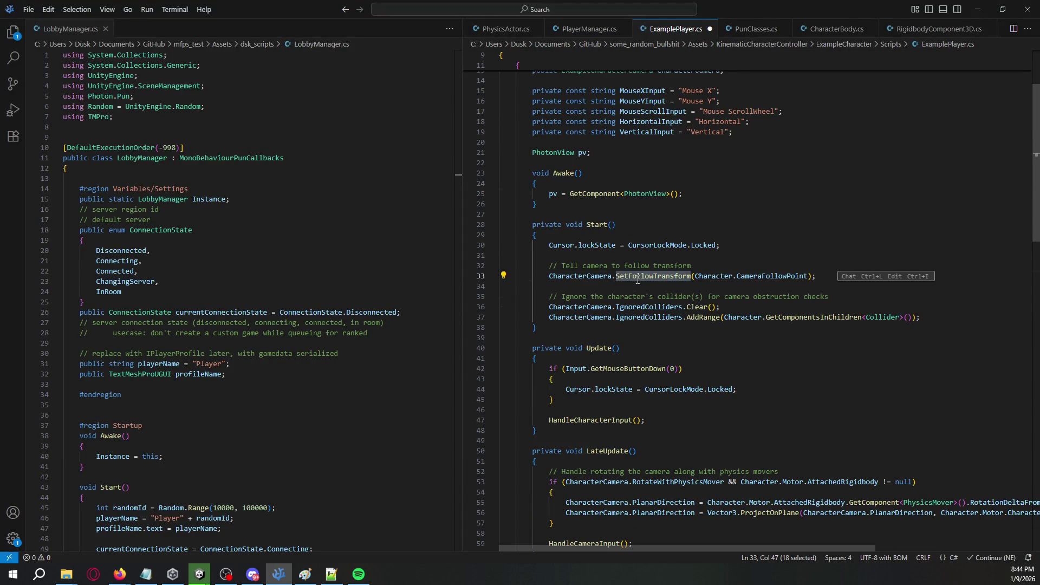
scroll(653, 277, down, 3)
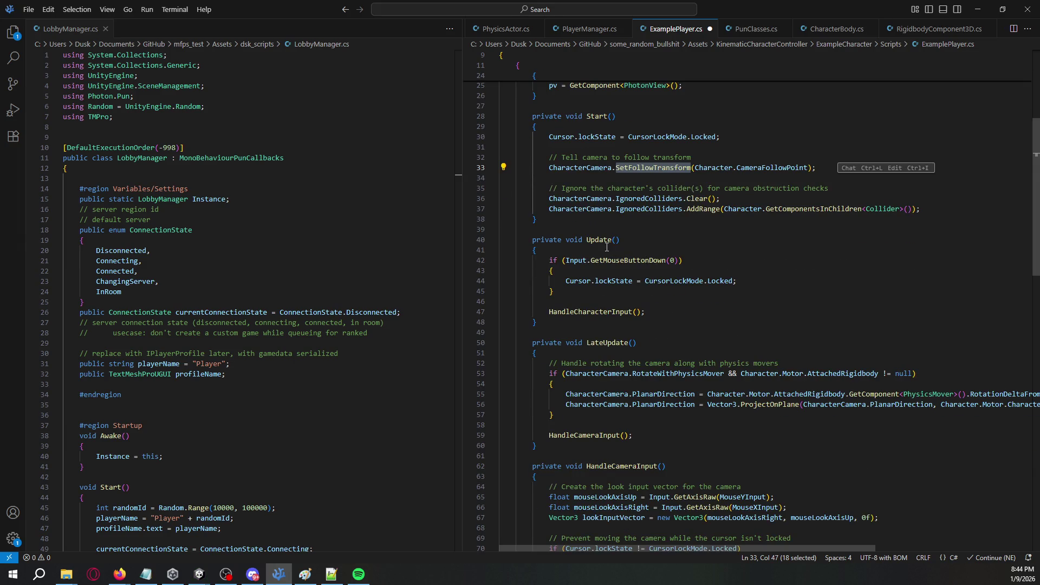
scroll(607, 244, up, 3)
click(629, 204)
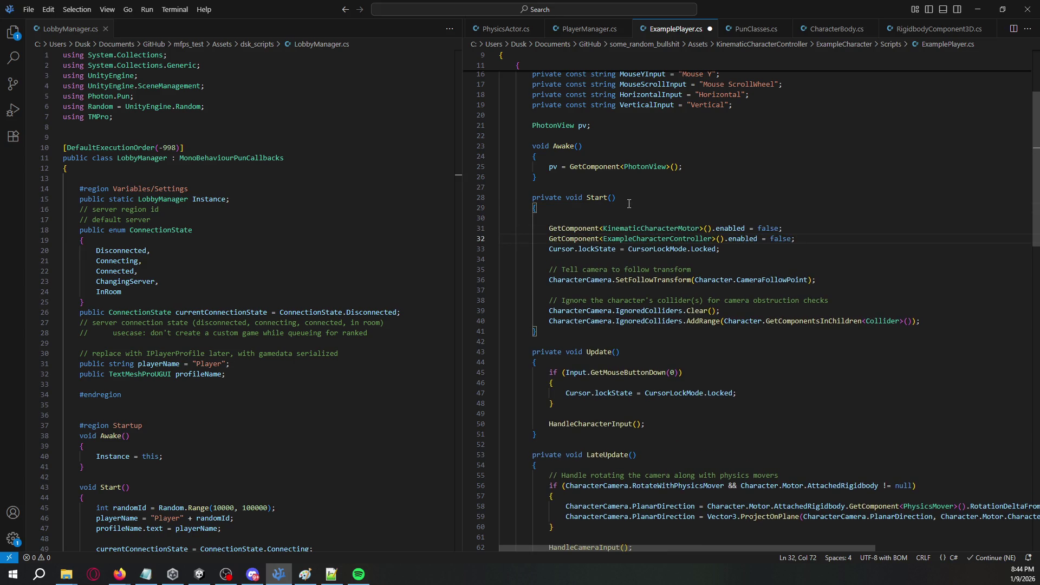
key(shift+Up)
key(shift+Home)
key(ctrl+c)
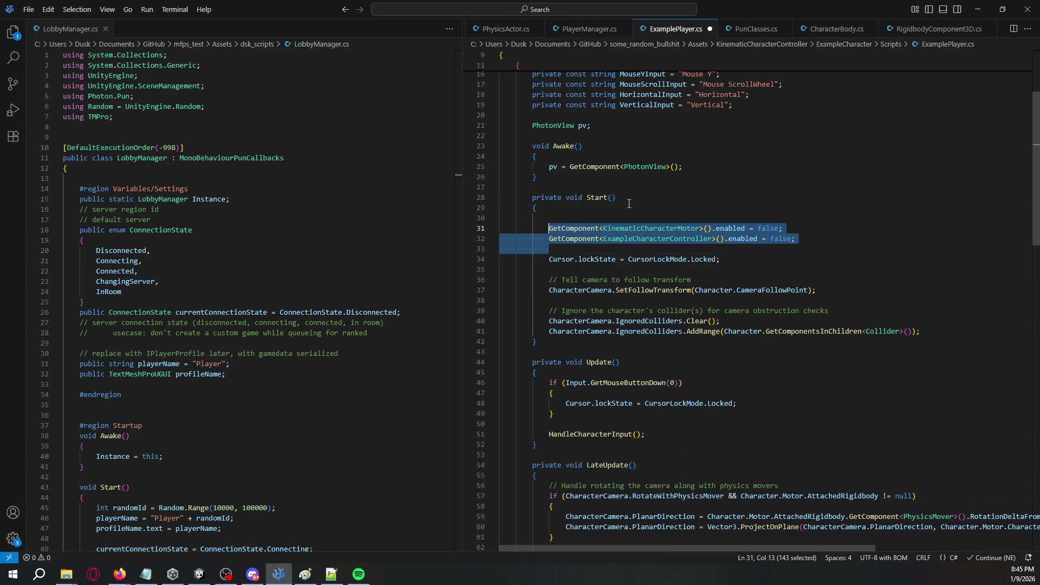
key(BackSpace)
key(shift+Up)
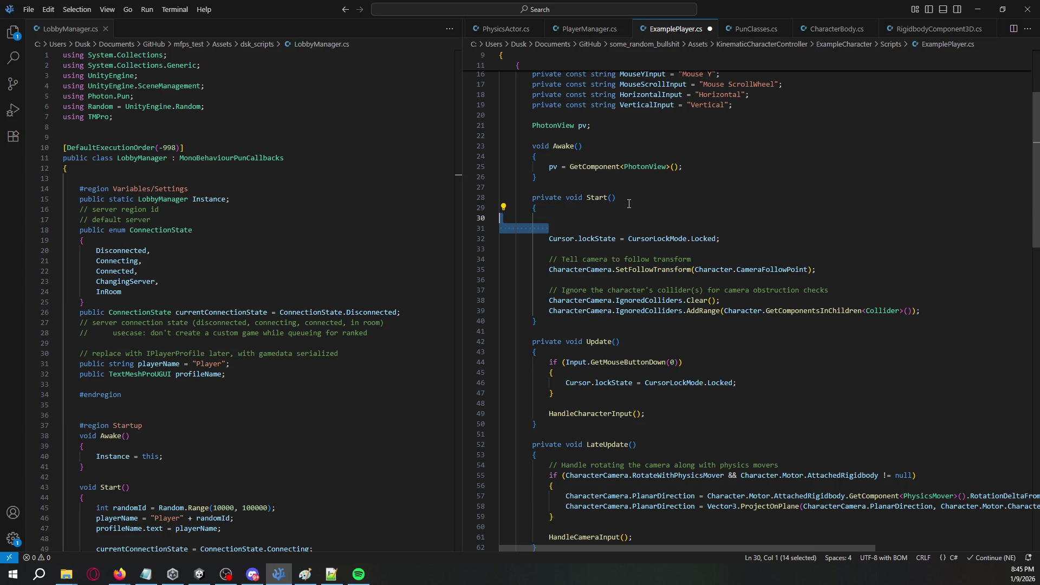
key(BackSpace)
Add an if (!pv.IsMine) block in Start and paste the motor and controller lines inside it.
text(if )
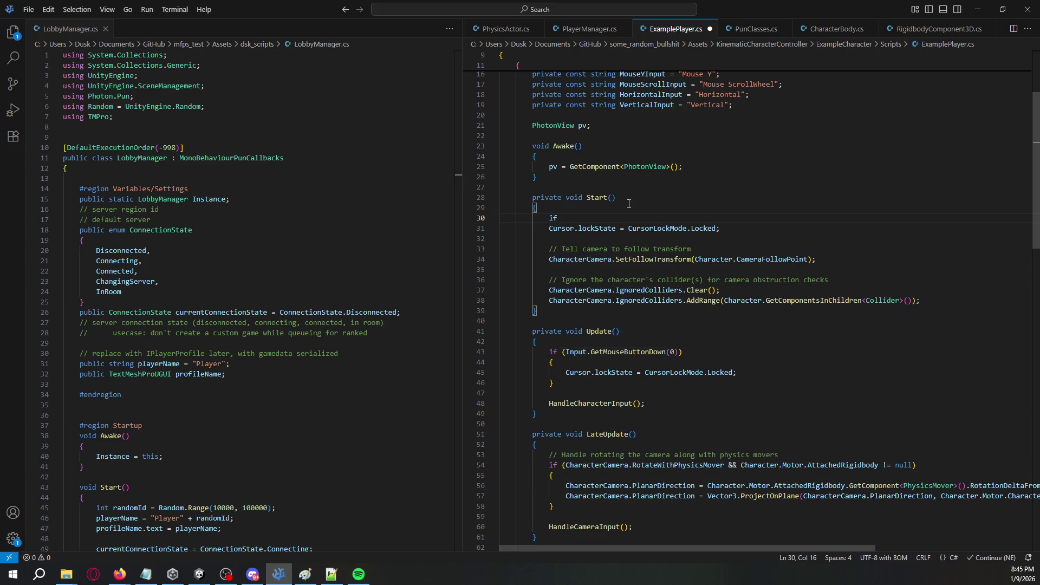
text((pv.IsMine)
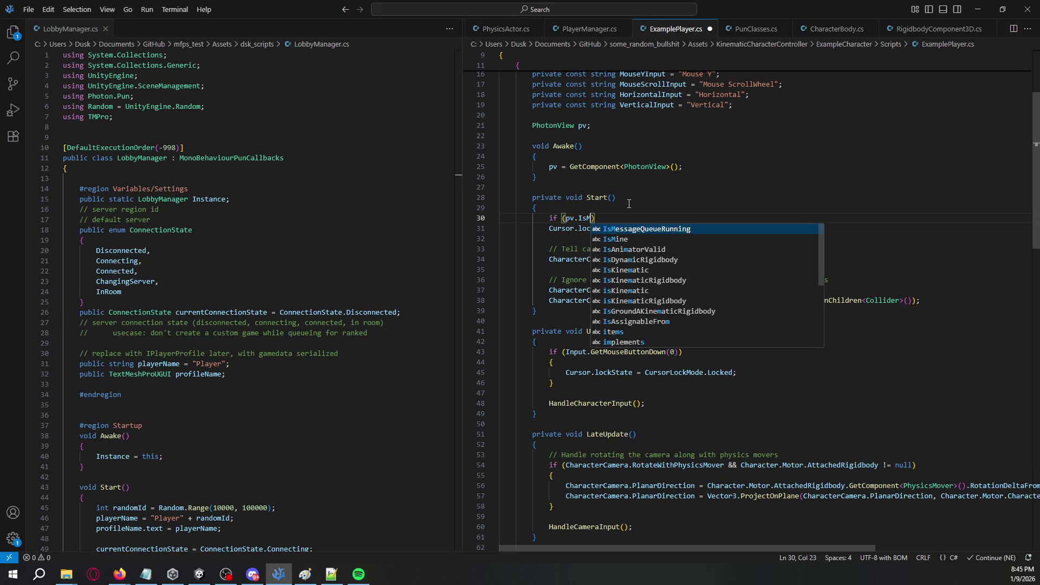
key(ctrl+Left)
key(ctrl+Left)
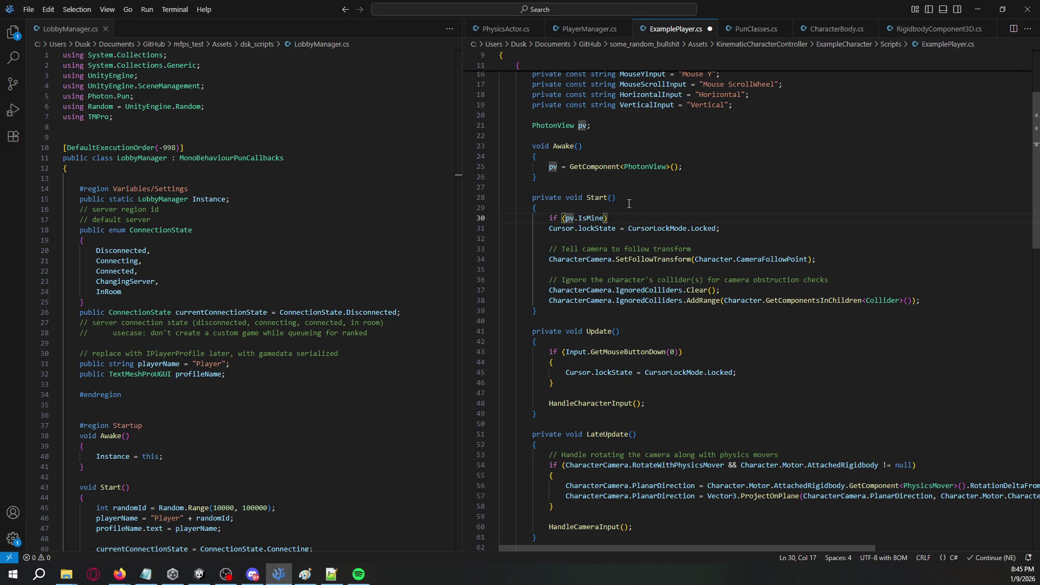
text(!)
key(End)
key(Return)
text({)
key(Return)
key(ctrl+v)
key(Up)
key(Tab)
key(End)
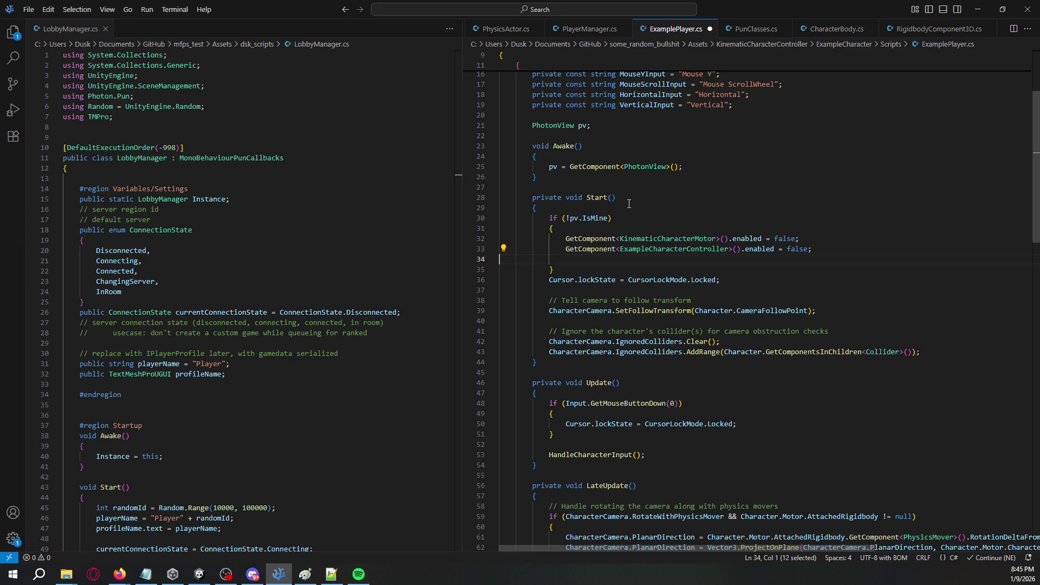
key(Delete)
scroll(638, 208, up, 3)
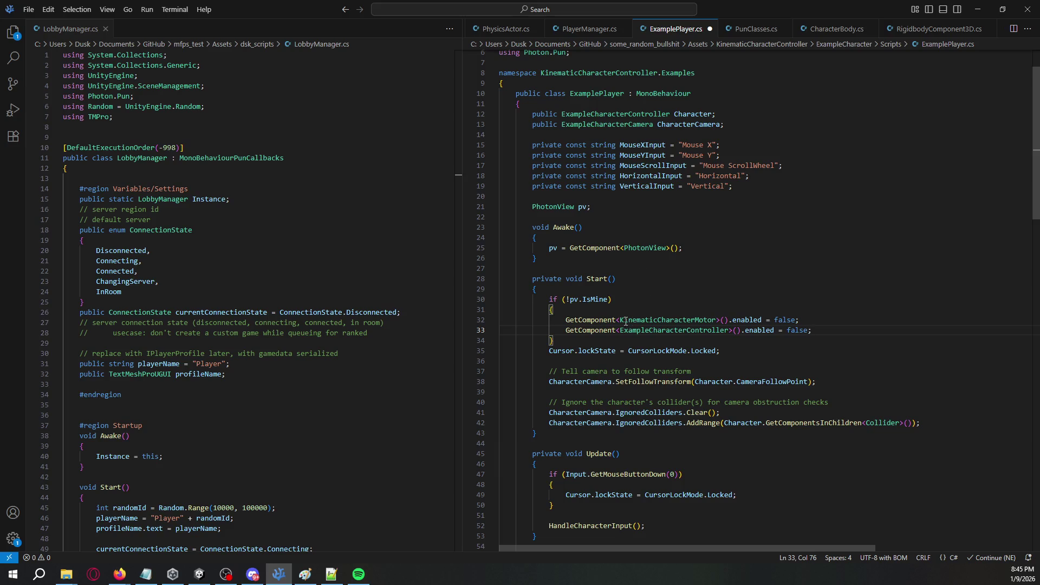
In Unity, open the Player prefab and inspect the ExampleCharacter object's components.
key(alt+Tab)
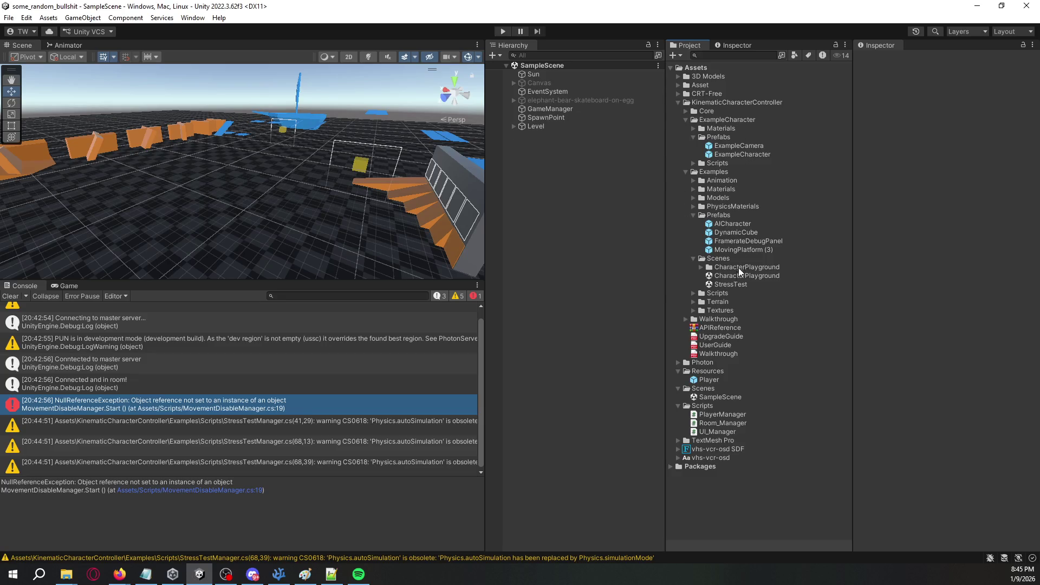
double_click(716, 380)
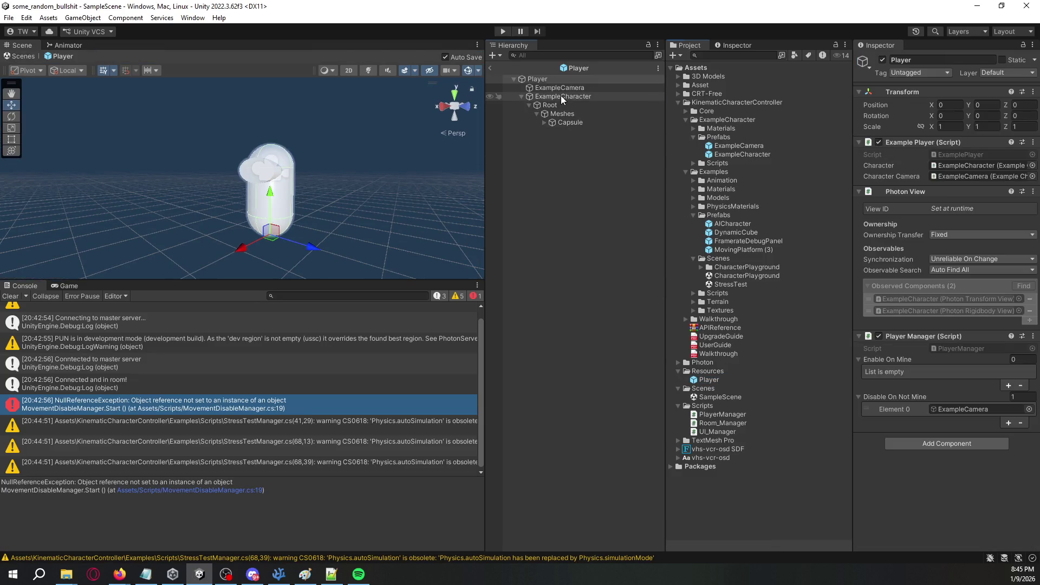
click(560, 96)
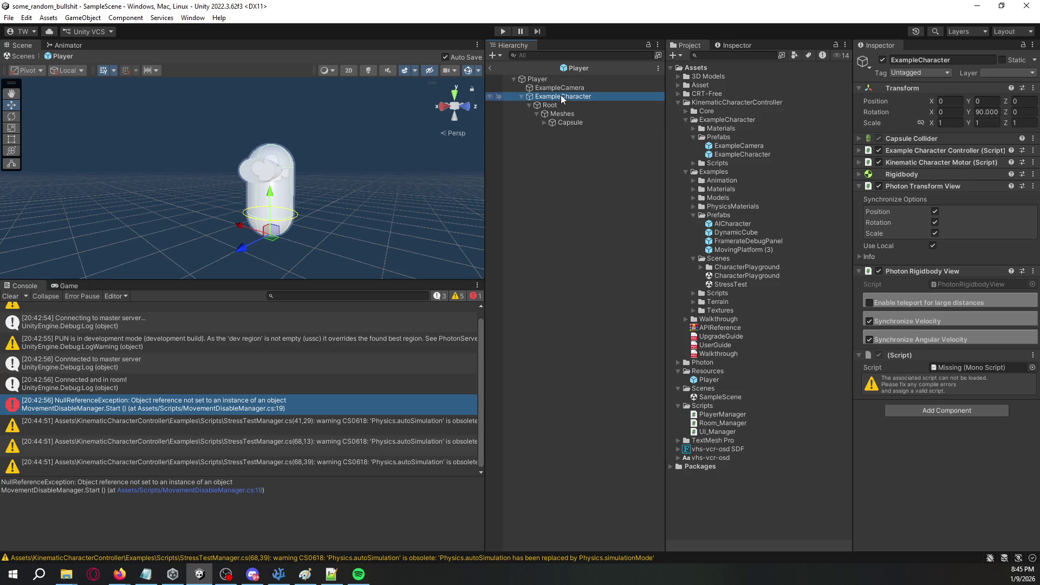
key(alt+Tab)
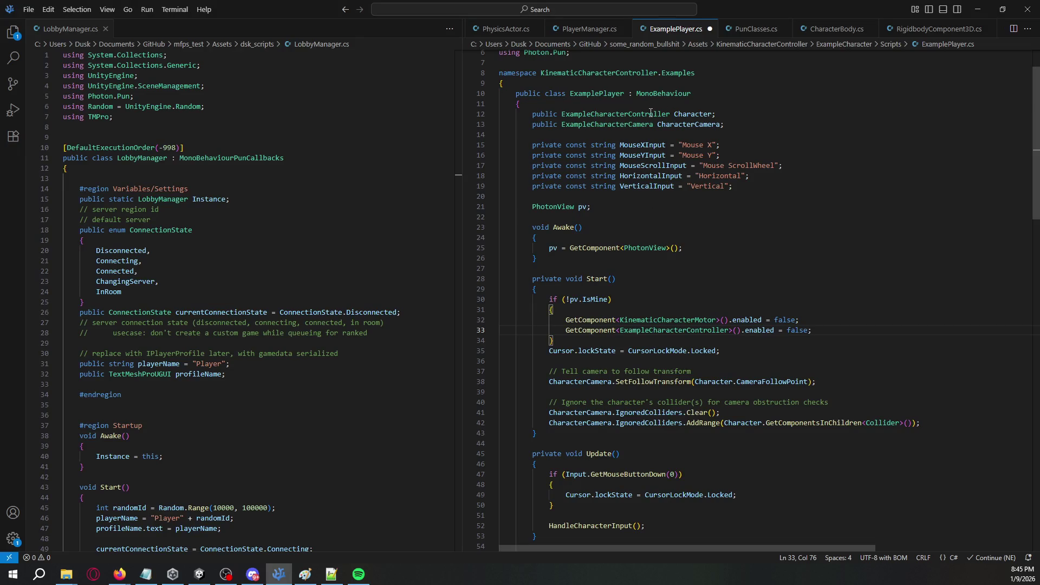
Prefix both GetComponent calls on lines 32 and 33 with 'Character.'.
key(alt+Tab)
key(alt+Tab)
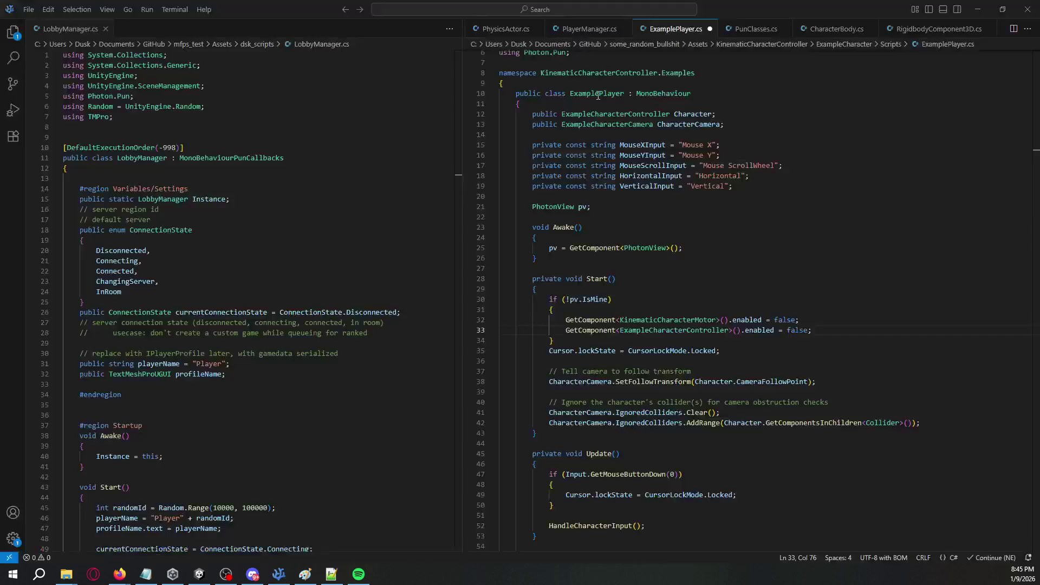
double_click(688, 114)
key(ctrl+c)
click(566, 319)
key(ctrl+v)
text(.)
key(Down)
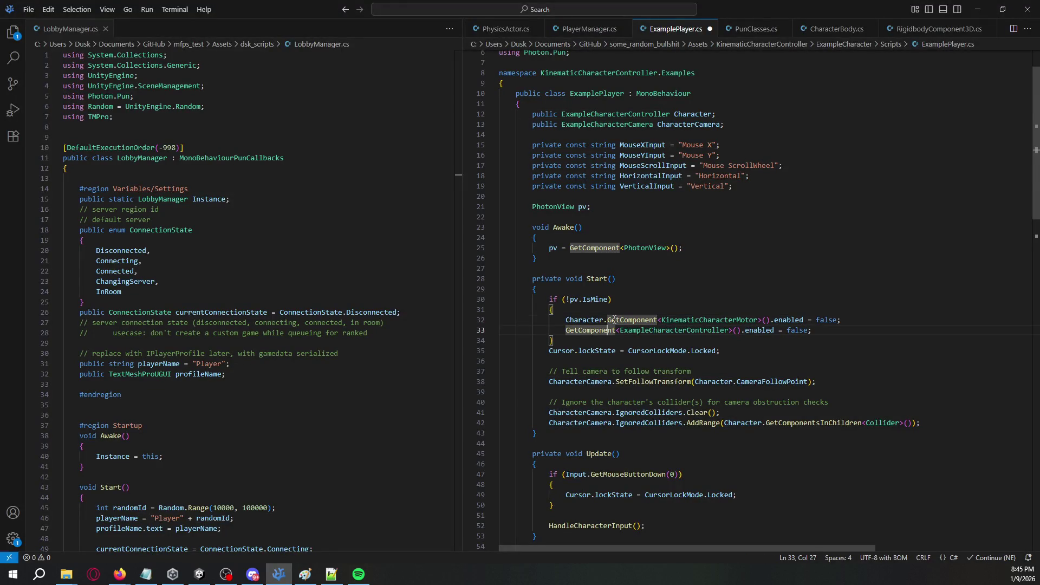
key(shift+Home)
key(ctrl+v)
text(.)
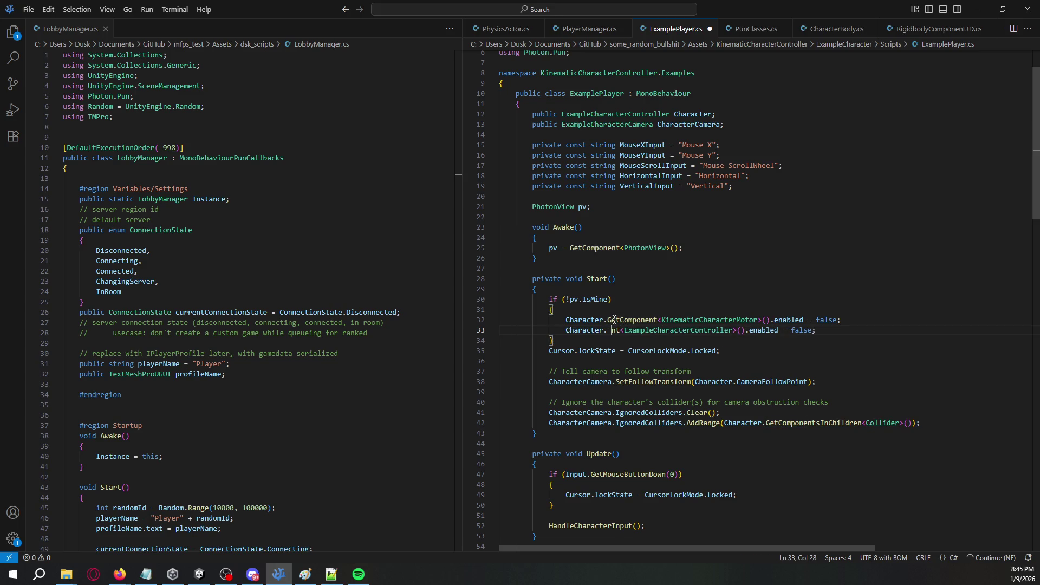
key(ctrl+z)
key(ctrl+z)
key(ctrl+z)
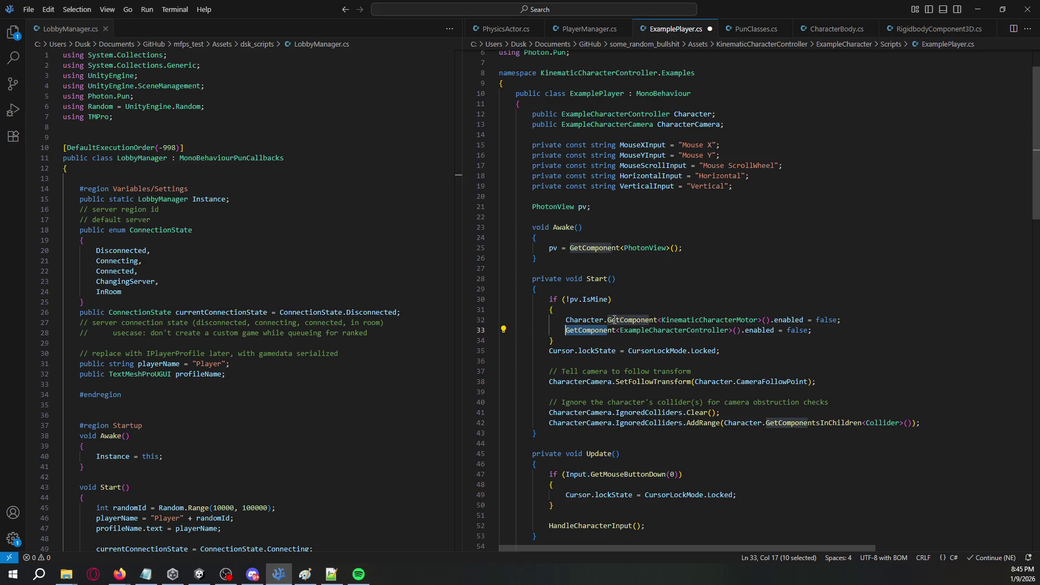
key(Left)
key(ctrl+v)
text(.)
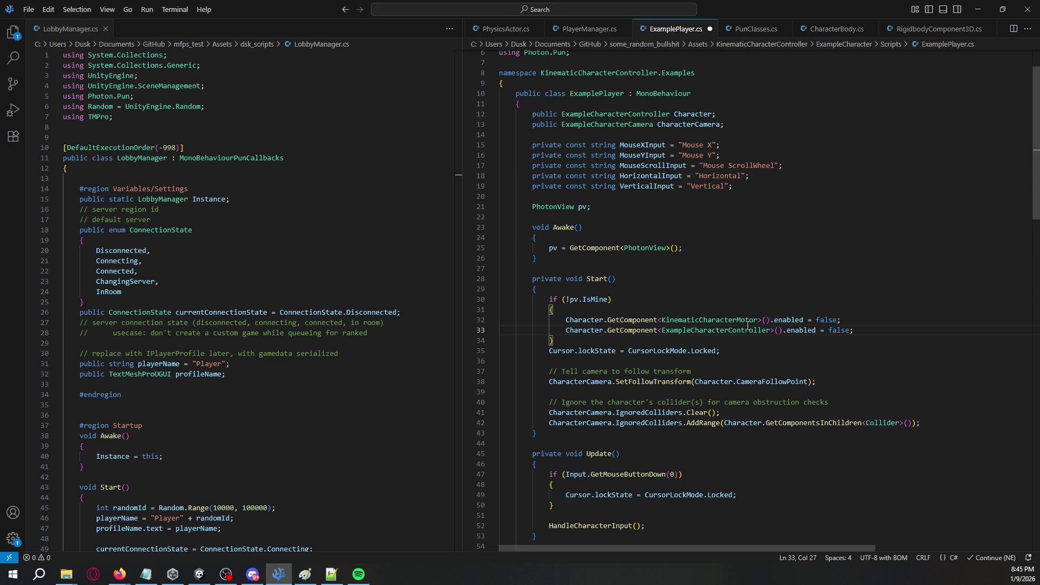
Add 'CharacterCamera.SetActive(false);' inside the !pv.IsMine block.
double_click(690, 123)
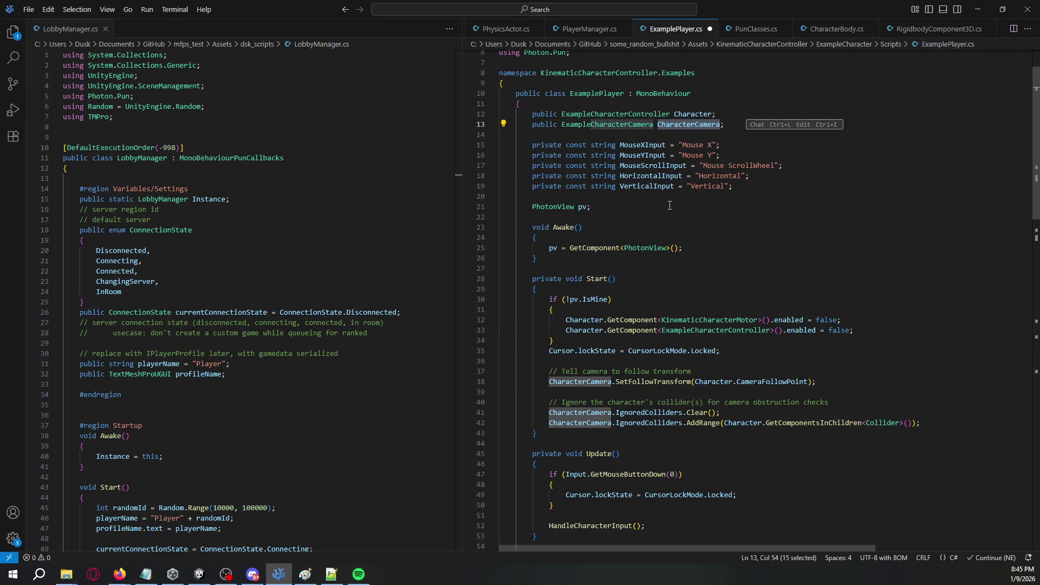
click(861, 330)
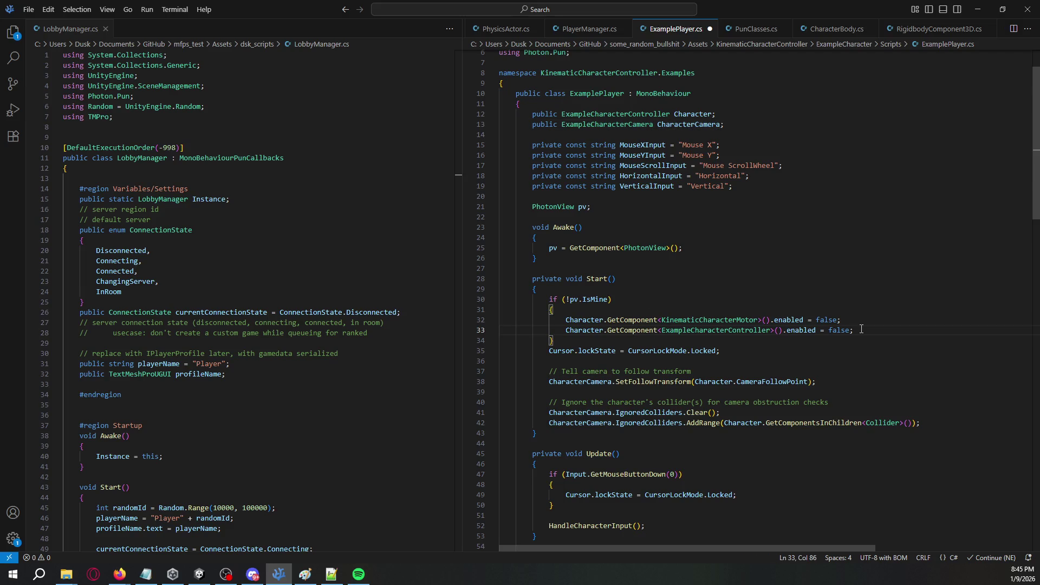
key(Return)
key(ctrl+v)
text(S)
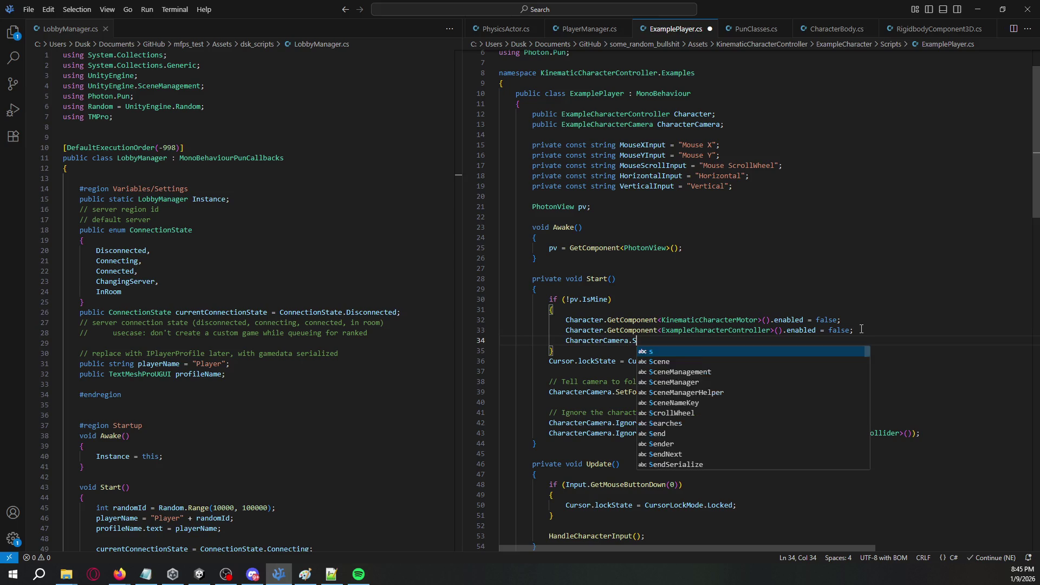
text(etActive(false);)
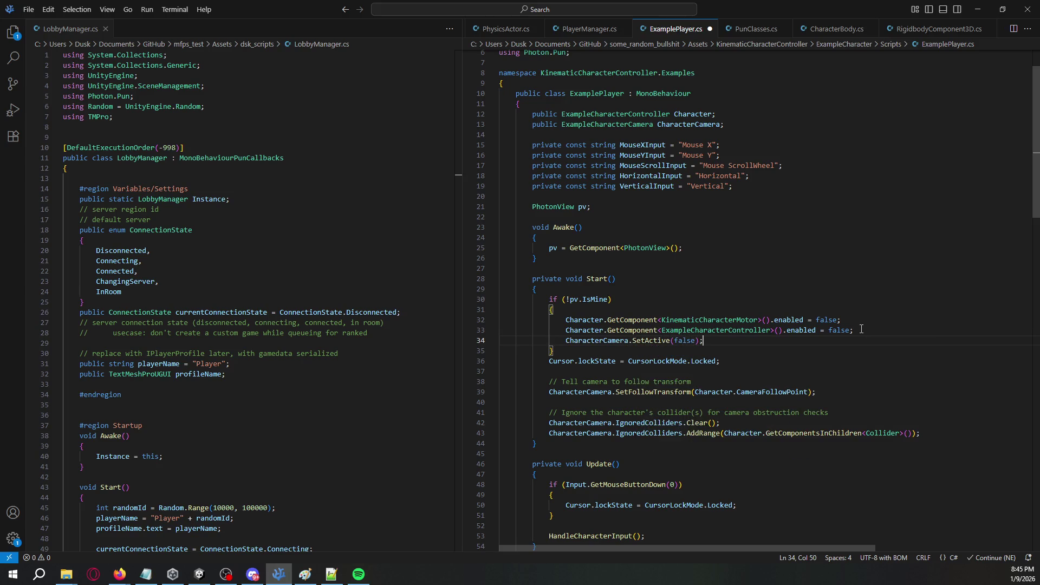
Wrap the cursor-lock and camera setup lines in an else branch and save ExamplePlayer.cs.
click(645, 354)
text(;)
text(lse{)
key(Return)
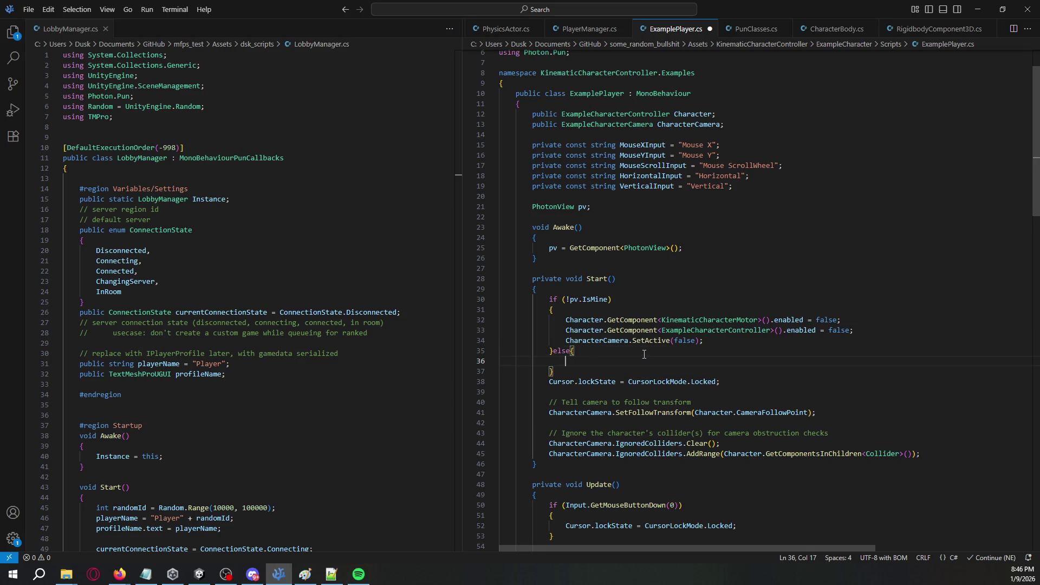
key(shift+Down)
key(Delete)
key(shift+Down)
key(shift+Down)
key(shift+Down)
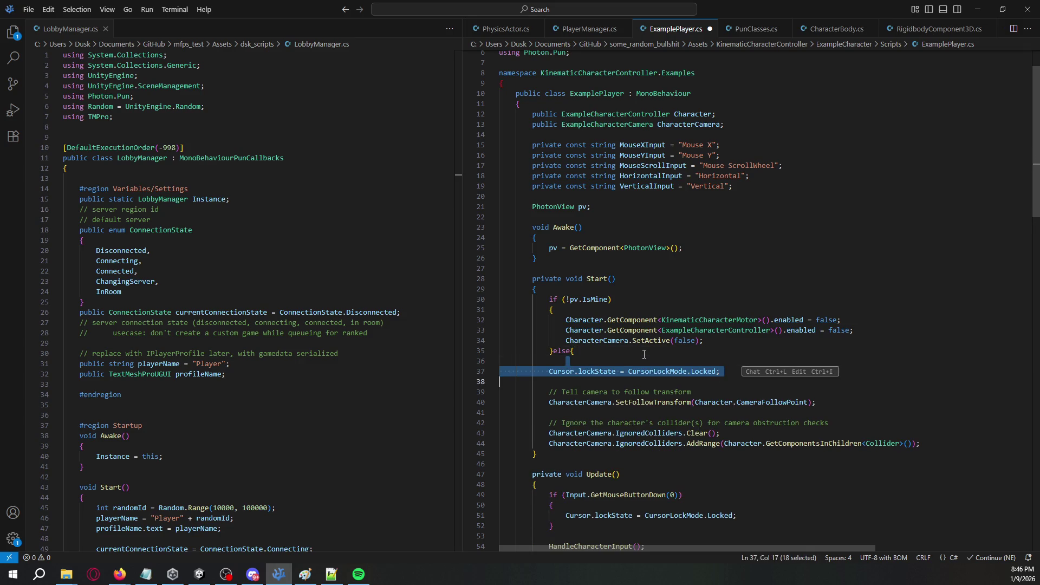
key(shift+Down)
key(Tab)
key(End)
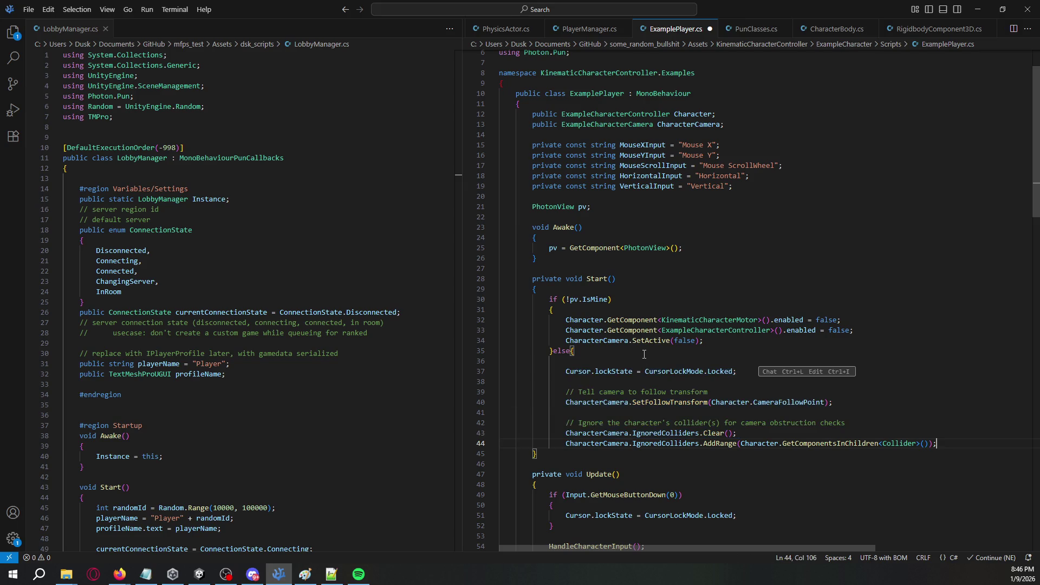
key(Return)
text(})
scroll(646, 352, down, 3)
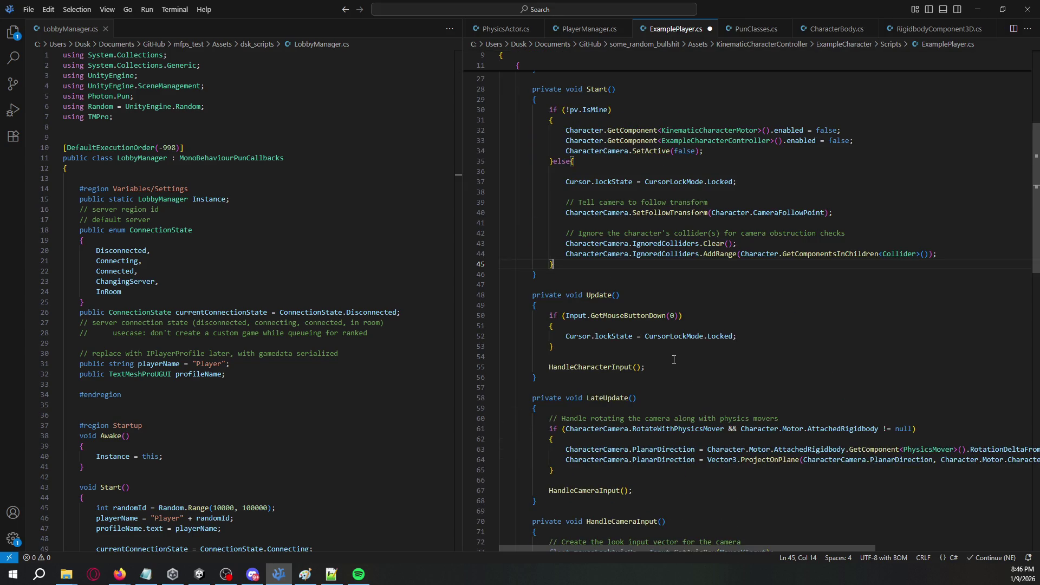
key(ctrl+s)
click(656, 306)
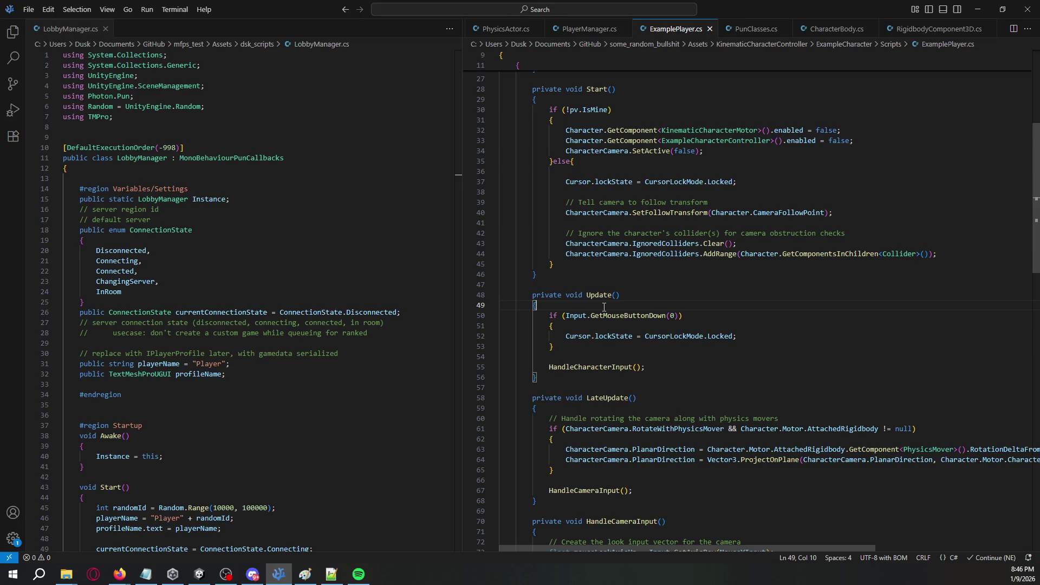
Make Update return early with 'if (!pv.IsMine) return;'.
key(Return)
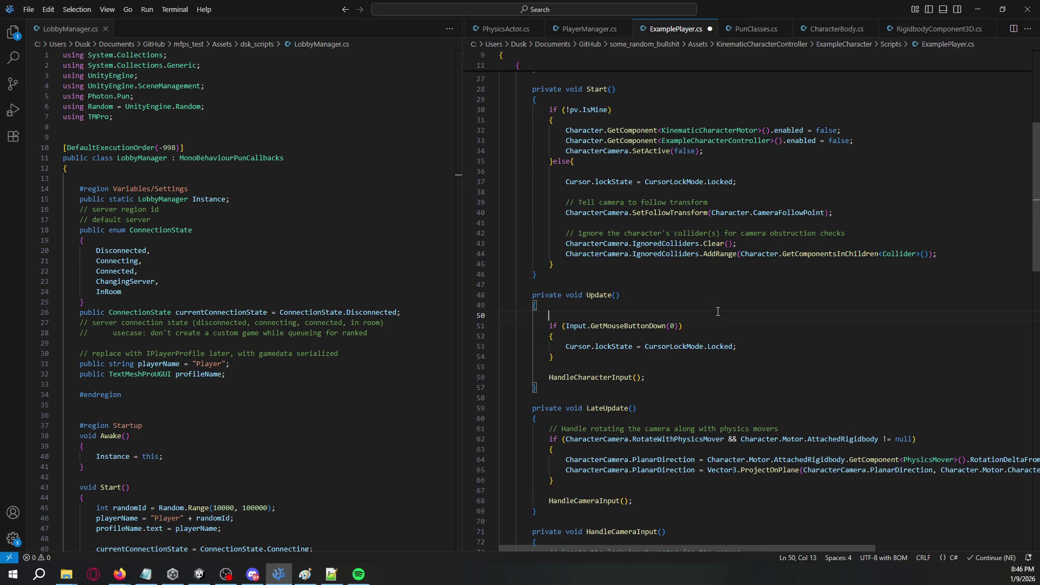
text(if ()
text(!pv.IsMine)
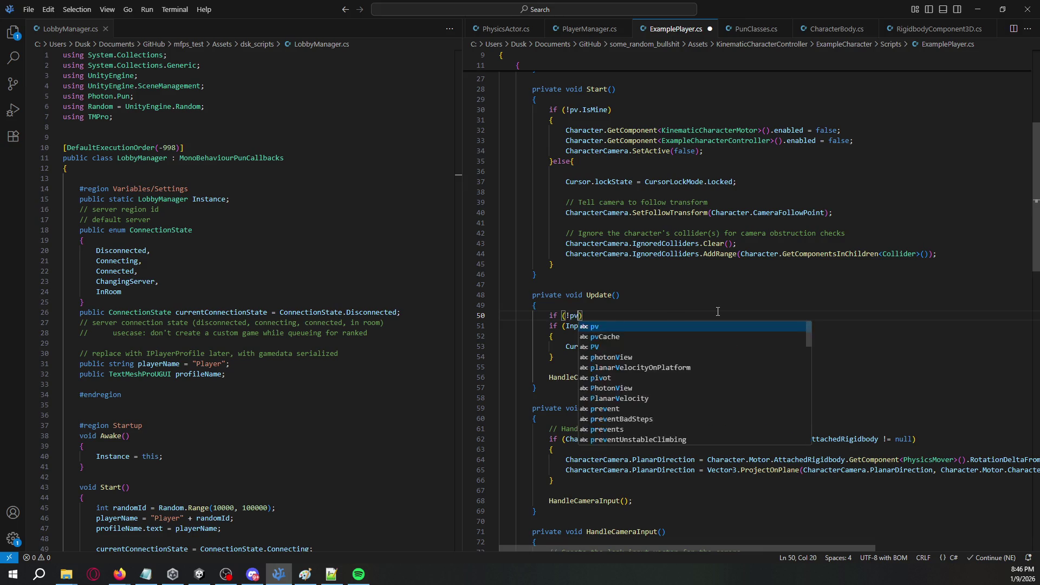
key(Left)
key(Left)
key(Left)
key(BackSpace)
text(!)
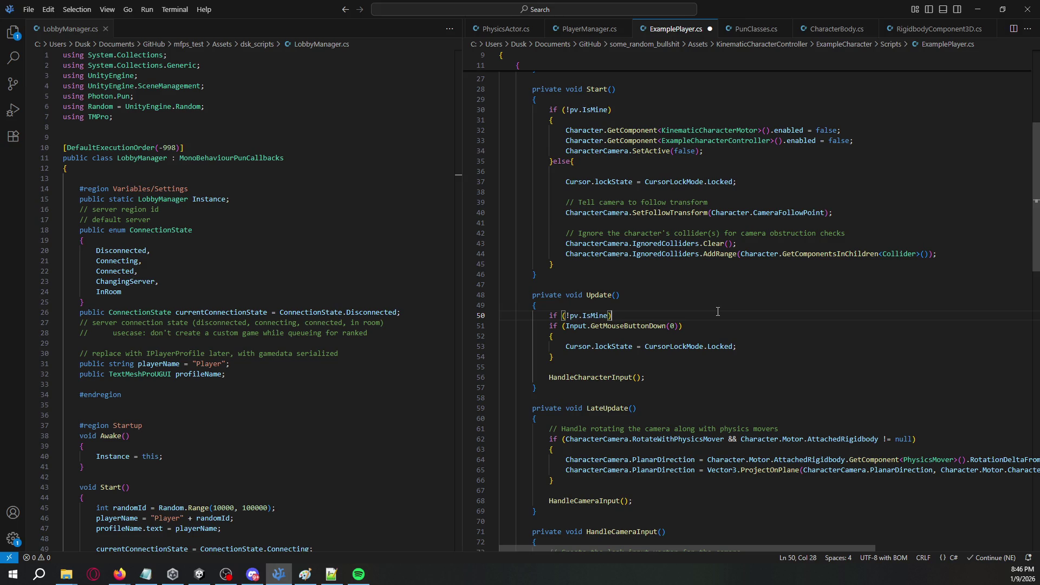
key(Return)
text(retun)
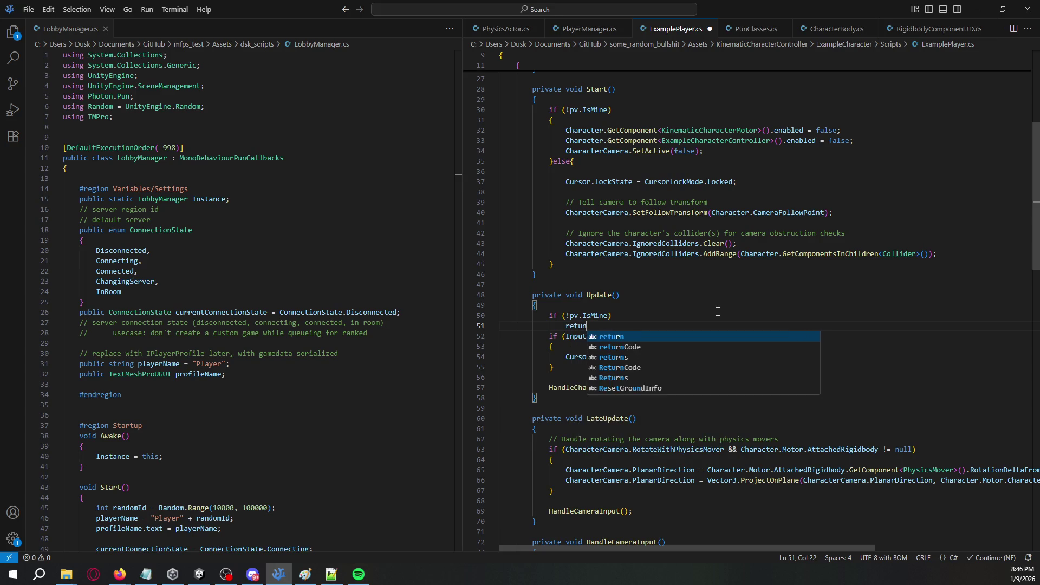
key(Tab)
text(;)
key(Return)
key(Return)
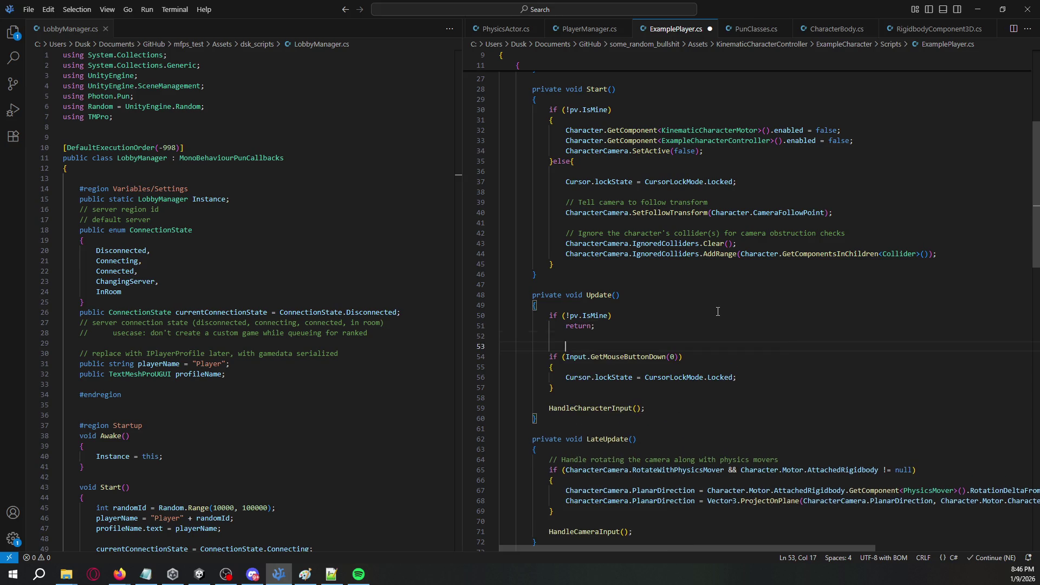
Add the same !pv.IsMine early return to LateUpdate and save ExamplePlayer.cs.
key(Up)
key(Up)
key(shift+Up)
key(shift+Home)
key(ctrl+c)
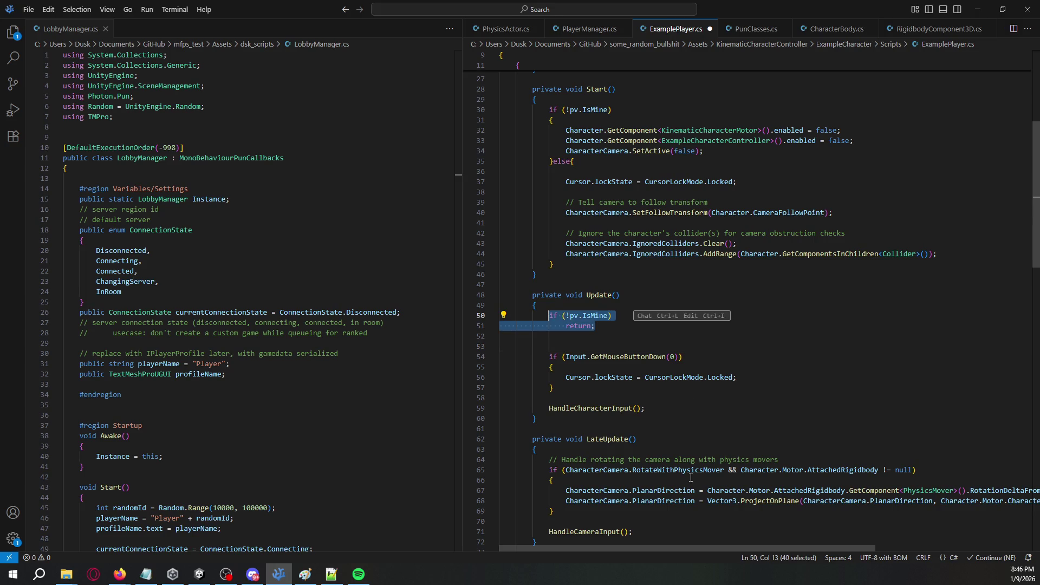
click(682, 450)
key(Return)
key(ctrl+v)
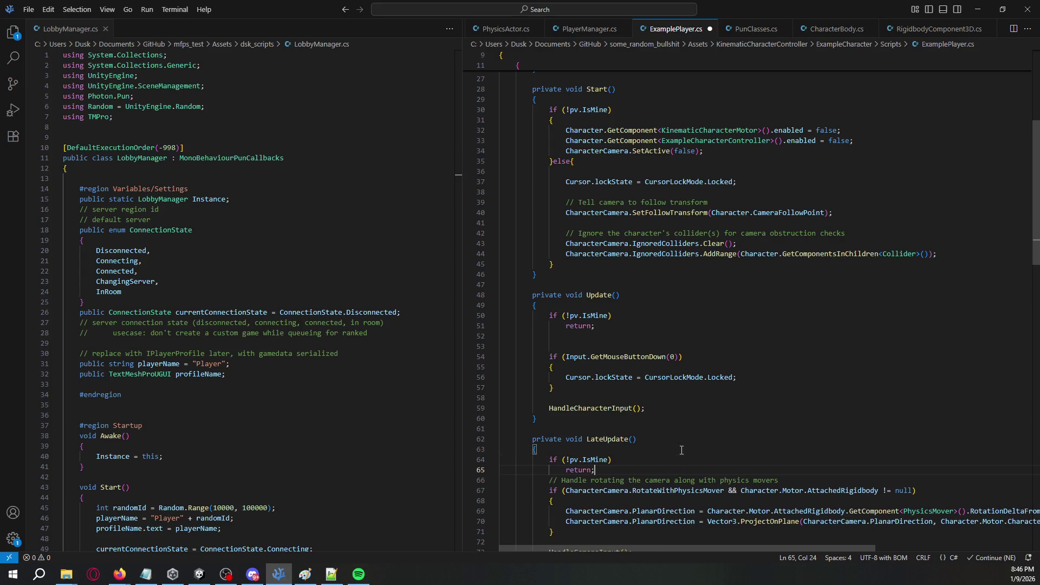
key(Return)
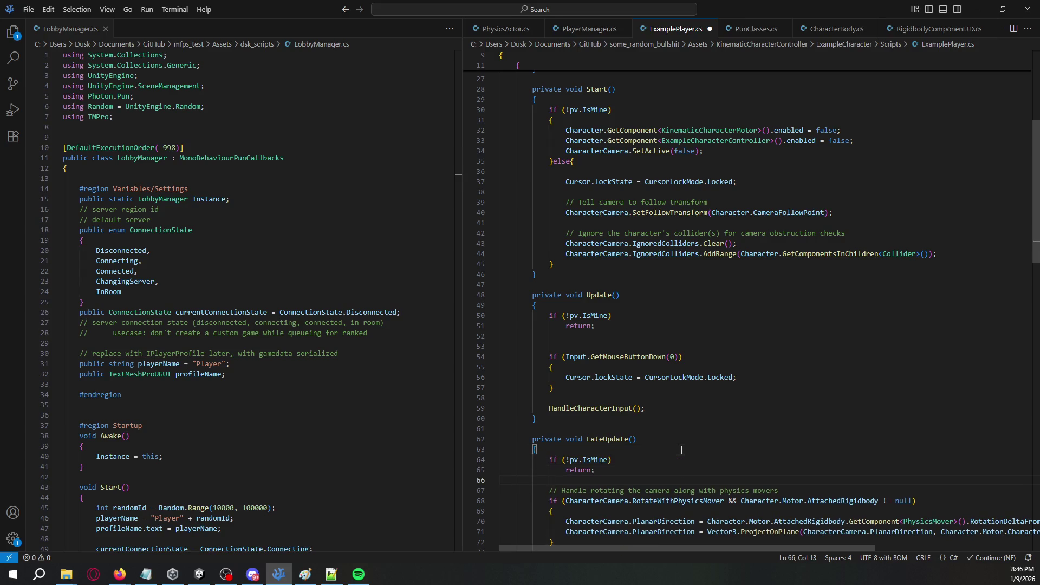
scroll(682, 451, down, 10)
key(ctrl+s)
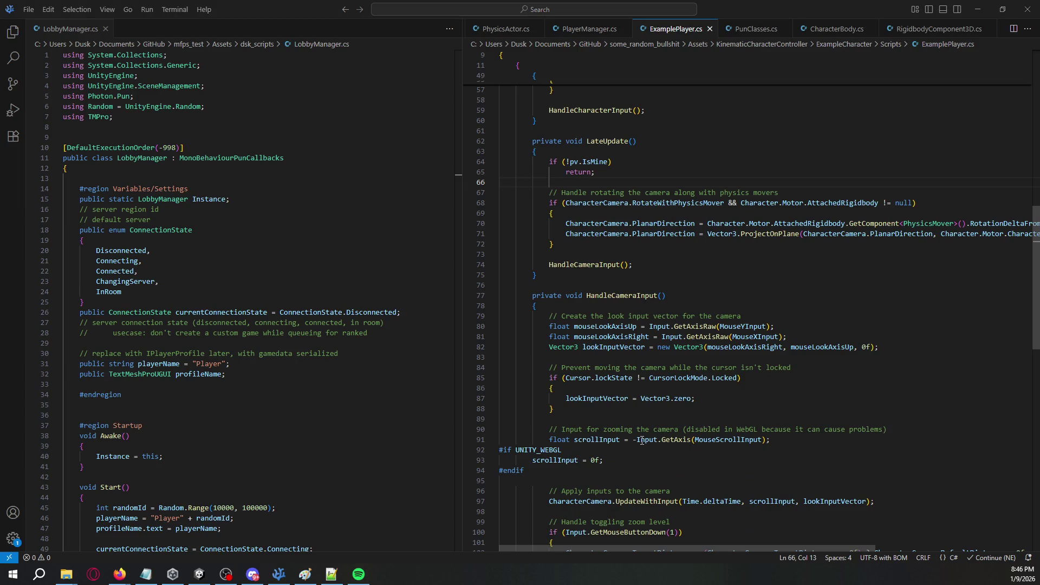
In Unity, exit the Player prefab, clear the Console and open the CS1061 error's script.
key(alt+Tab)
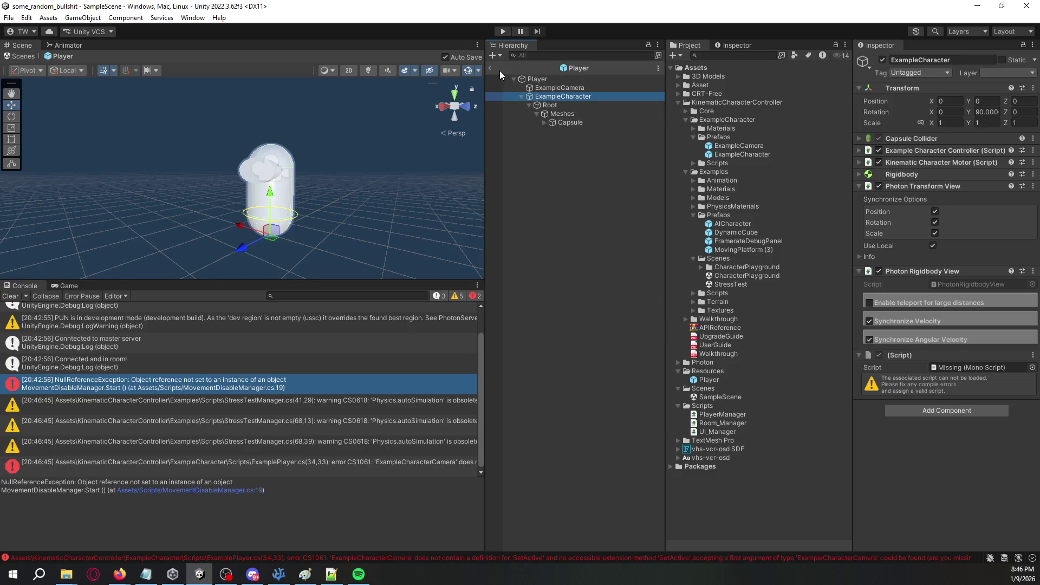
click(493, 66)
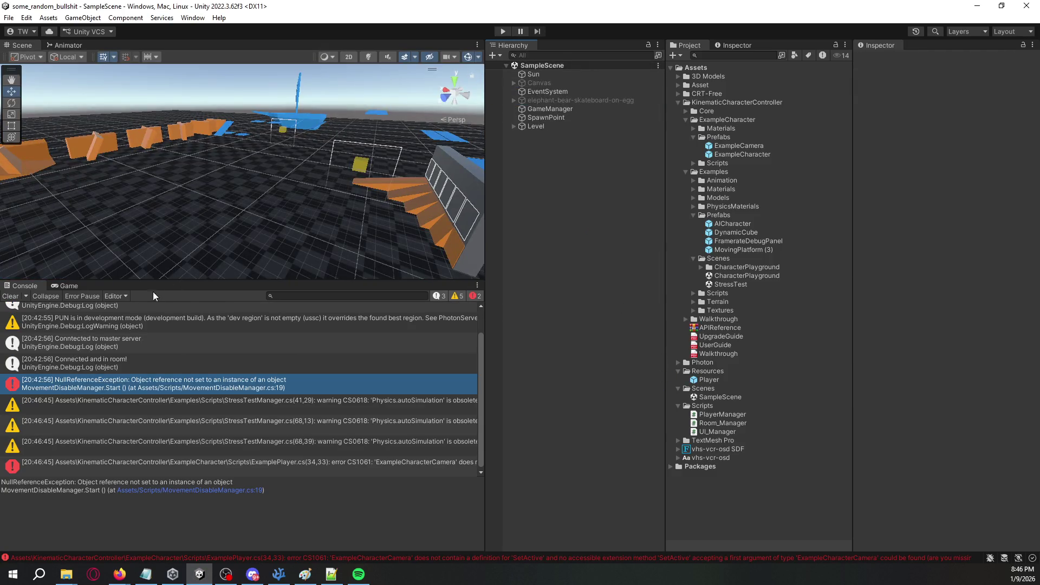
click(10, 296)
click(102, 314)
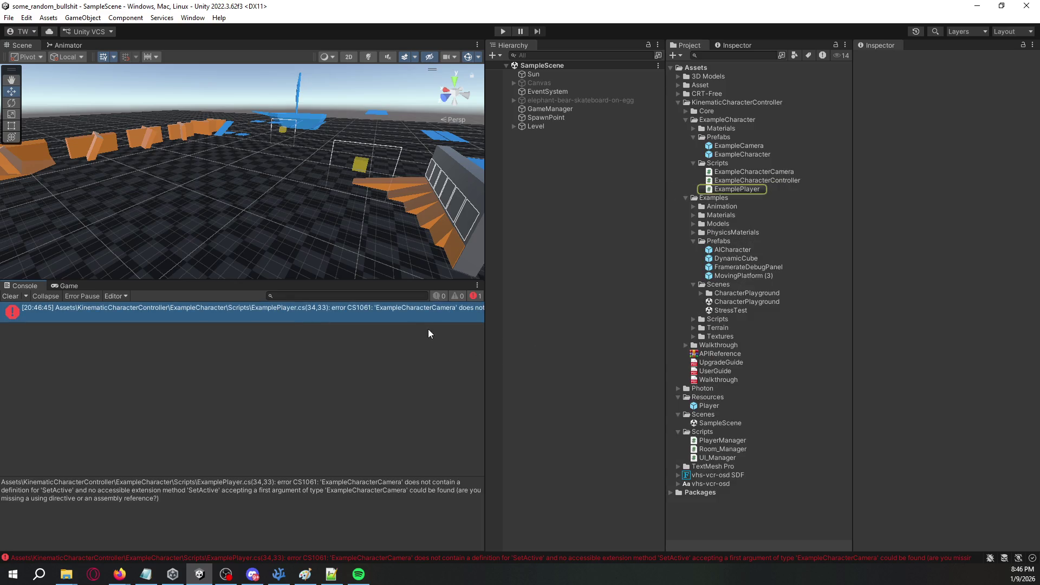
double_click(412, 320)
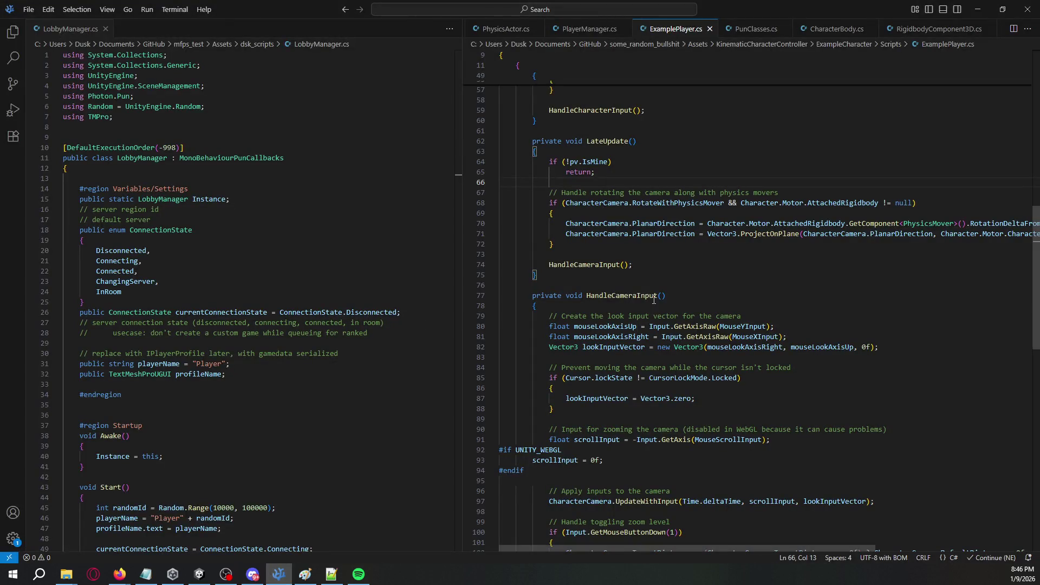
Change line 34 to CharacterCamera.gameObject.SetActive(false); and save the script.
scroll(655, 299, up, 5)
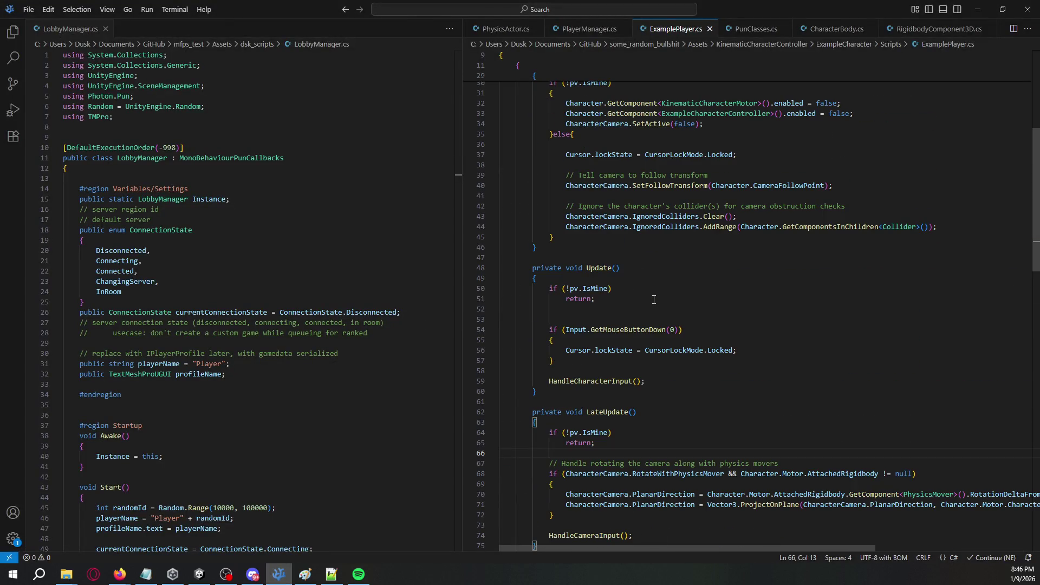
scroll(654, 299, up, 3)
click(645, 205)
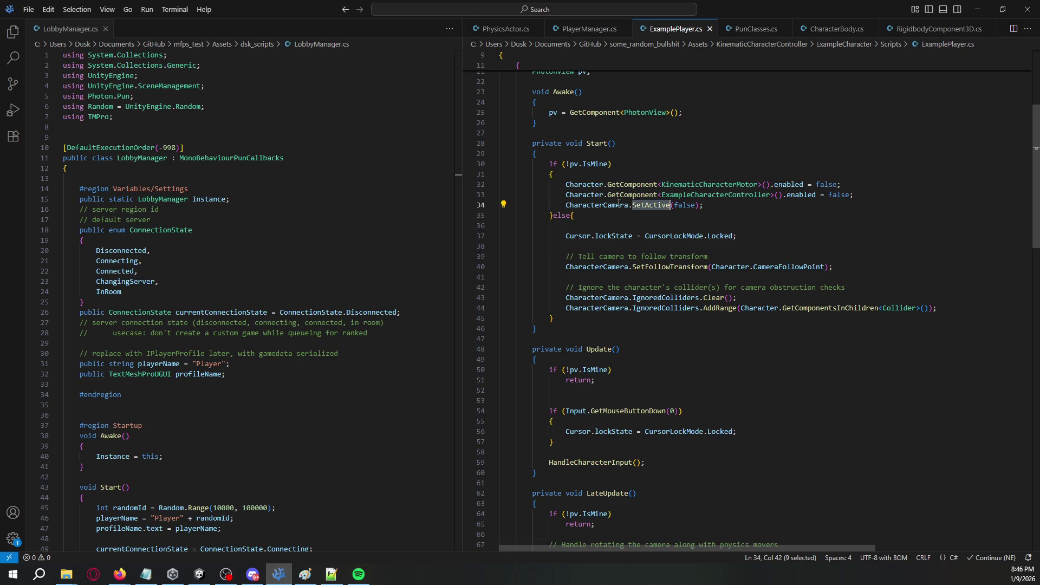
key(alt+Tab)
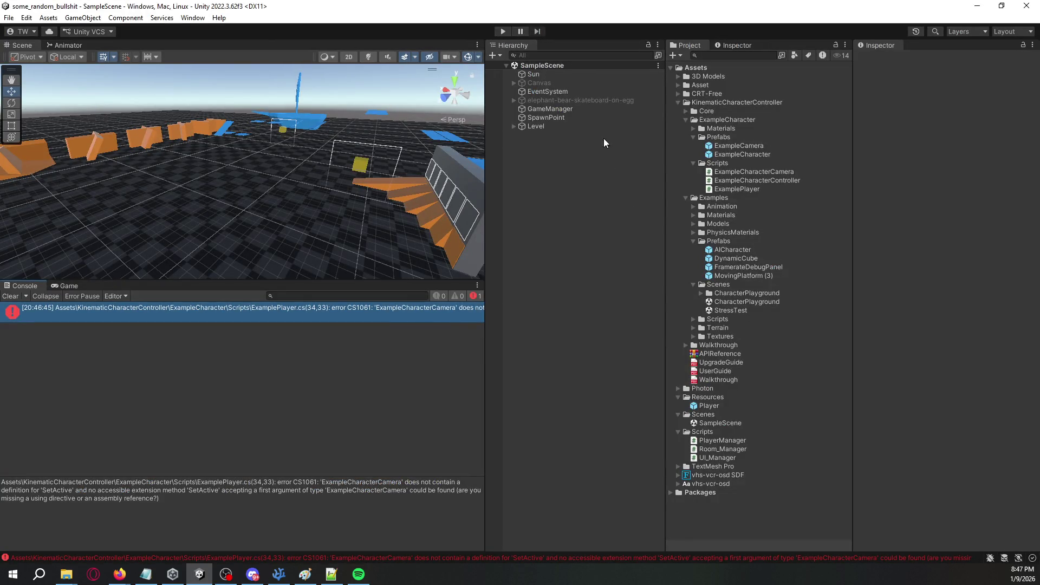
key(alt+Tab)
double_click(611, 206)
scroll(610, 207, up, 5)
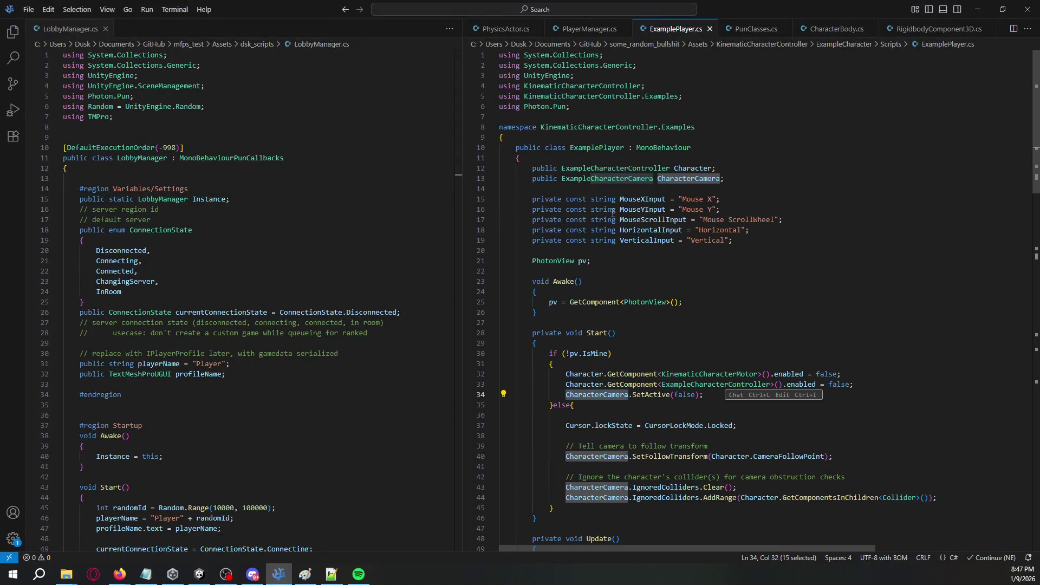
click(633, 395)
text(gameObj)
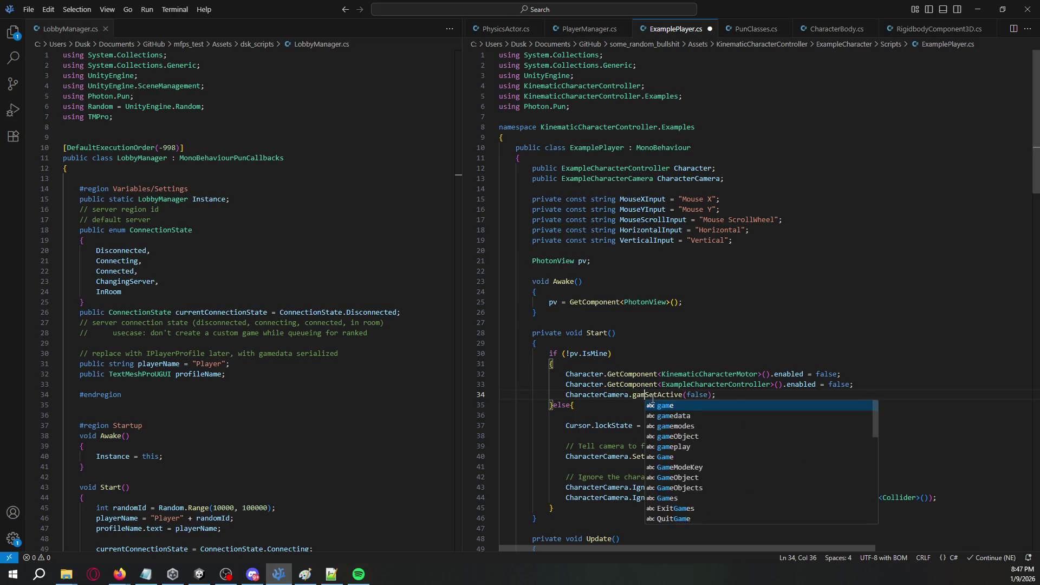
text(.)
key(ctrl+s)
key(alt+Tab)
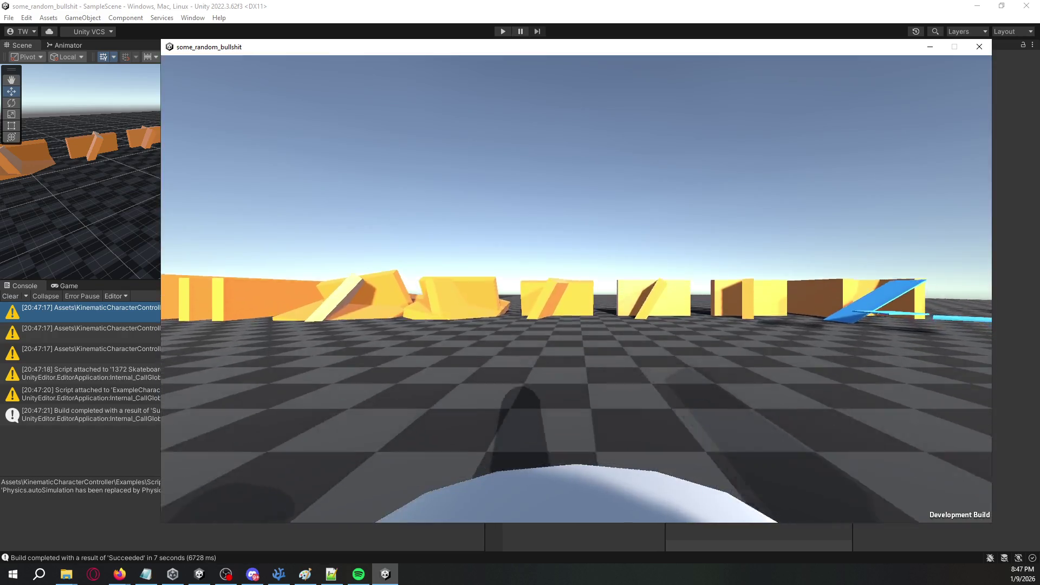
Walk the character past the blue plane onto the blue ramp, then back across it.
key(w)
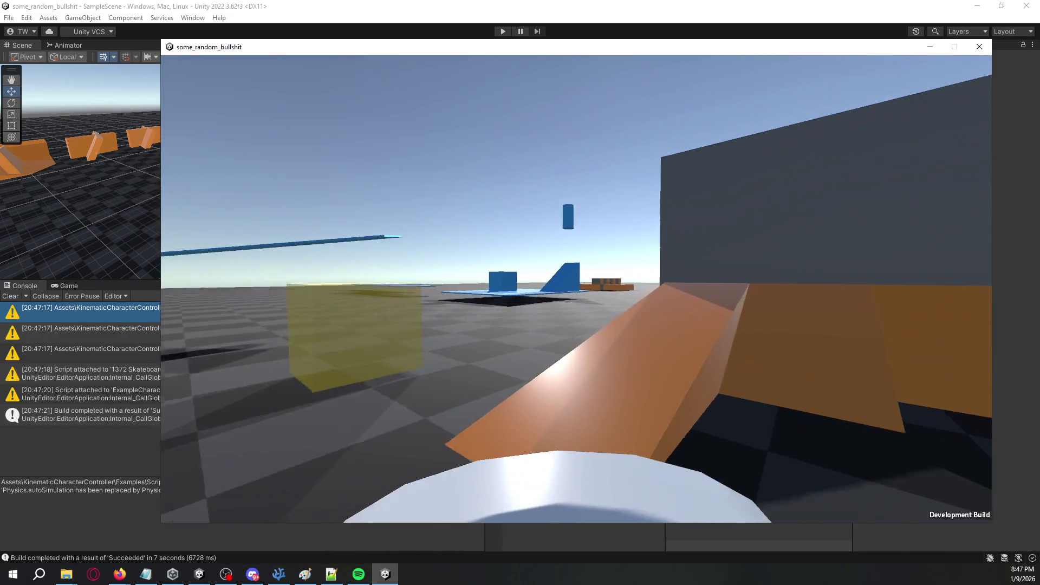
key(w)
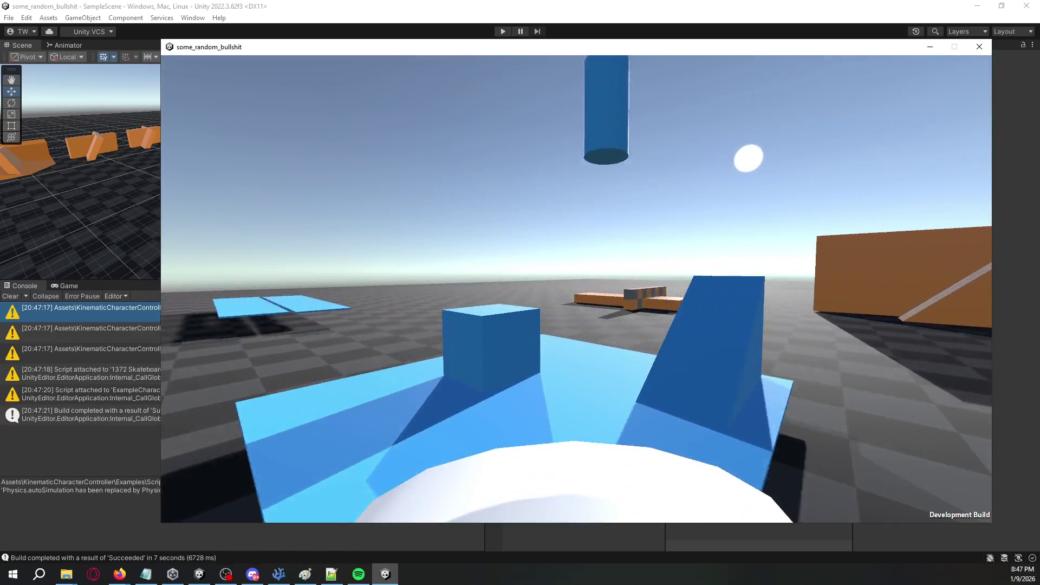
key(w)
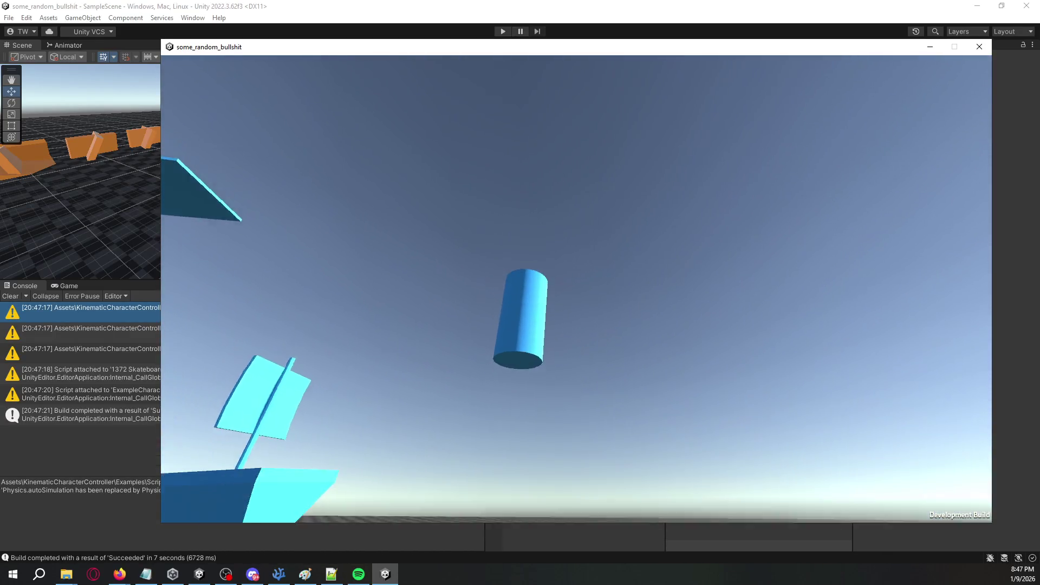
key(w)
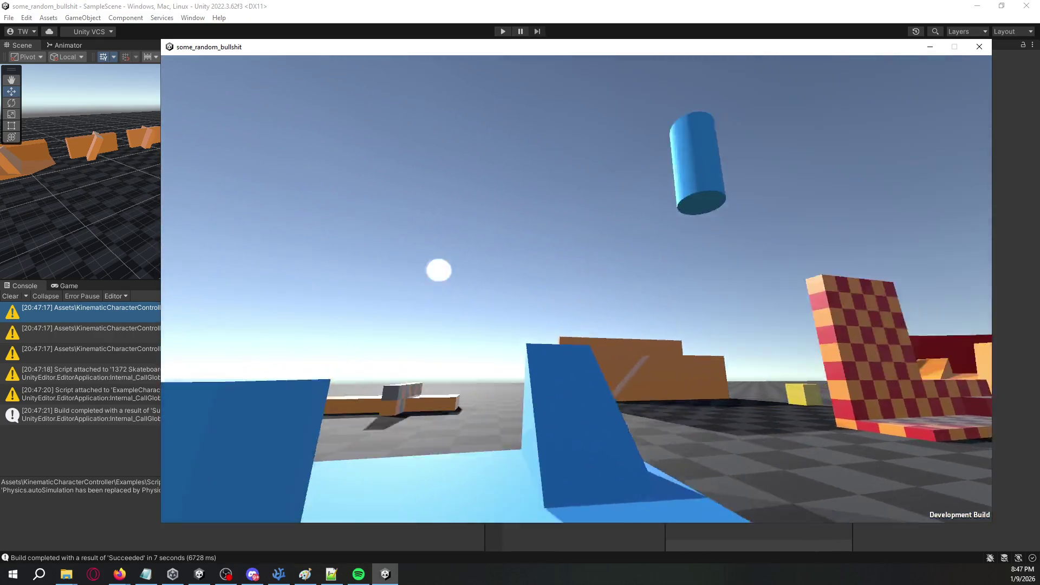
key(w)
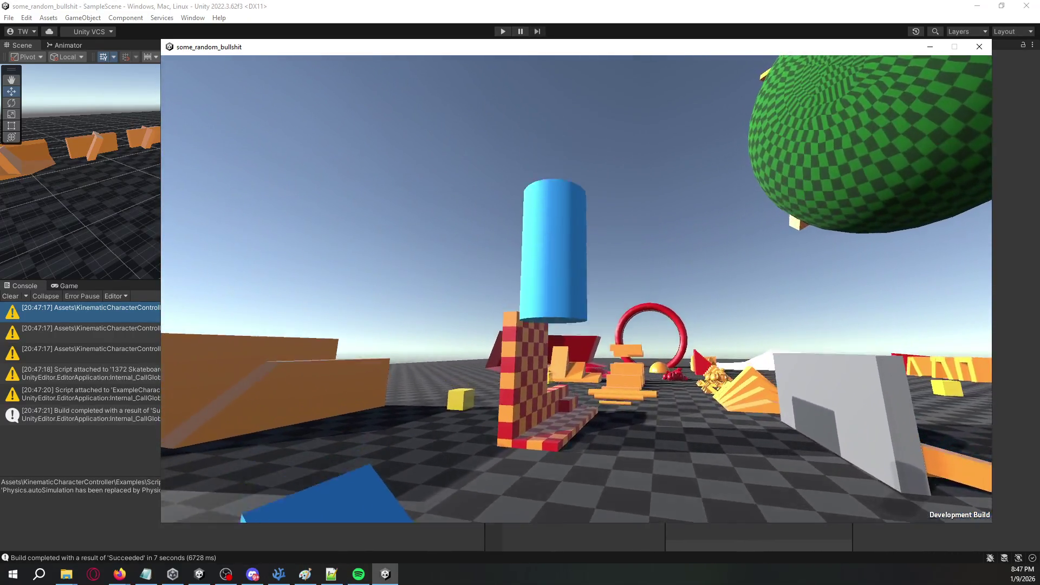
key(w)
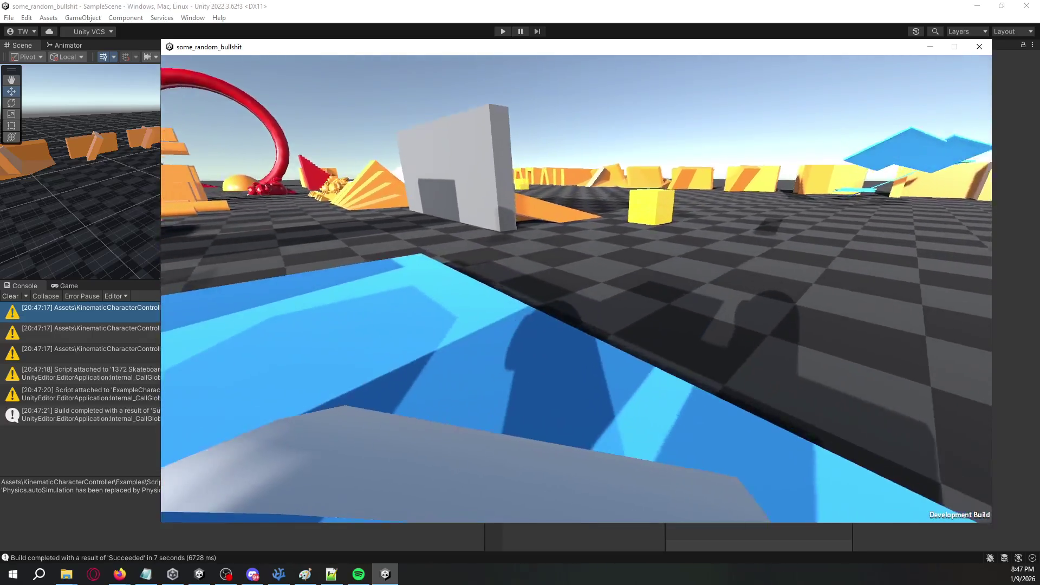
key(s)
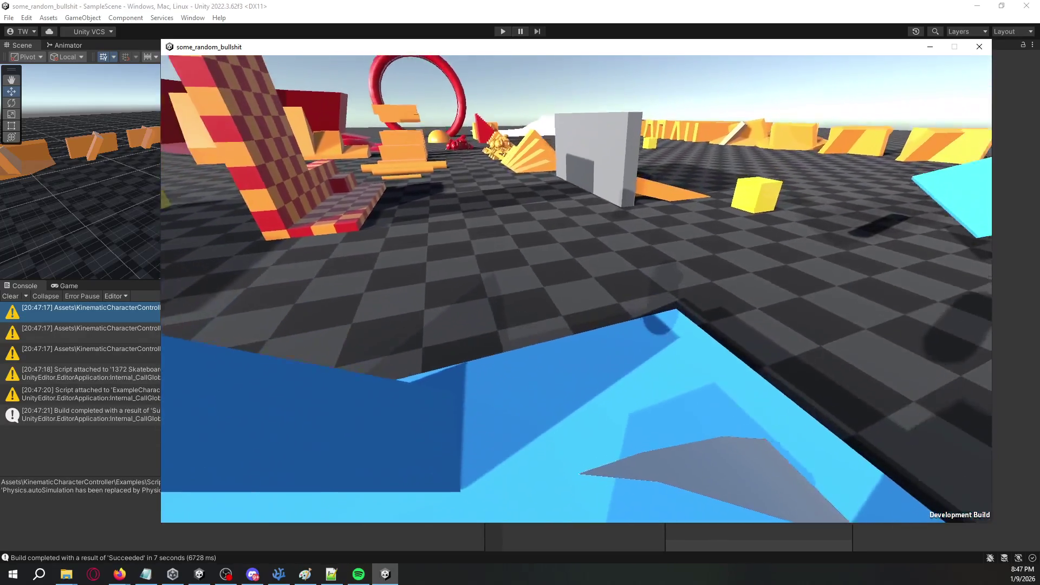
key(s)
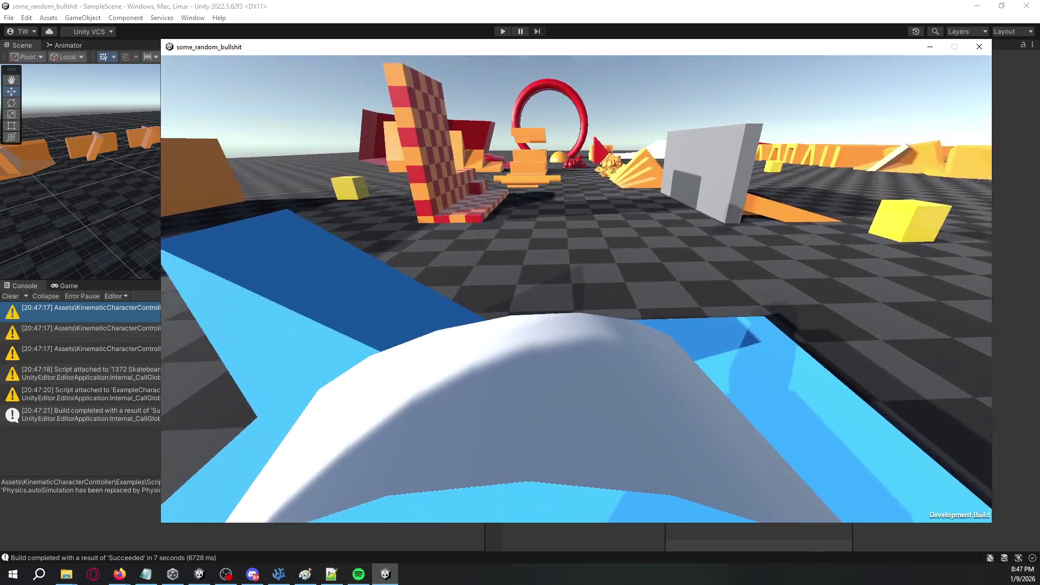
Walk over the orange blocks to the checkered wall, then close the build with Alt+F4.
key(w)
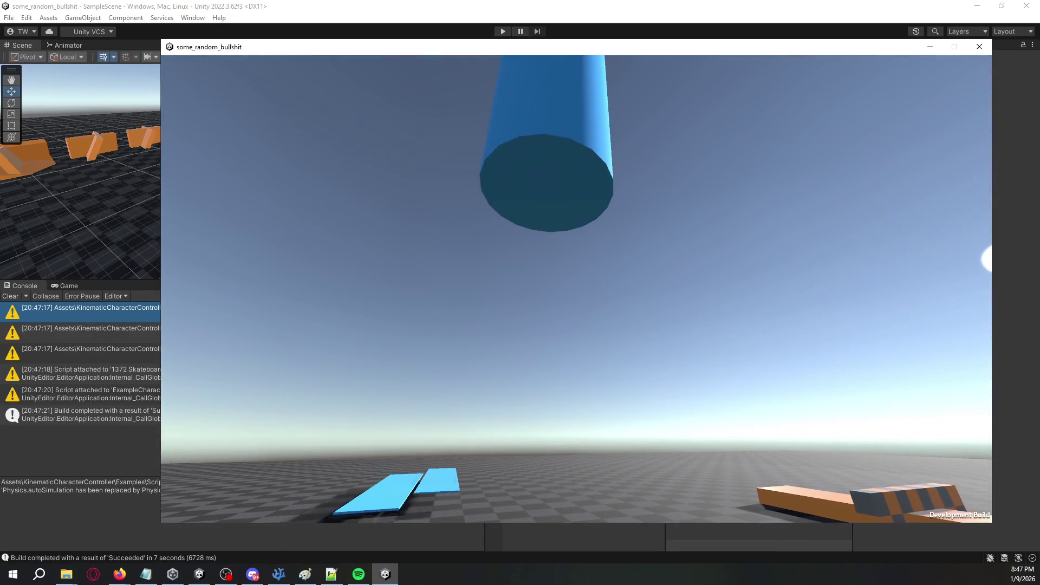
key(w)
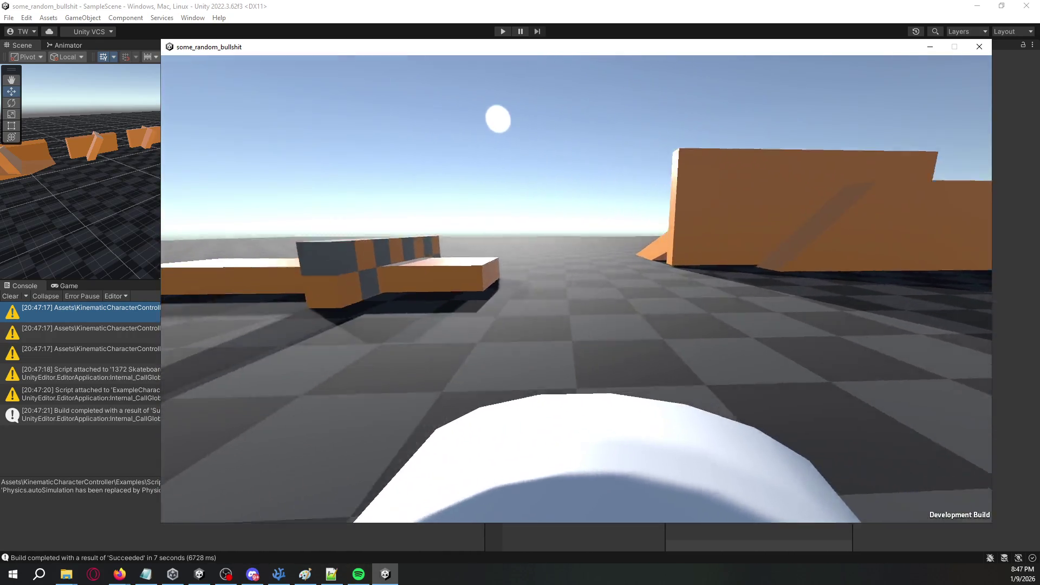
key(w)
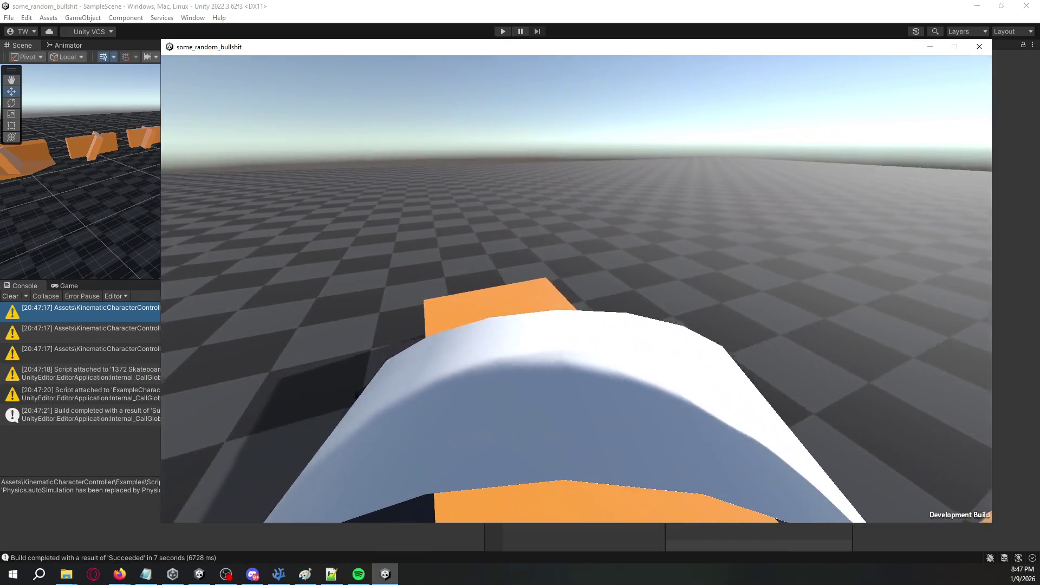
key(w)
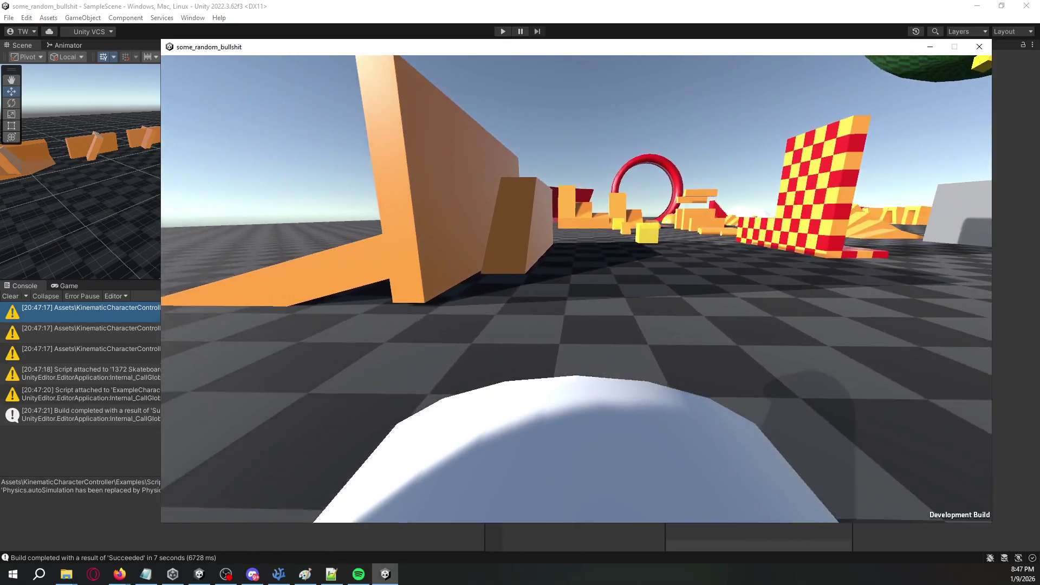
key(w)
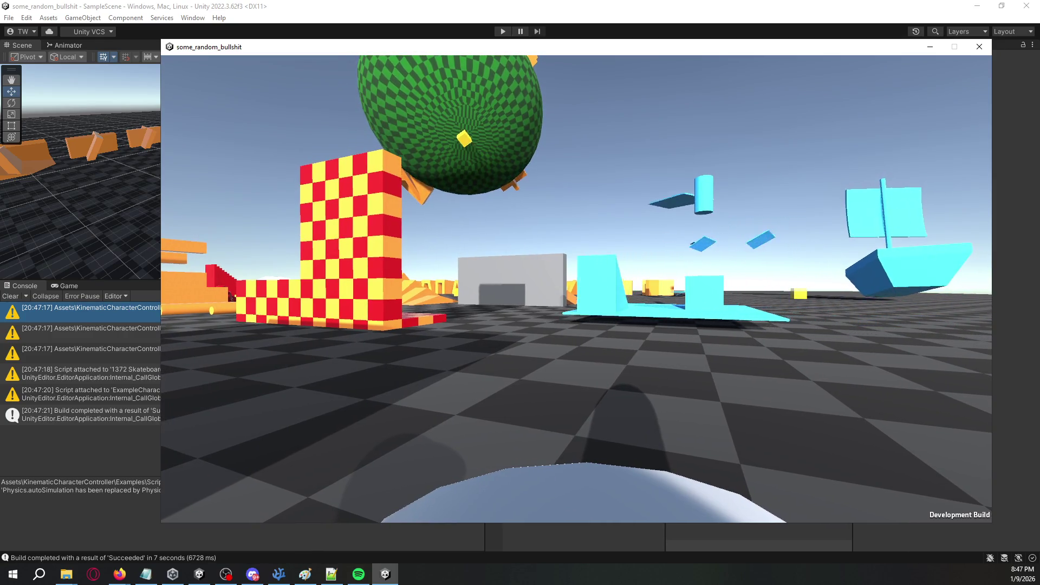
key(w)
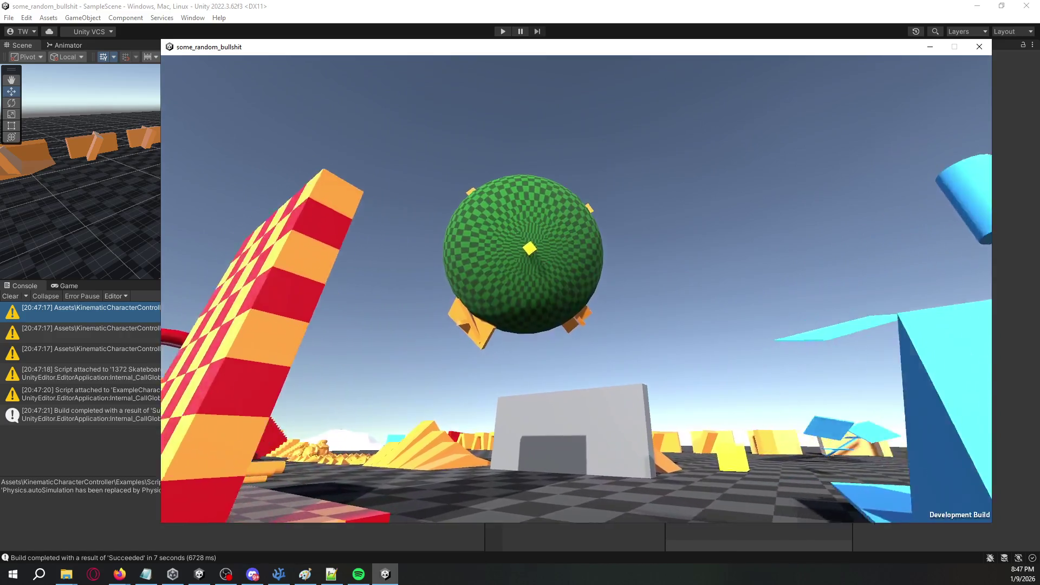
key(w)
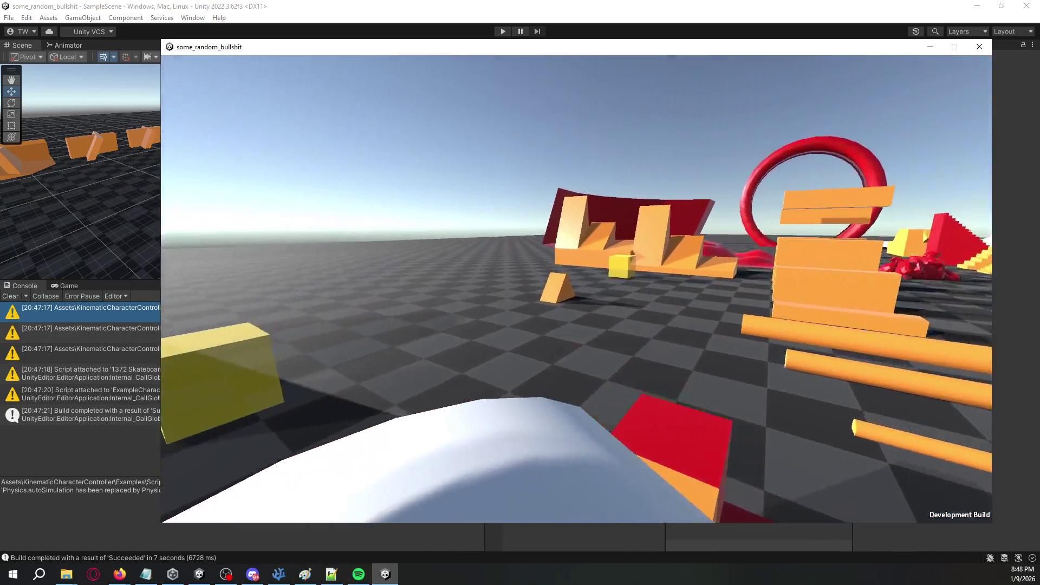
key(w)
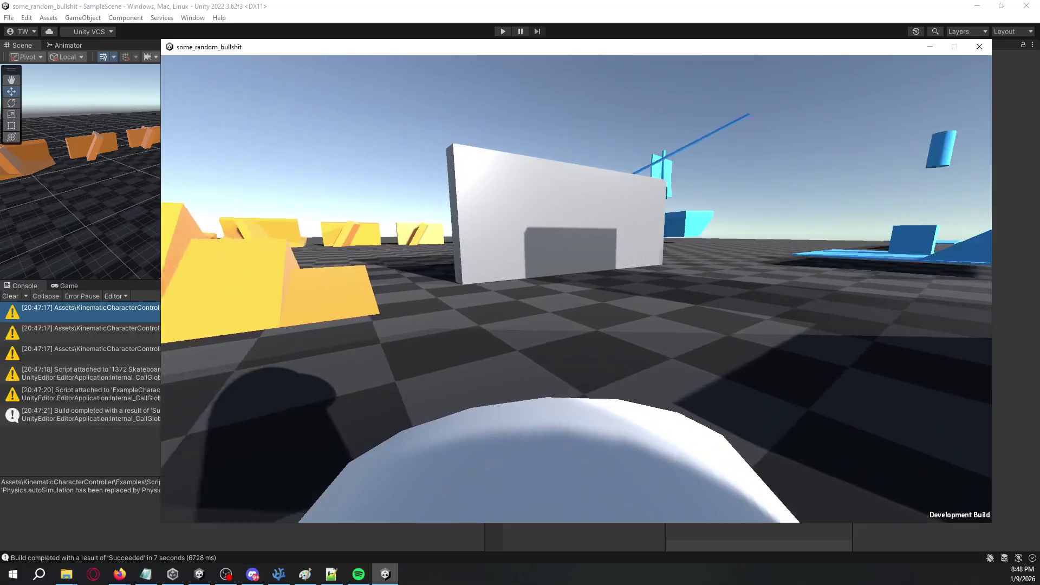
key(w)
key(alt+F4)
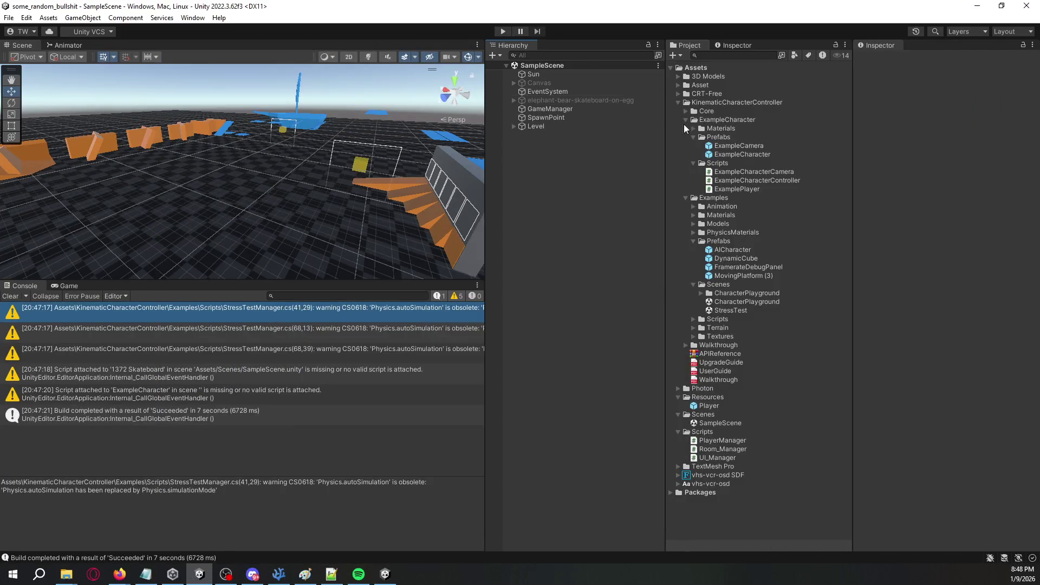
Play the scene in the editor and move toward the build's player while checking the build.
click(498, 30)
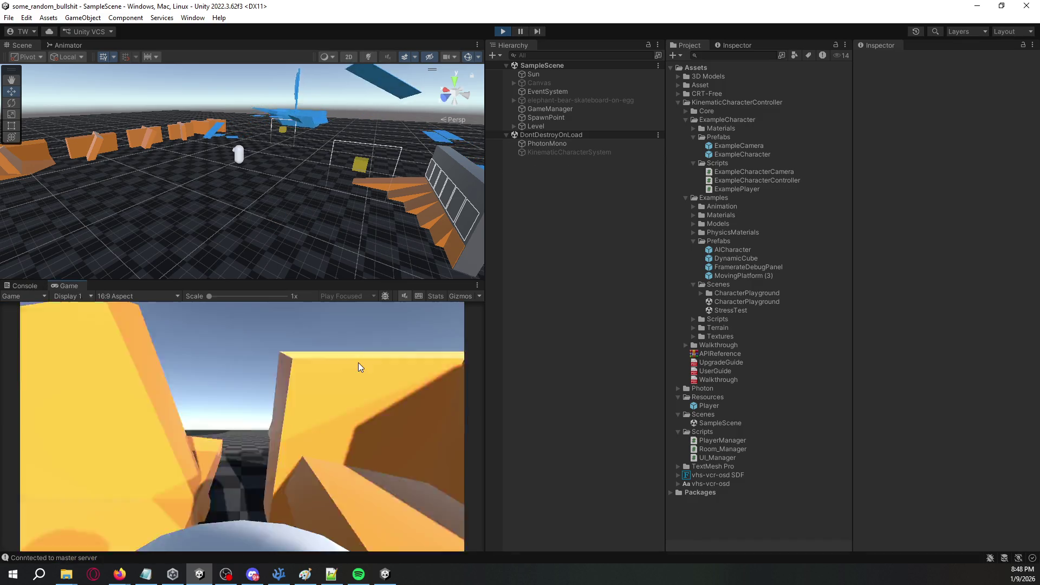
key(w)
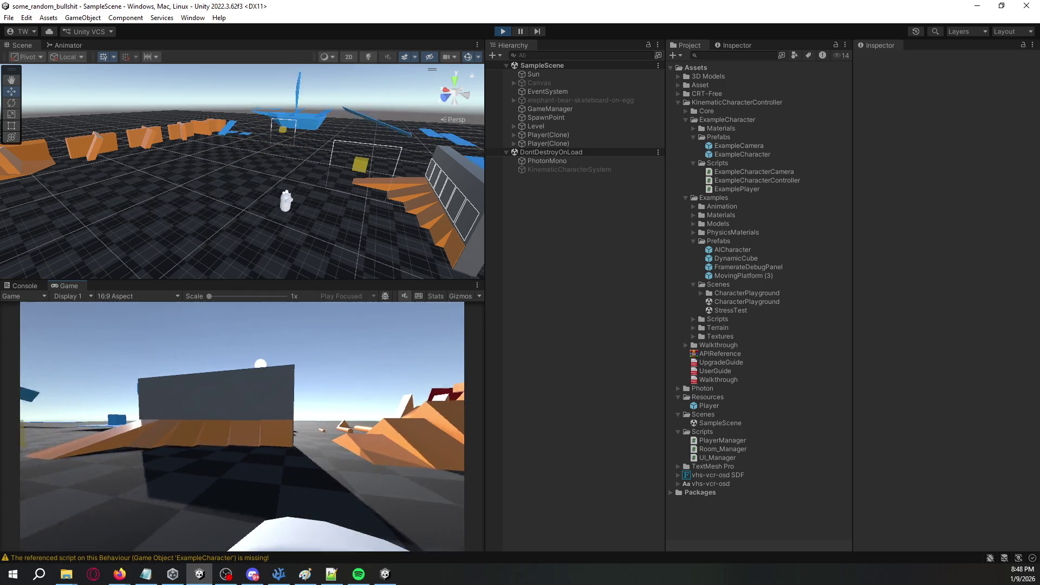
key(w)
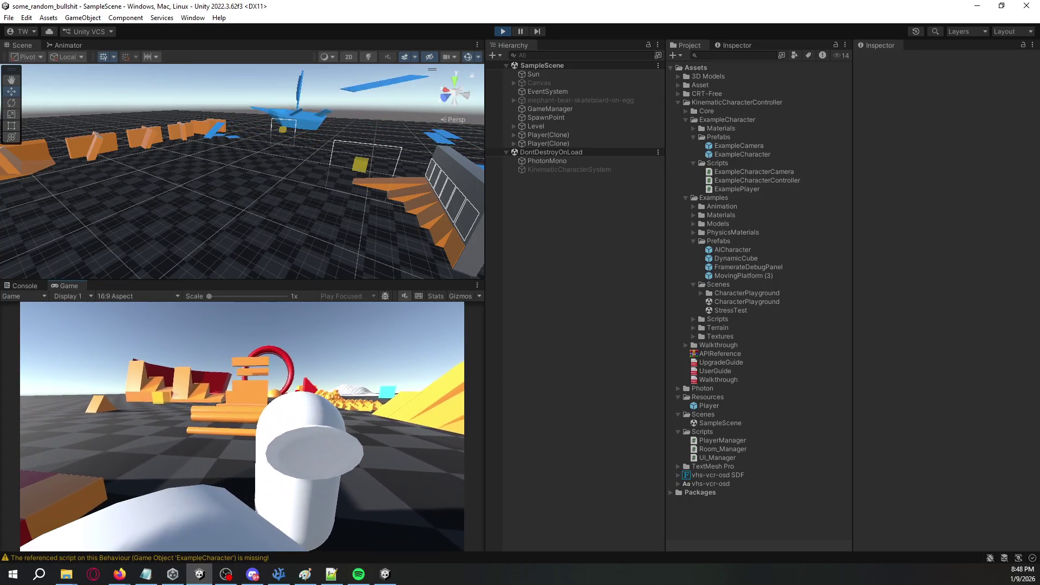
key(alt+Tab)
key(a)
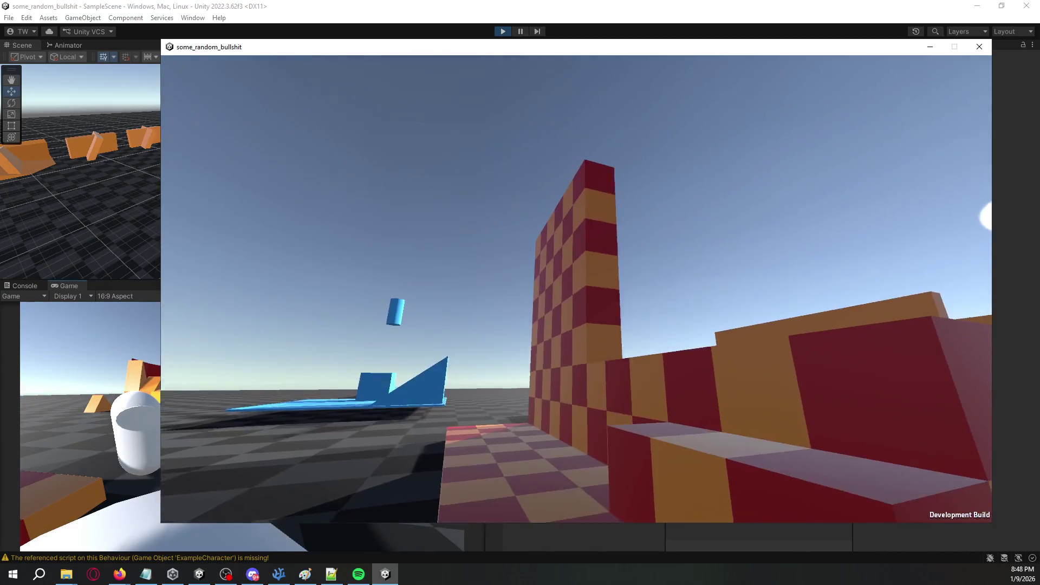
key(alt+Tab)
Stop editor play mode and close the standalone Development Build window.
click(502, 31)
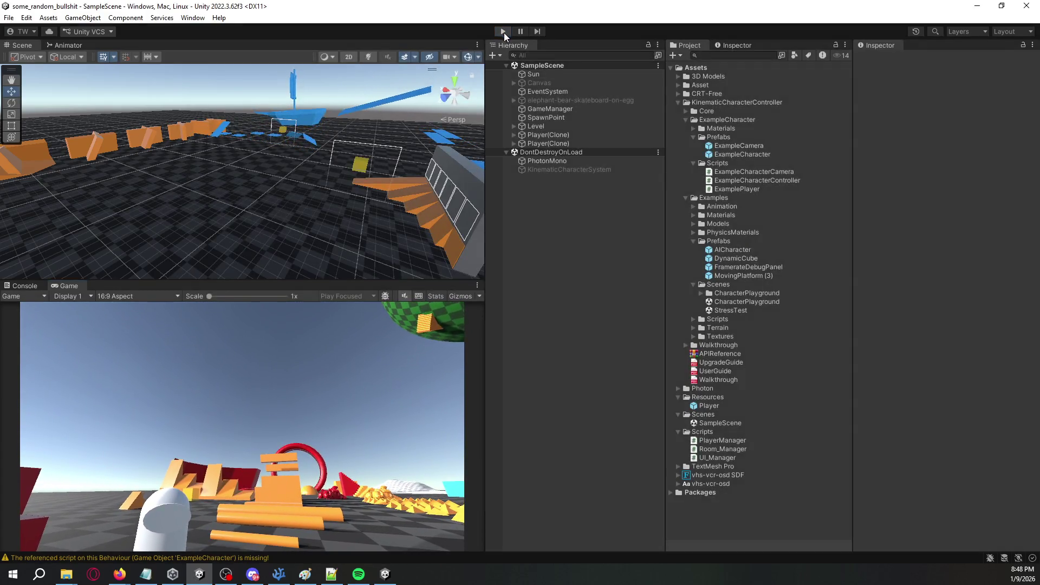
key(alt+Tab)
key(alt+Tab)
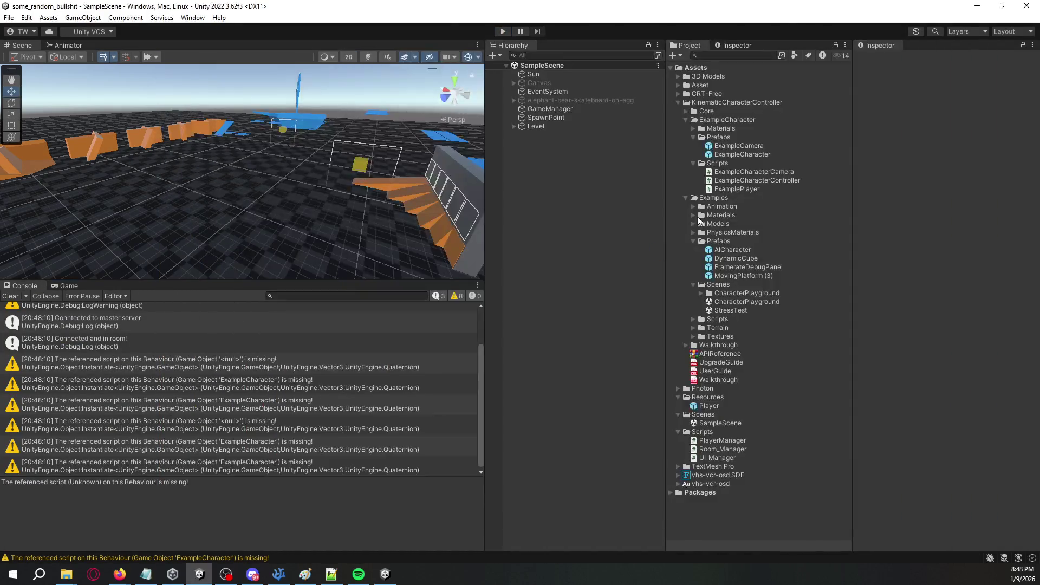
key(alt+Tab)
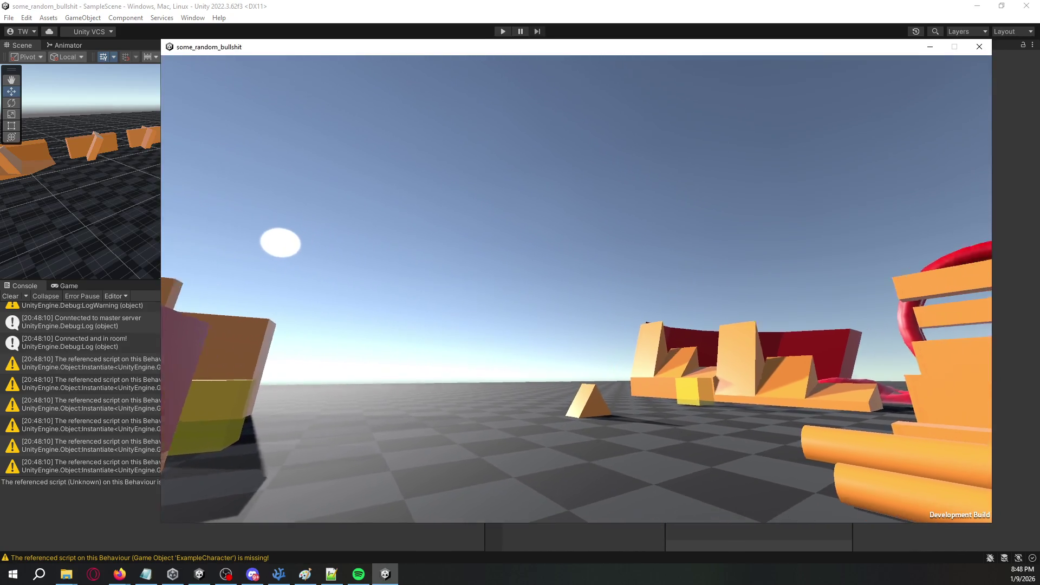
key(alt+Tab)
click(979, 46)
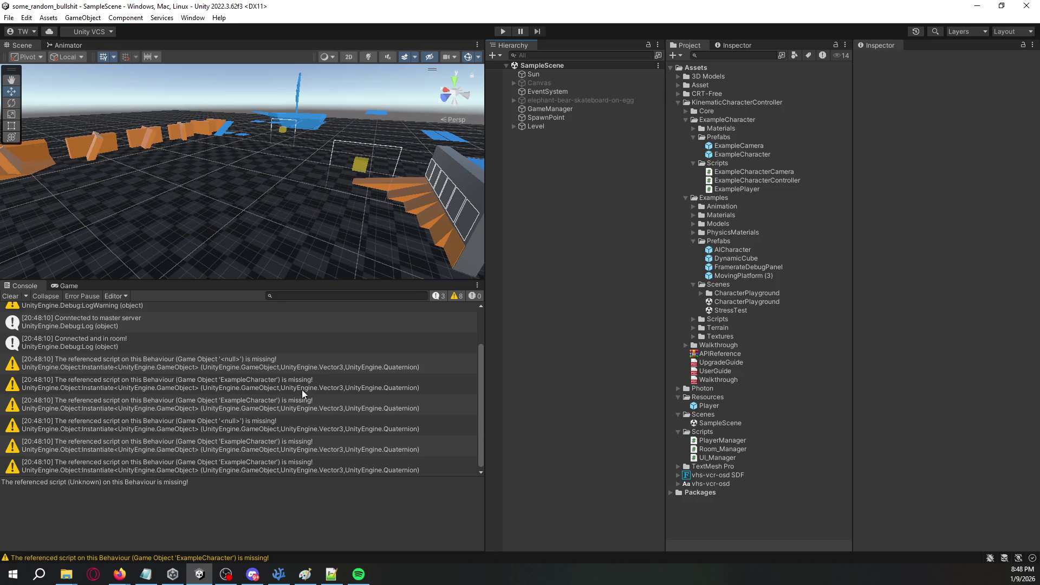
Inspect a missing-script warning's stack trace, then clear the console.
click(315, 373)
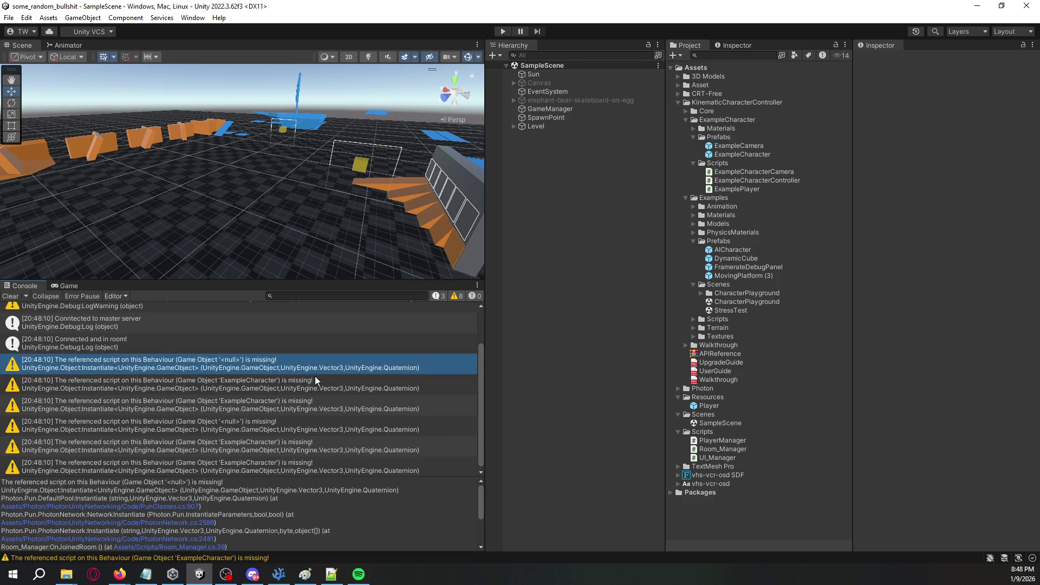
click(11, 295)
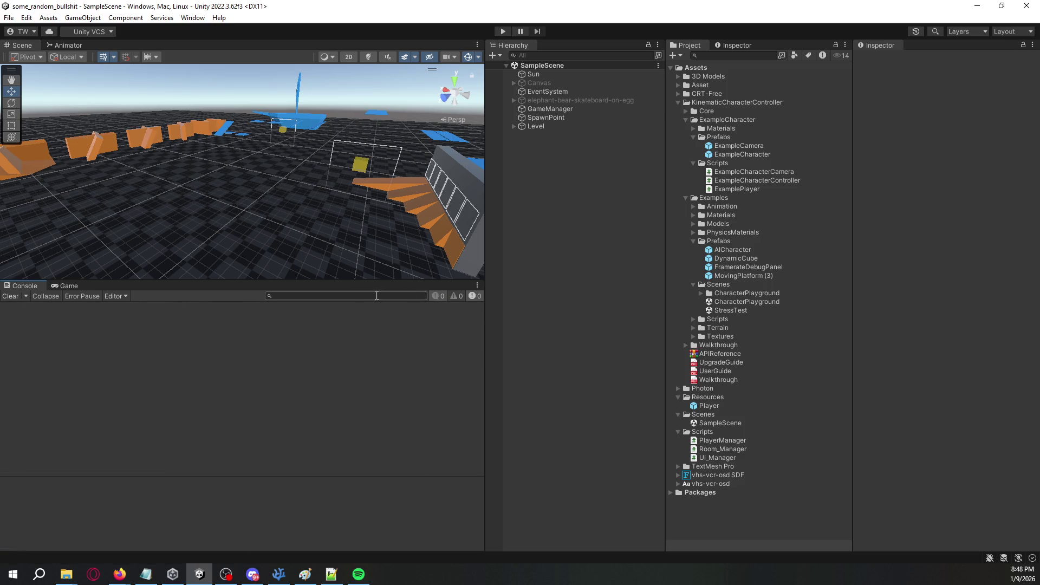
drag(347, 217, 350, 239)
Deactivate the Level object and add a new Camera to the Hierarchy.
click(561, 126)
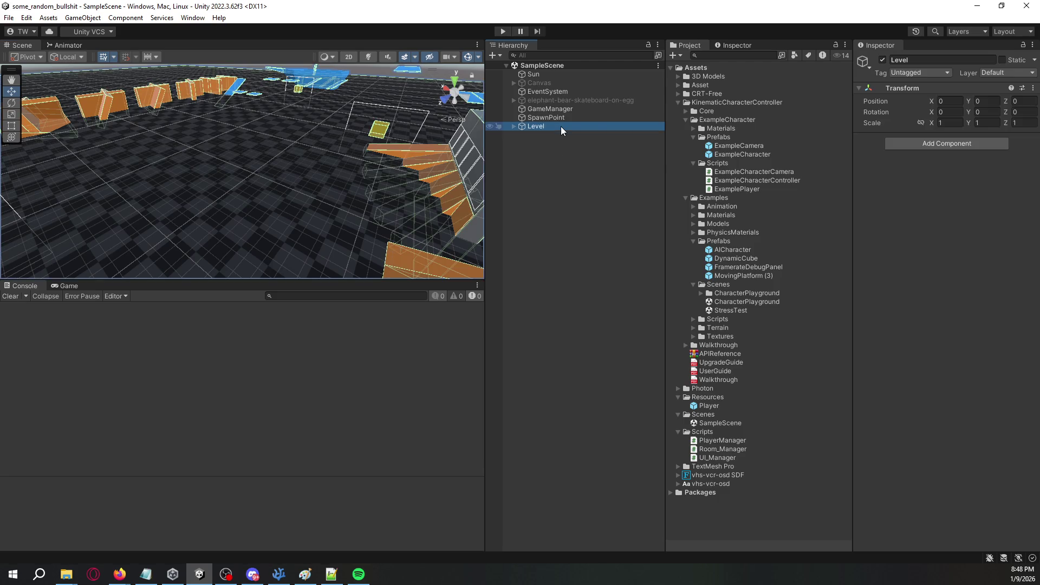
click(883, 60)
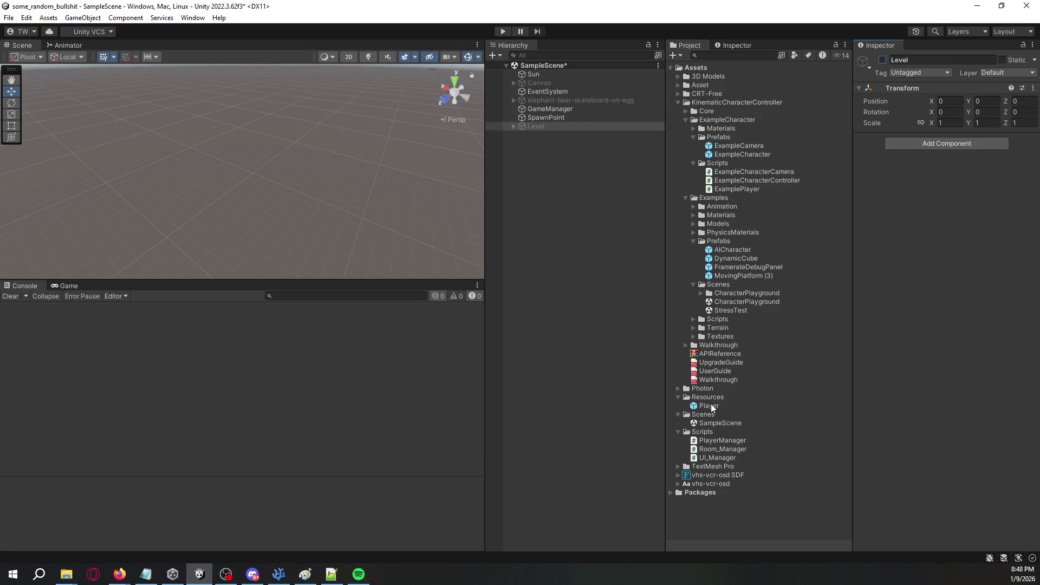
right_click(560, 179)
key(Escape)
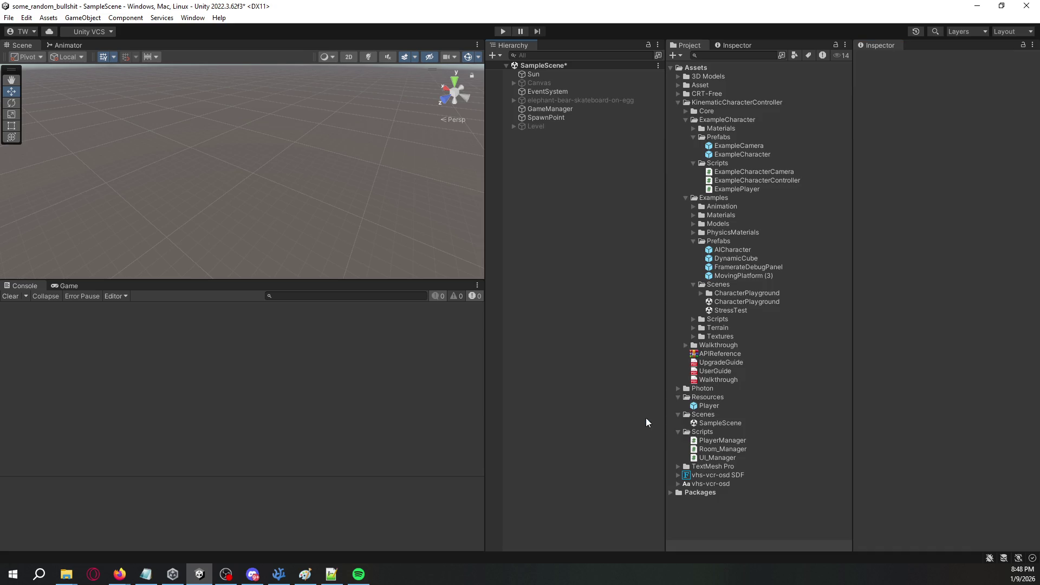
click(575, 245)
Toggle the new Camera's Target Display between Display 2 and Display 1.
click(596, 136)
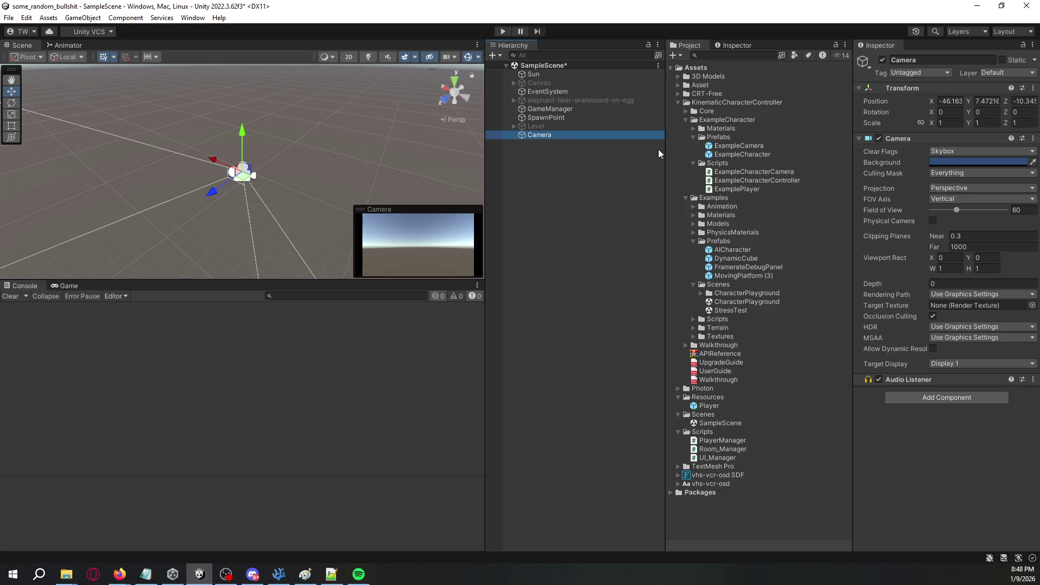
click(961, 295)
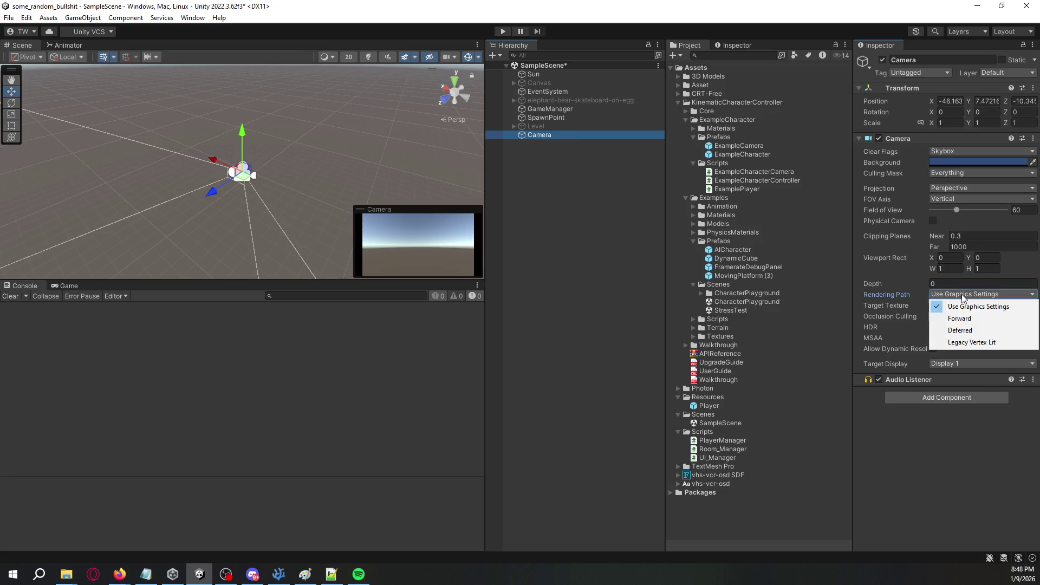
click(952, 364)
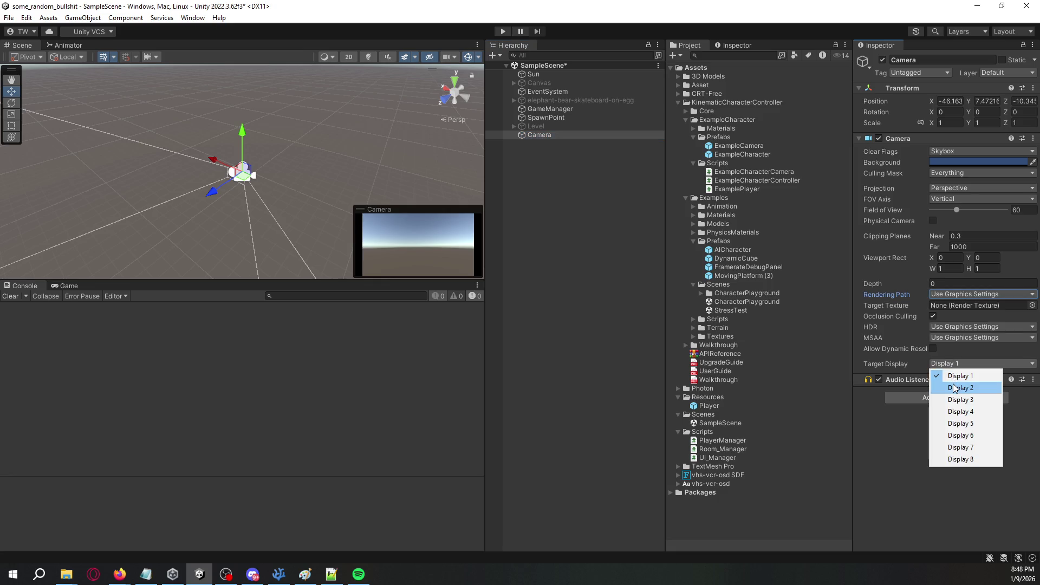
click(955, 388)
click(955, 365)
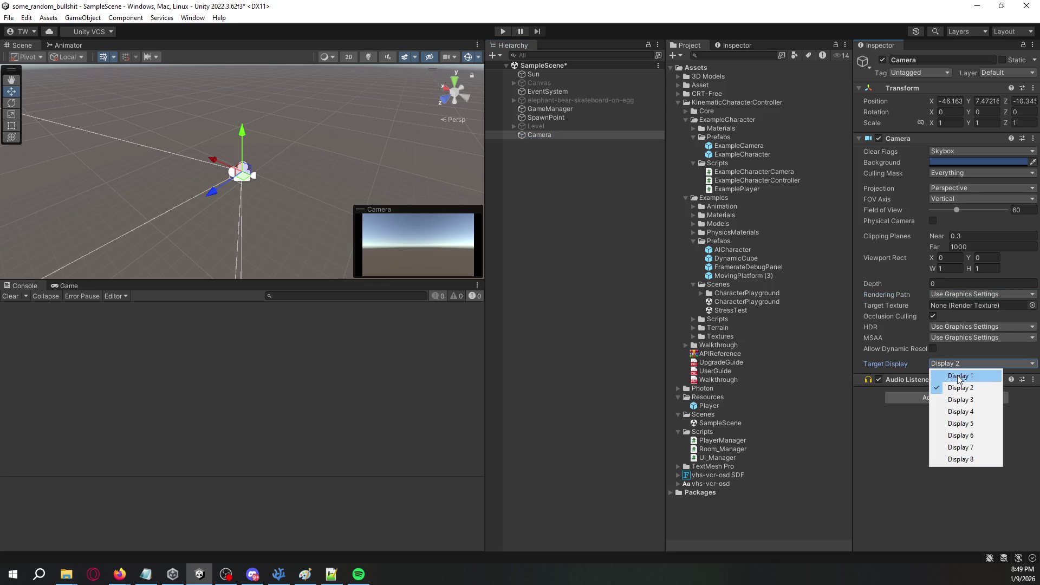
click(958, 380)
click(955, 366)
click(957, 379)
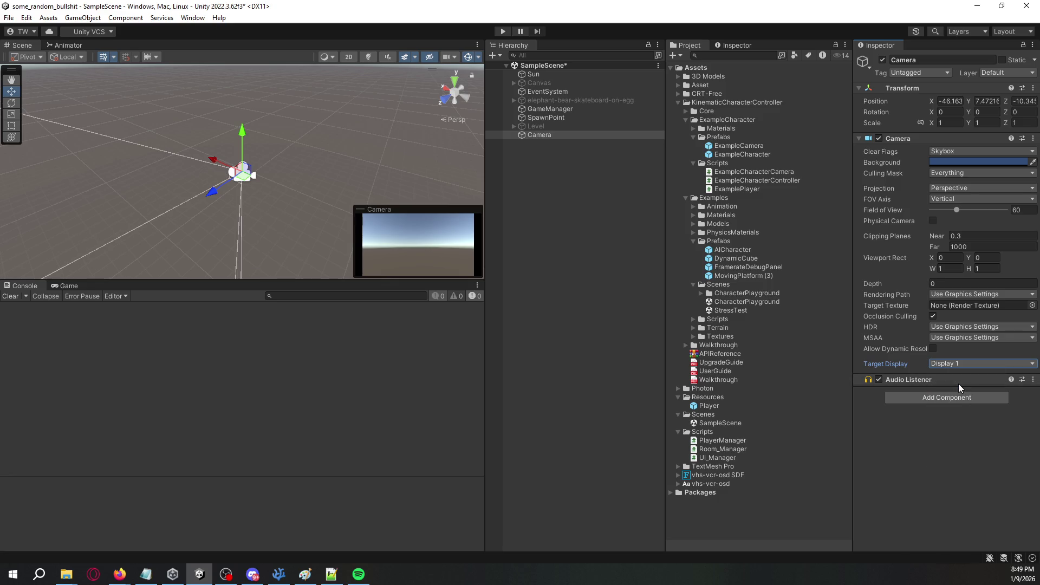
click(957, 369)
click(959, 404)
click(960, 364)
click(963, 388)
Compare Display 2 and Display 1 in the Game view, then set the camera's Target Display to Display 1.
click(67, 289)
click(70, 296)
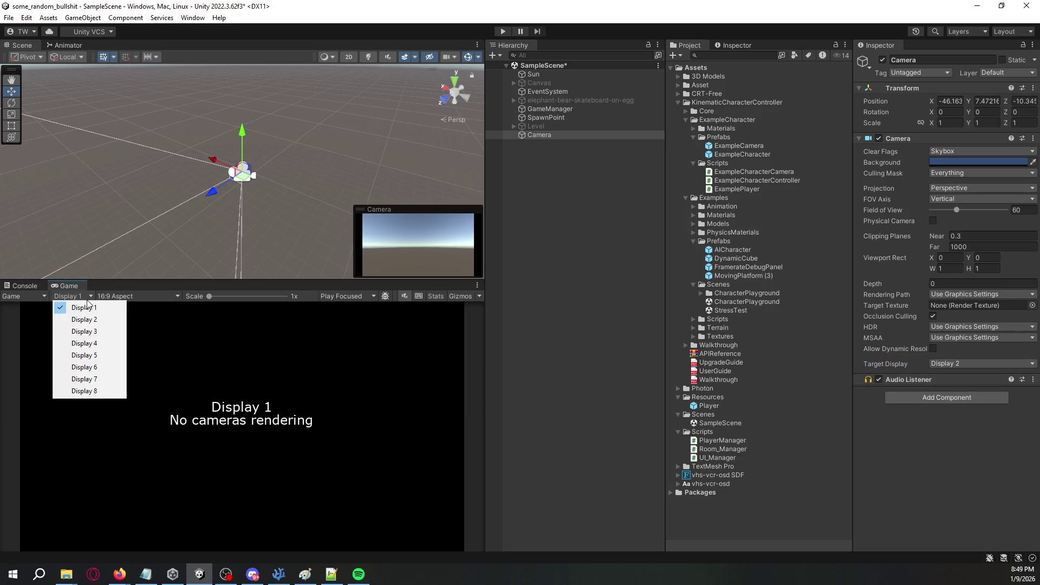
click(86, 316)
click(77, 297)
click(79, 305)
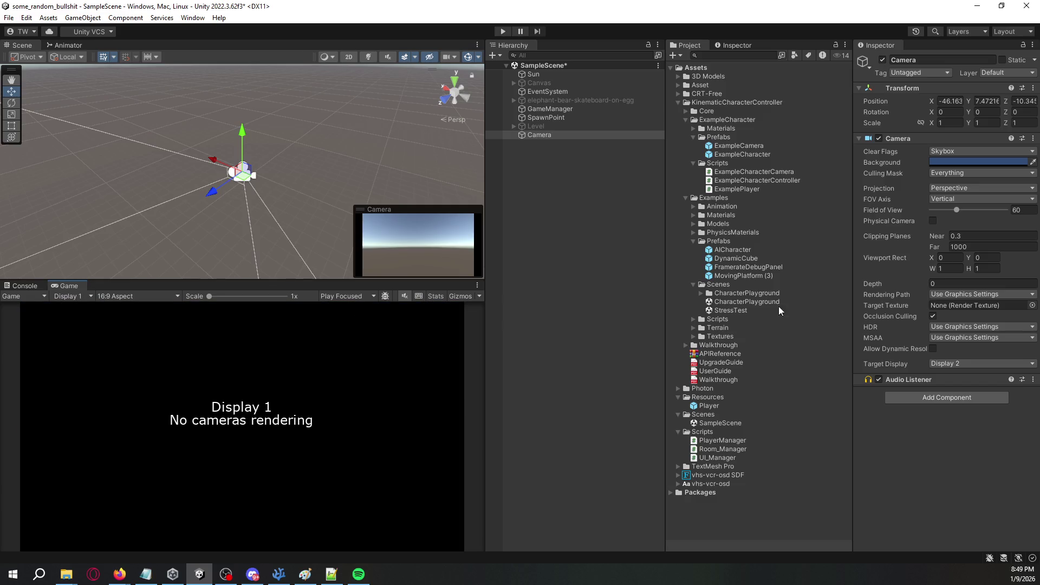
click(986, 363)
click(946, 379)
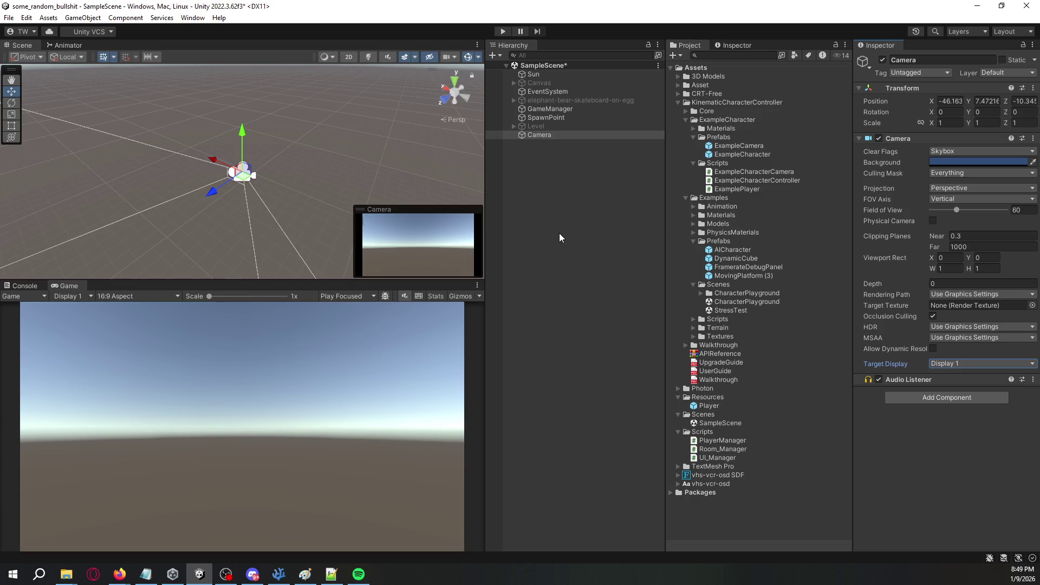
click(575, 145)
Delete the temporary Camera and save the scene.
key(ctrl+s)
right_click(572, 139)
mouse_move(640, 326)
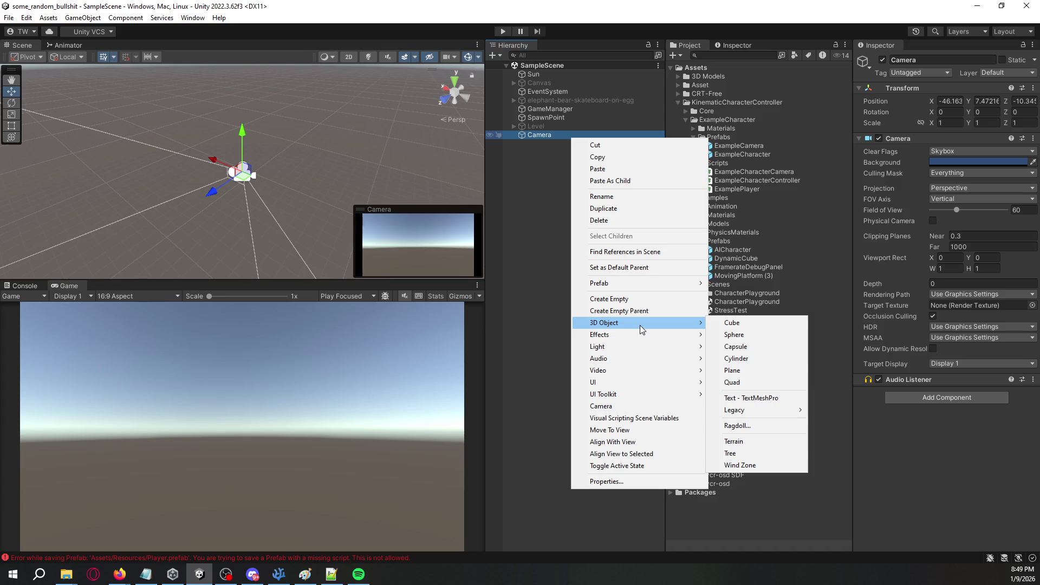
click(534, 312)
click(562, 134)
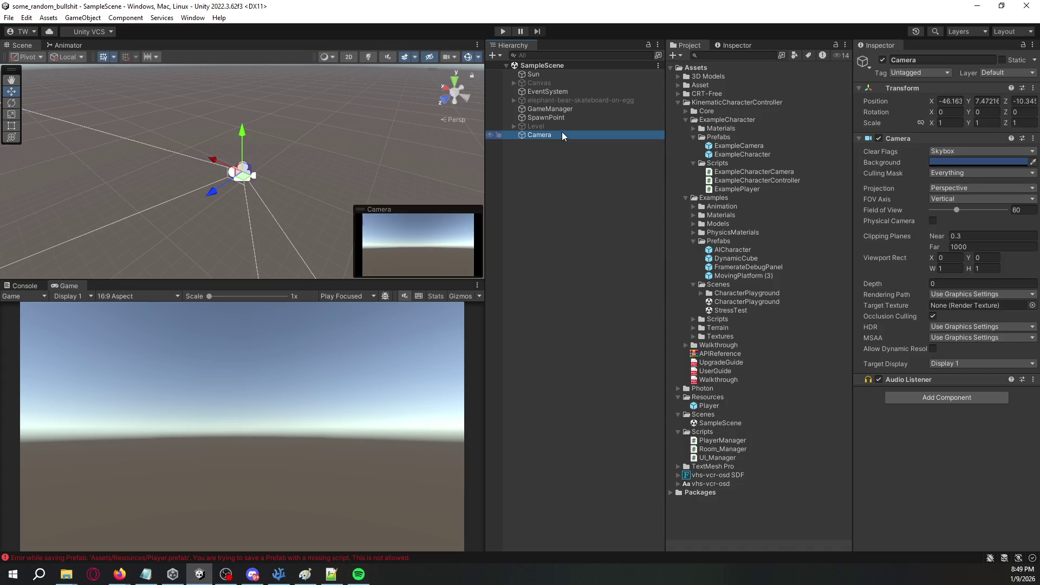
key(Delete)
key(ctrl+s)
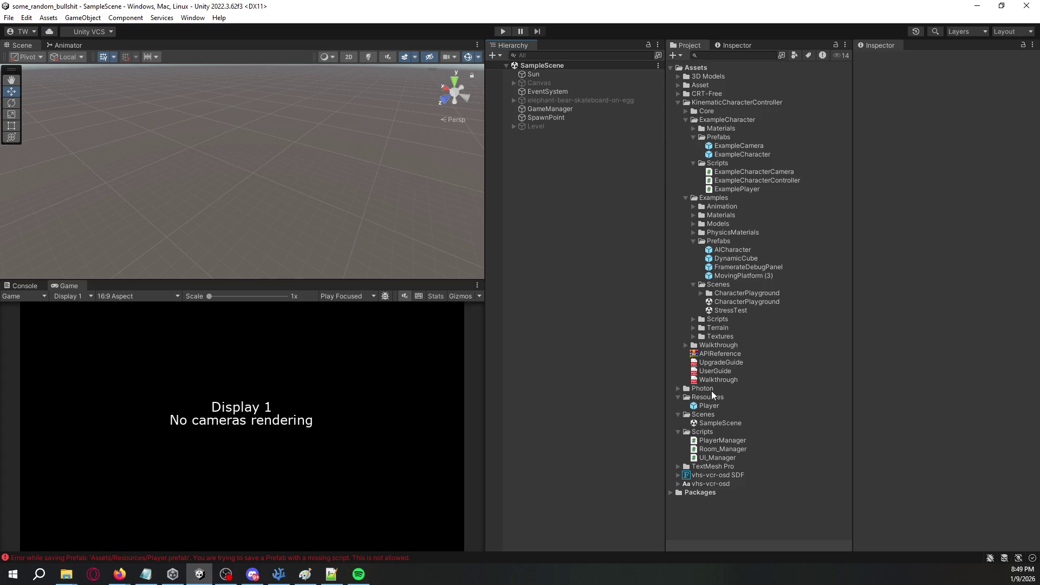
Read the prefab-save error, then open the Player prefab to check ExampleCharacter's missing script.
click(710, 407)
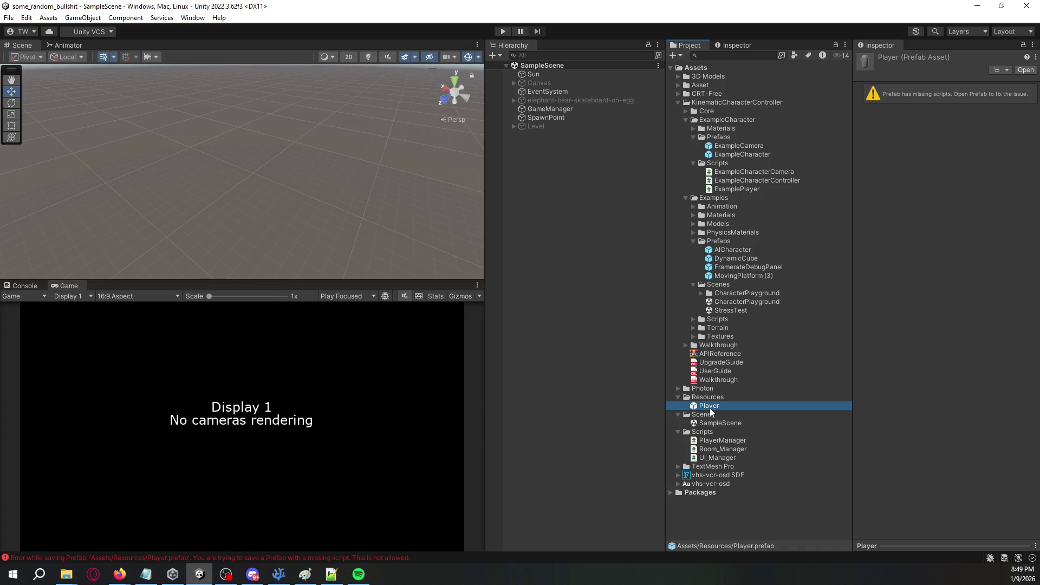
click(25, 286)
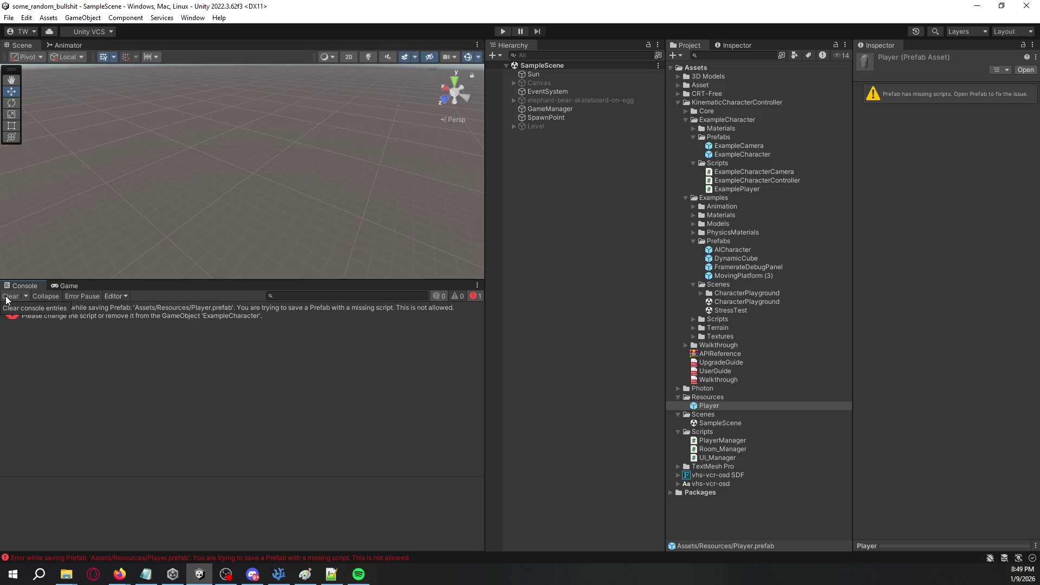
click(138, 320)
click(711, 408)
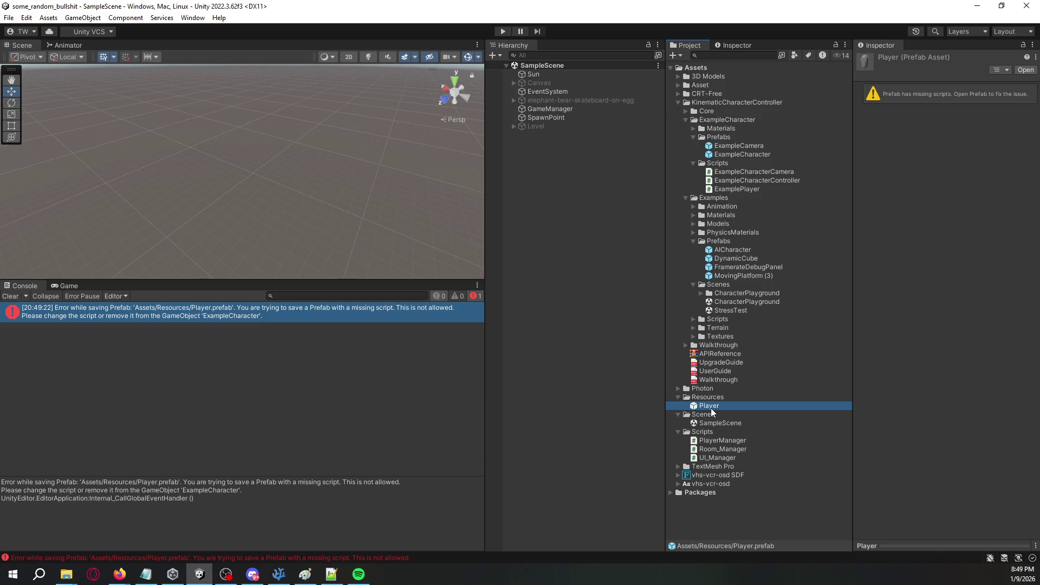
double_click(711, 408)
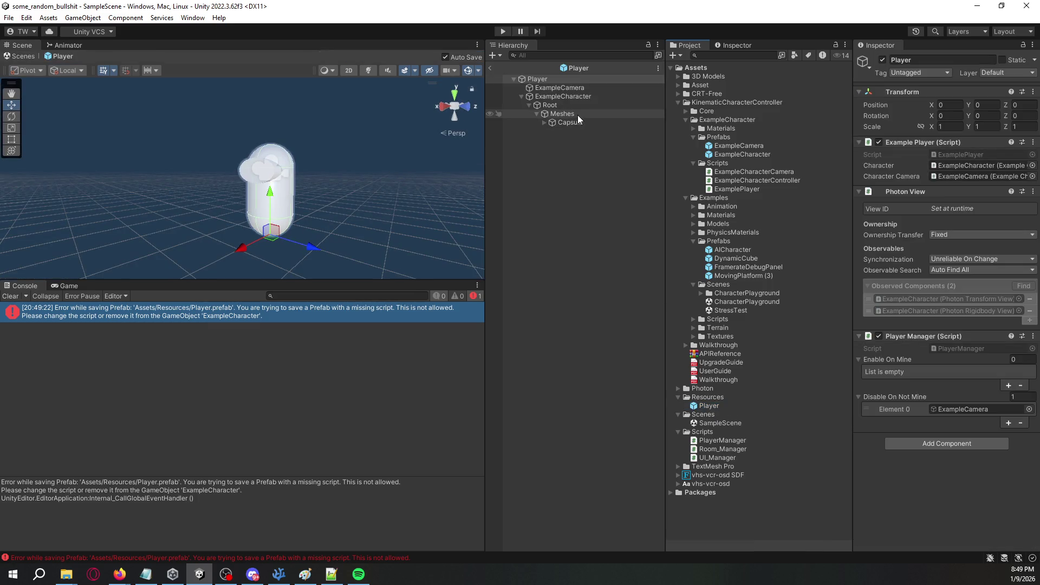
click(590, 89)
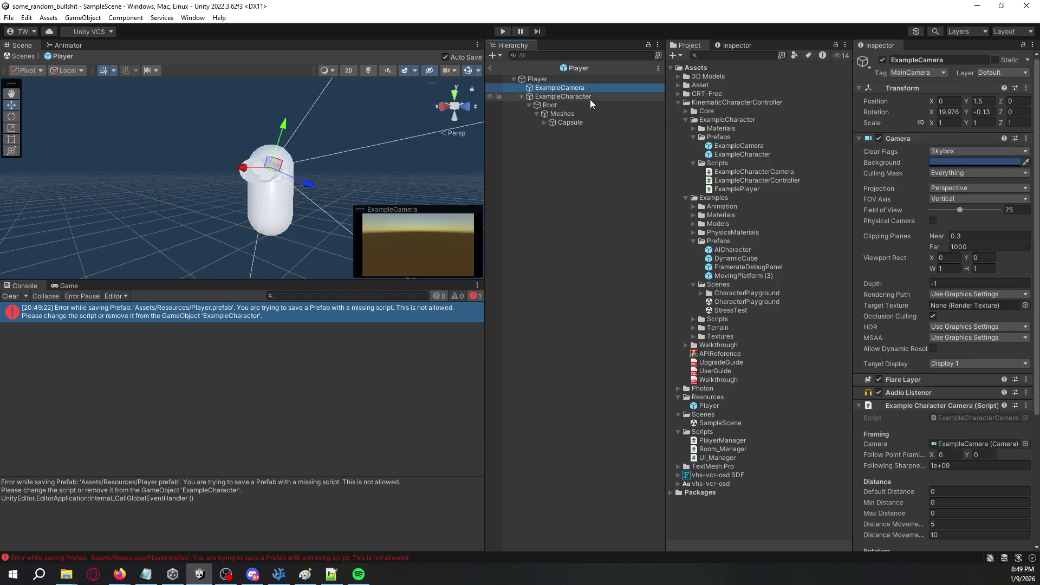
scroll(908, 265, down, 5)
click(554, 97)
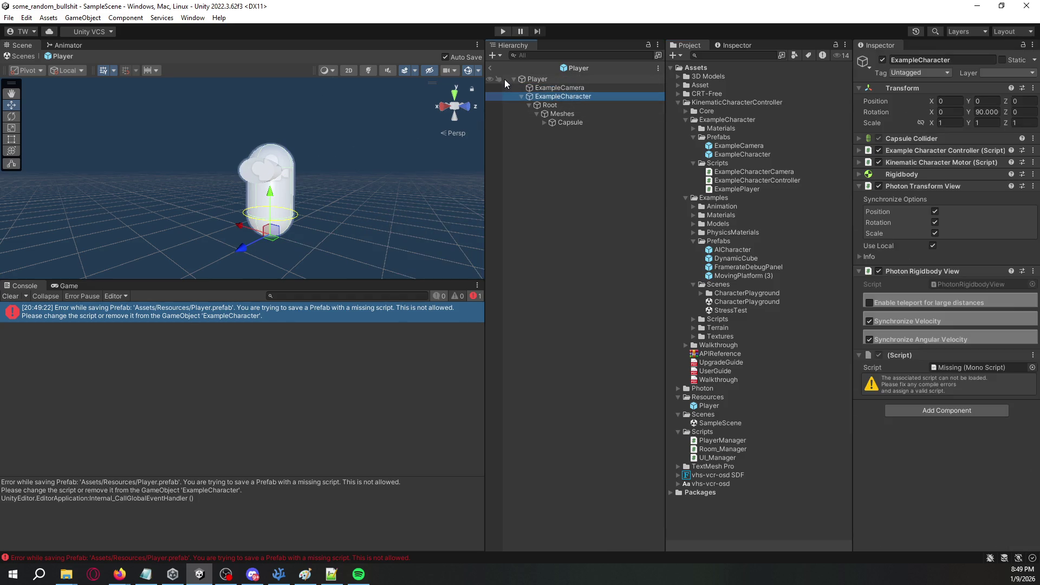
Exit Prefab Mode back to SampleScene and clear the console error.
click(491, 67)
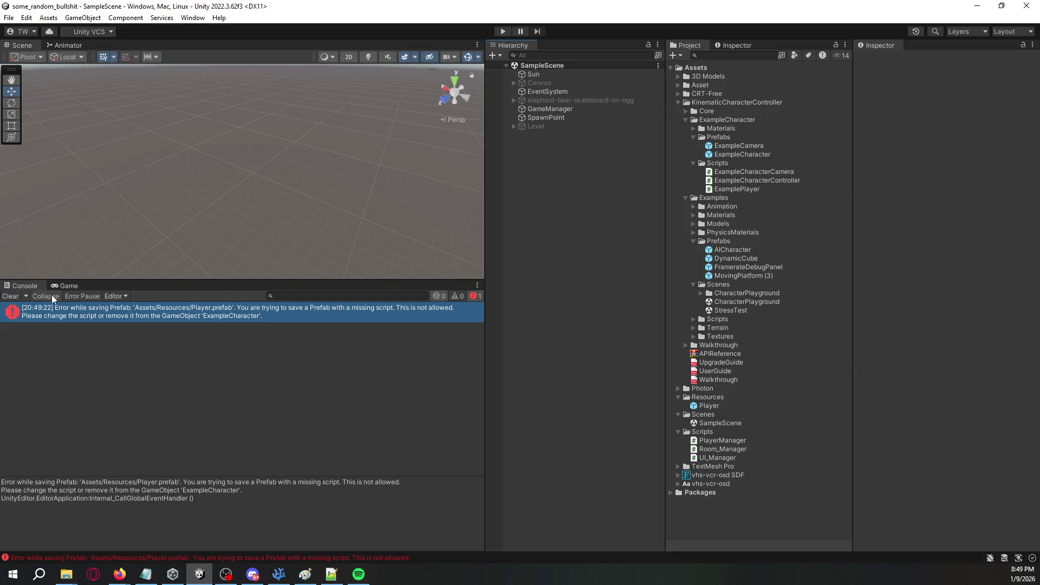
click(10, 296)
click(544, 119)
click(538, 125)
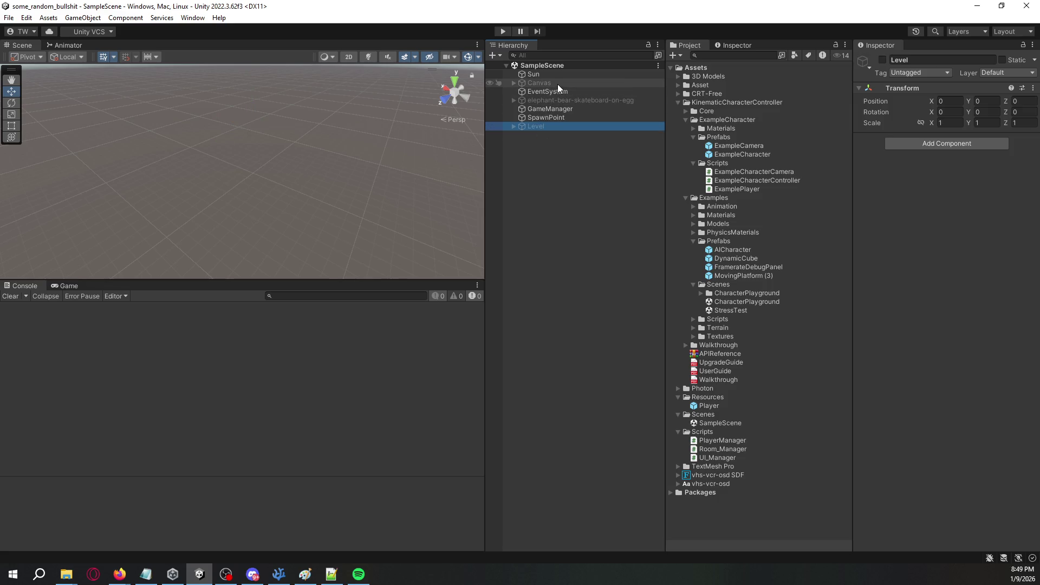
click(560, 137)
drag(370, 135, 317, 110)
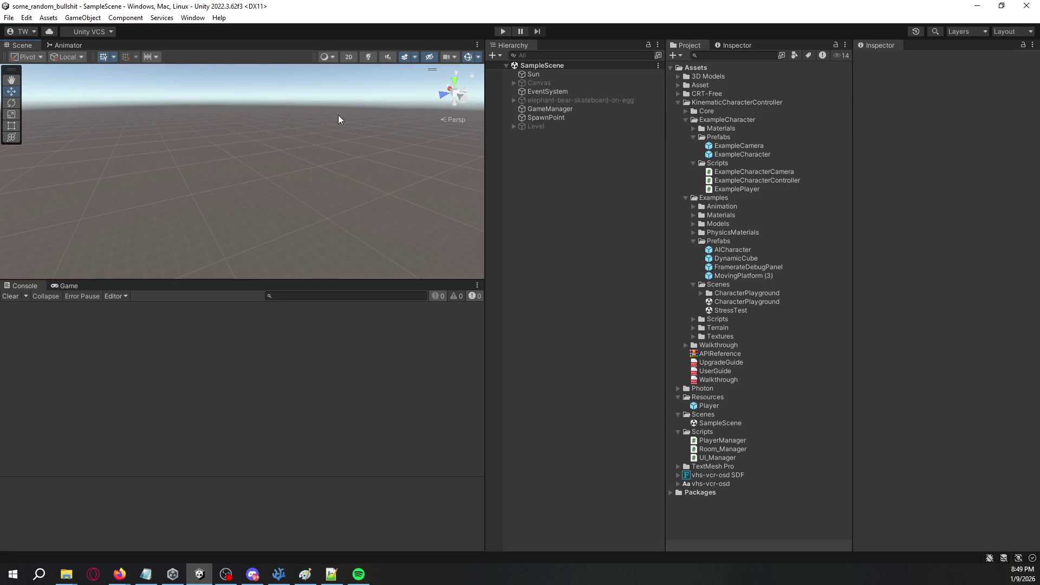
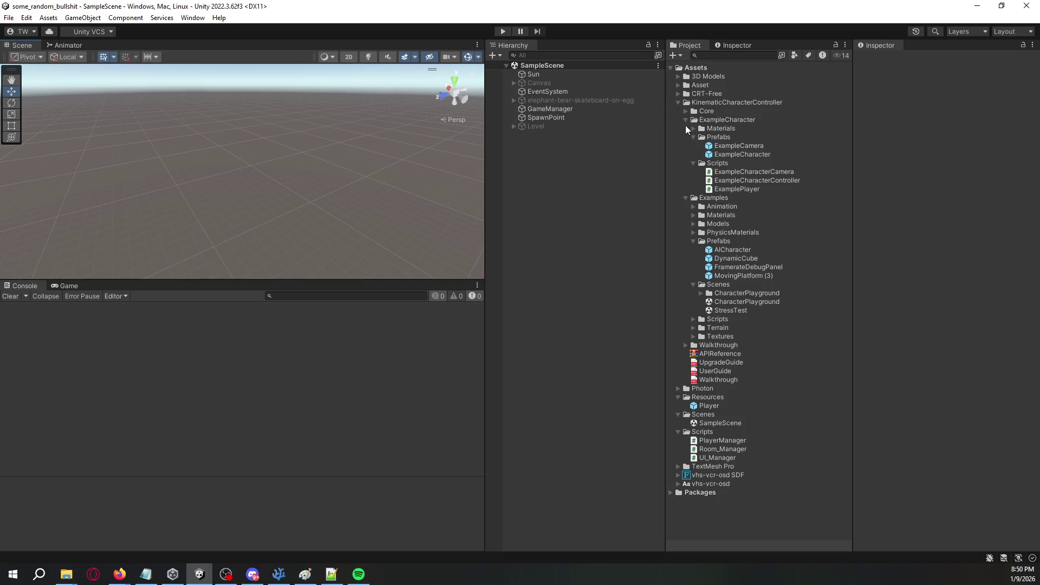
Collapse KinematicCharacterController and open CRT-Free's Scripts folder to view the CRTCameraBehaviour script.
click(678, 101)
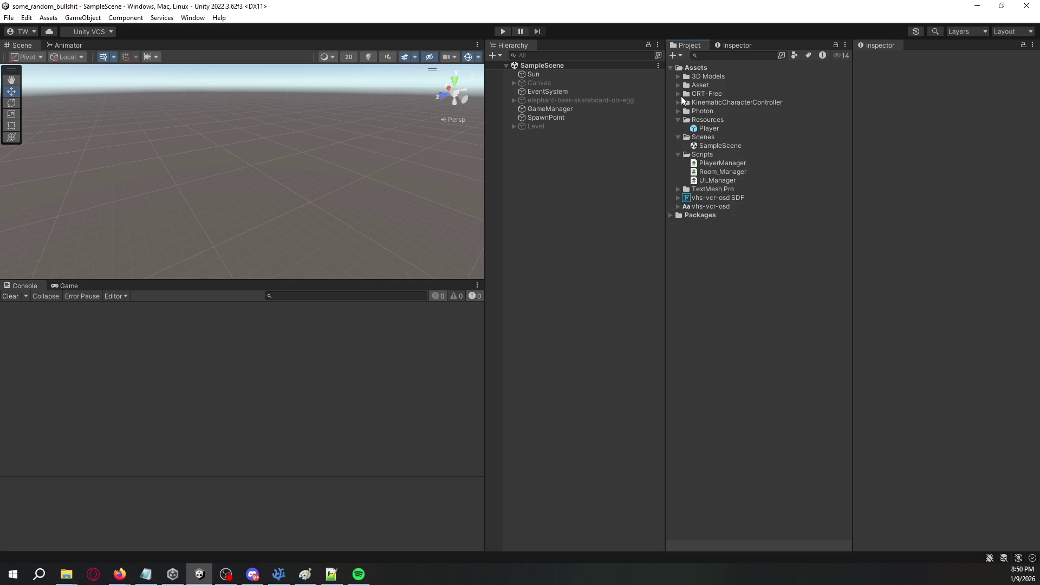
click(682, 94)
click(679, 95)
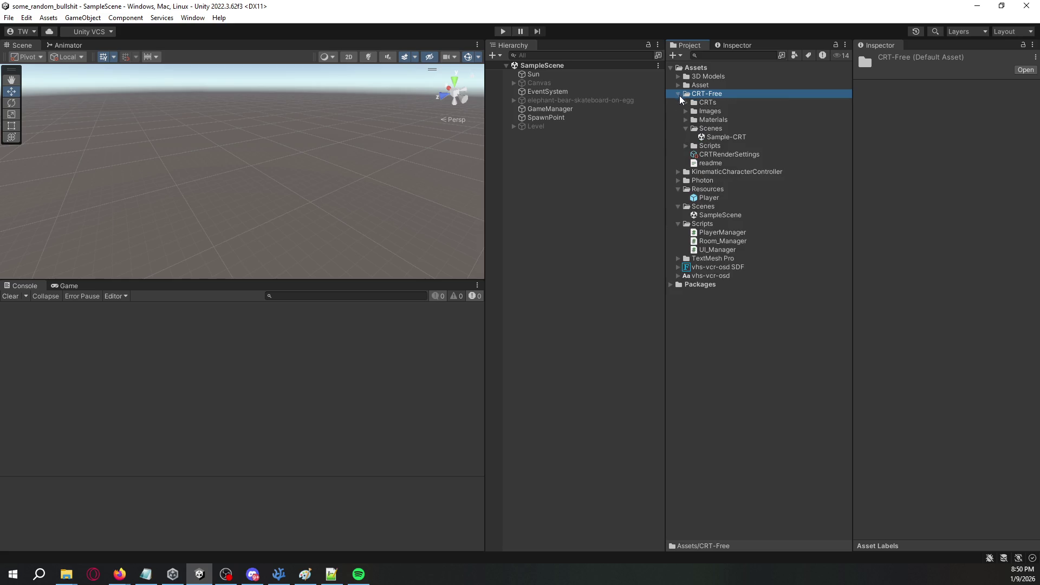
click(686, 146)
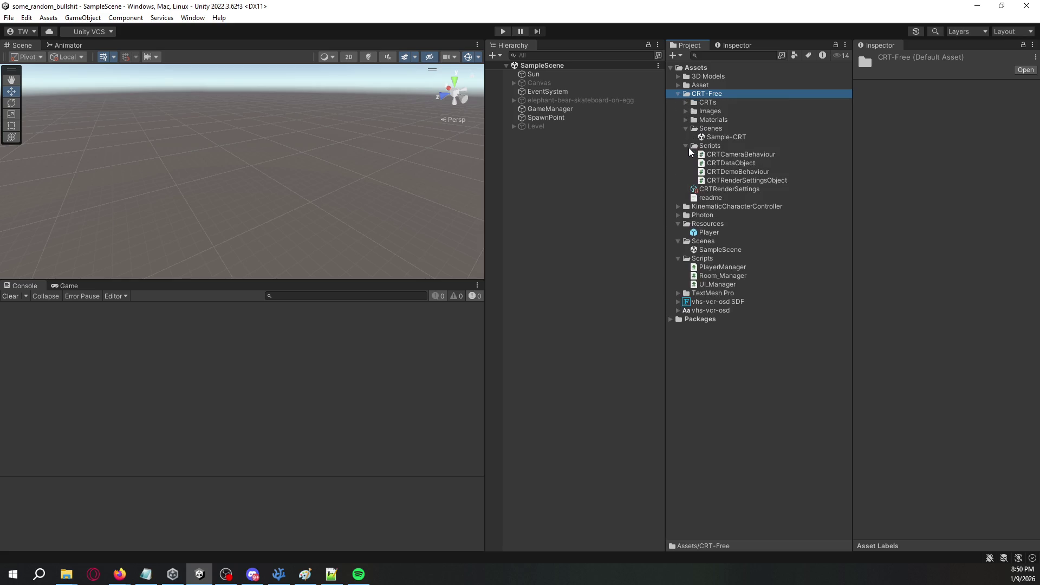
click(720, 155)
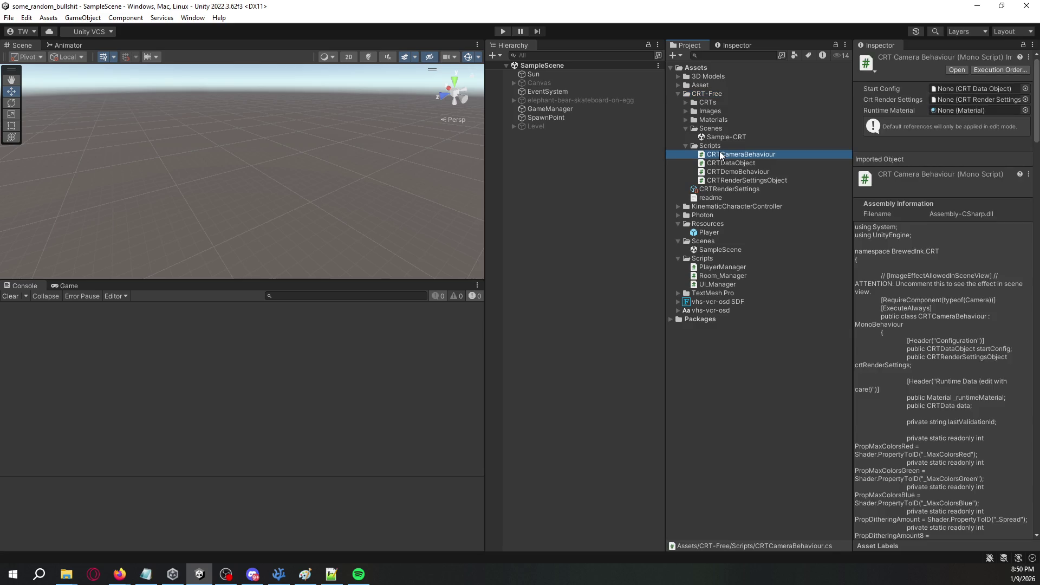
right_click(557, 161)
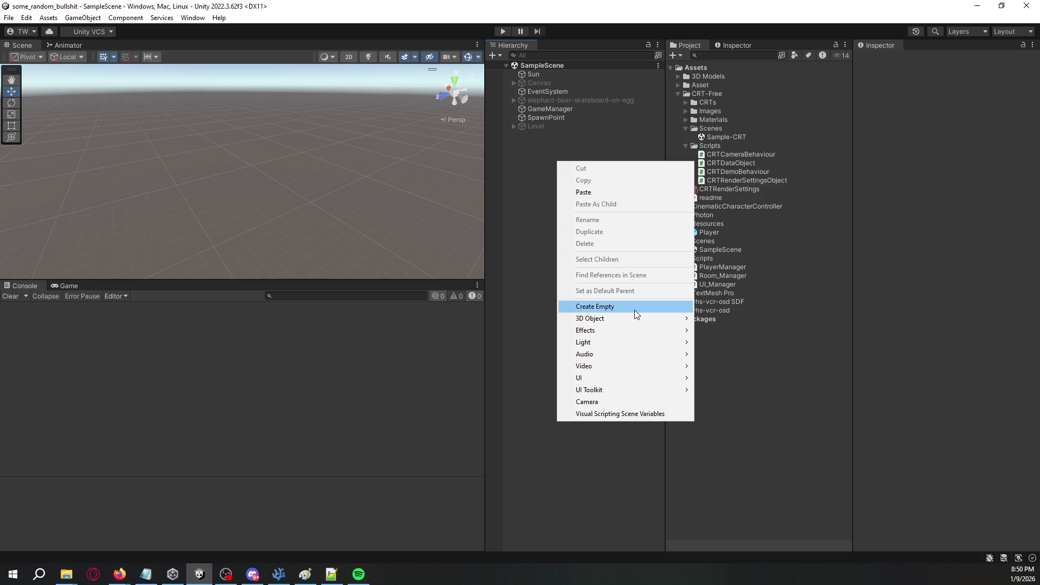
Add a 3D Plane to SampleScene, set its X and Z scale to 10, and save.
mouse_move(637, 320)
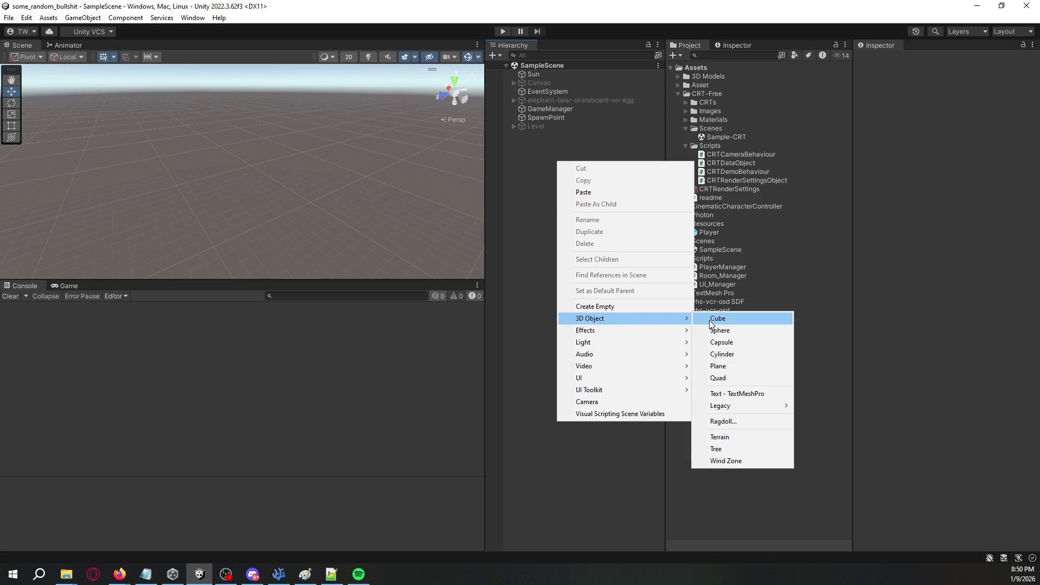
click(718, 367)
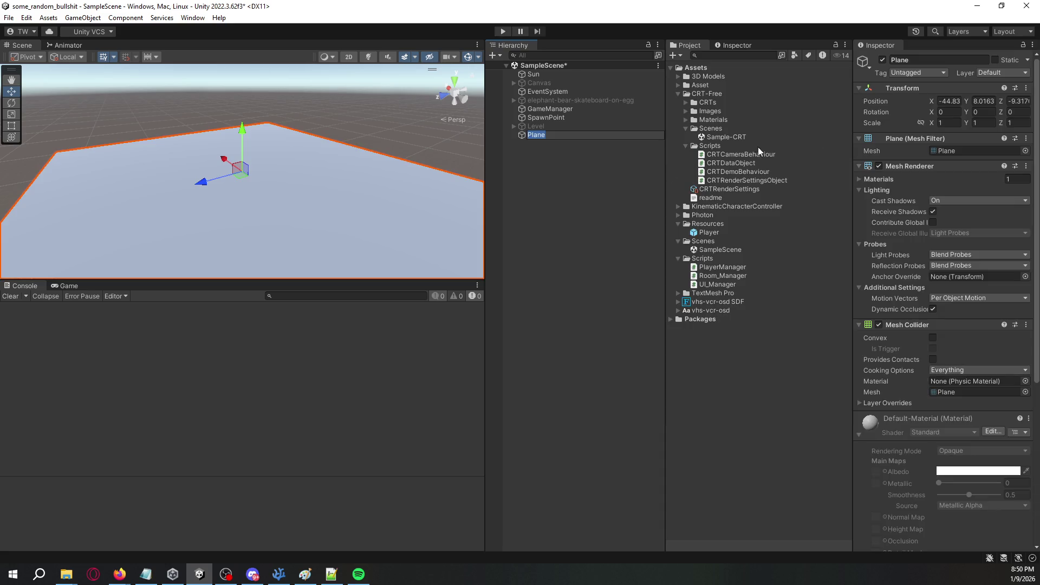
click(948, 122)
text(10)
key(Tab)
key(Tab)
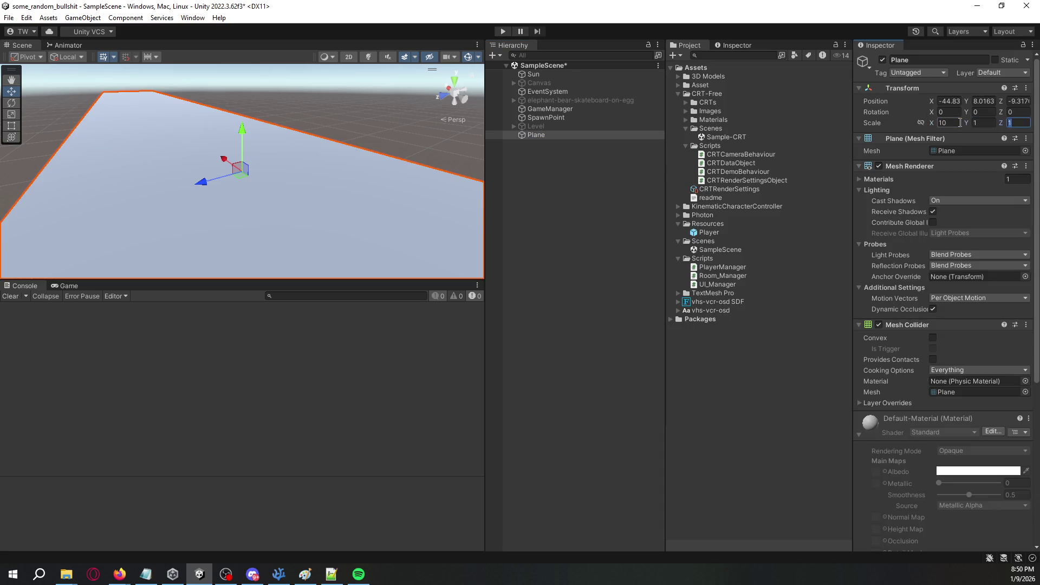
text(10)
click(587, 172)
key(ctrl+s)
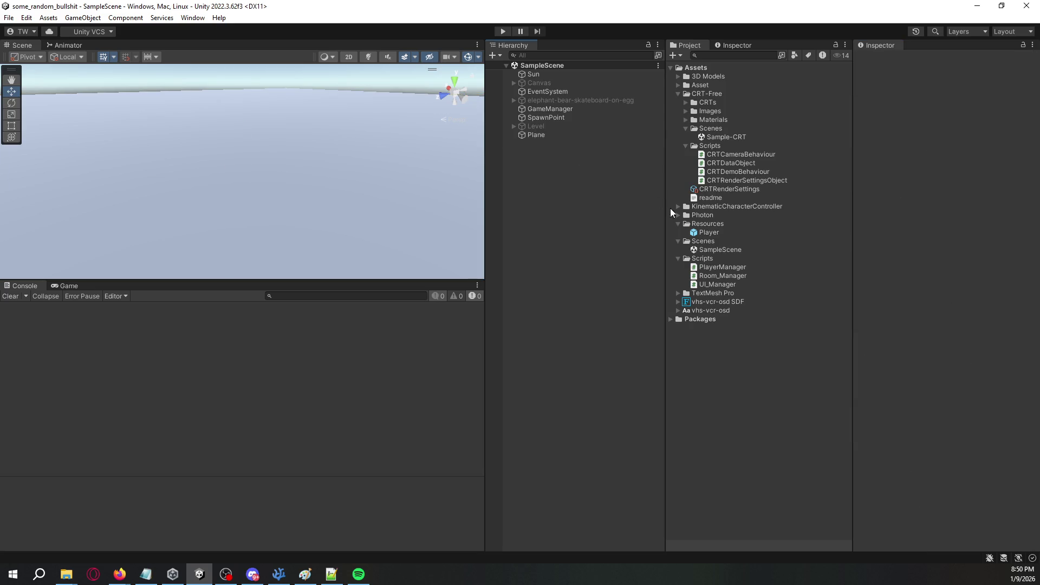
Create a new Camera in the scene from the Hierarchy.
right_click(582, 198)
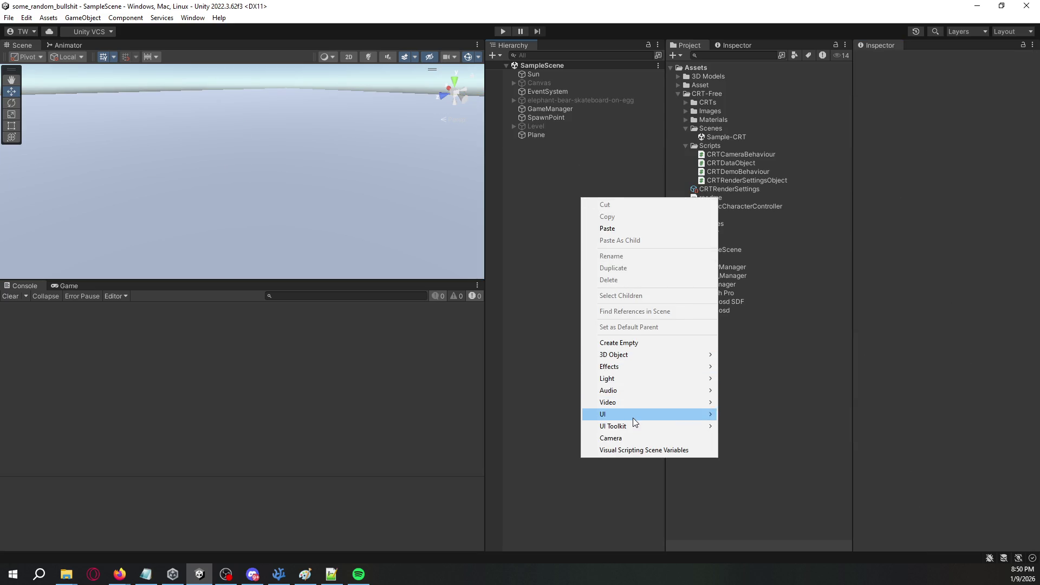
mouse_move(634, 421)
click(633, 439)
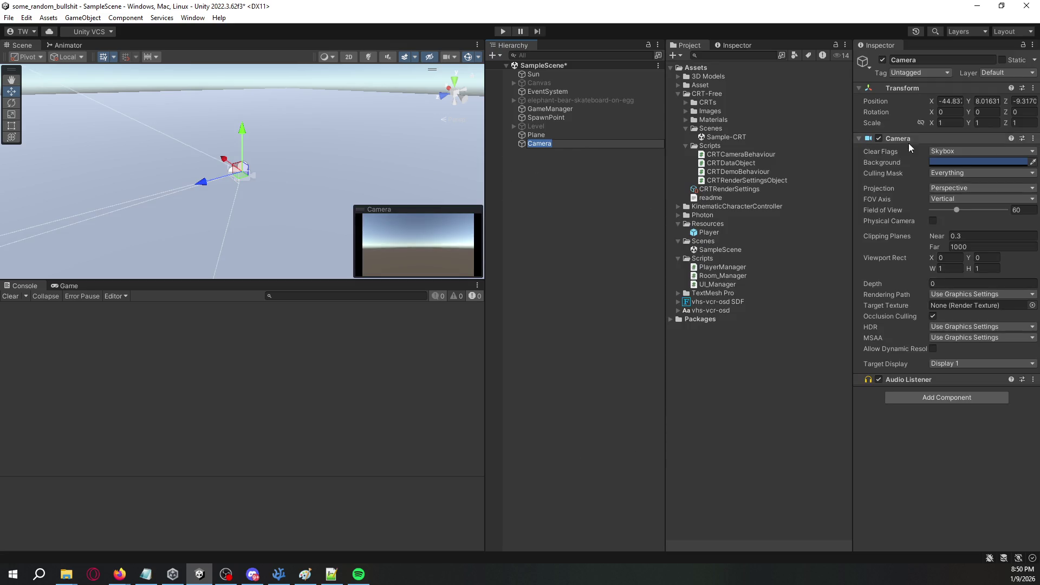
Set the camera's Transform Position to X 0, Y 1.5, Z 0.
click(956, 101)
text(0)
key(Tab)
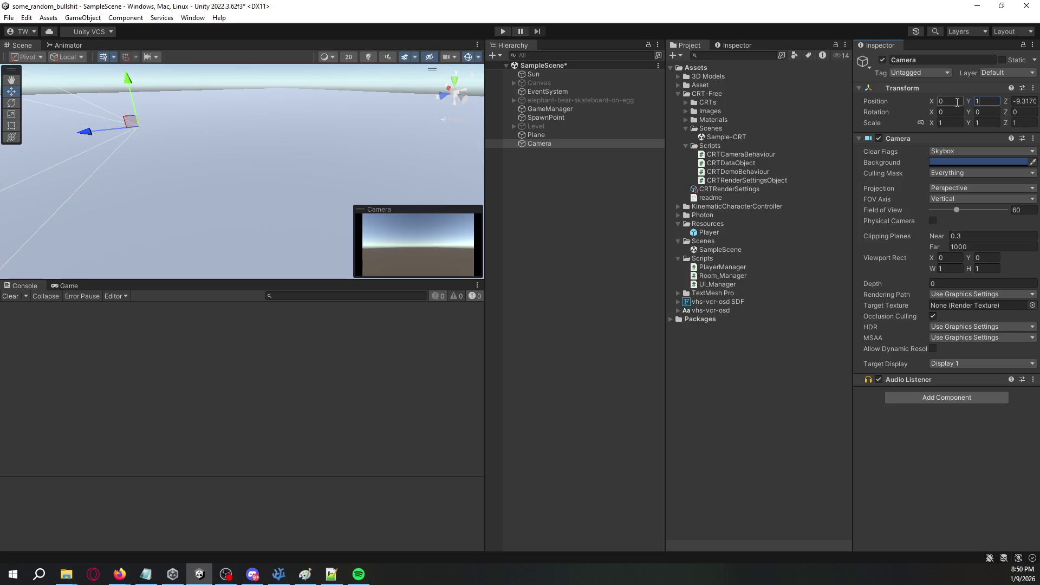
text(1)
key(Tab)
text(0)
key(shift+Tab)
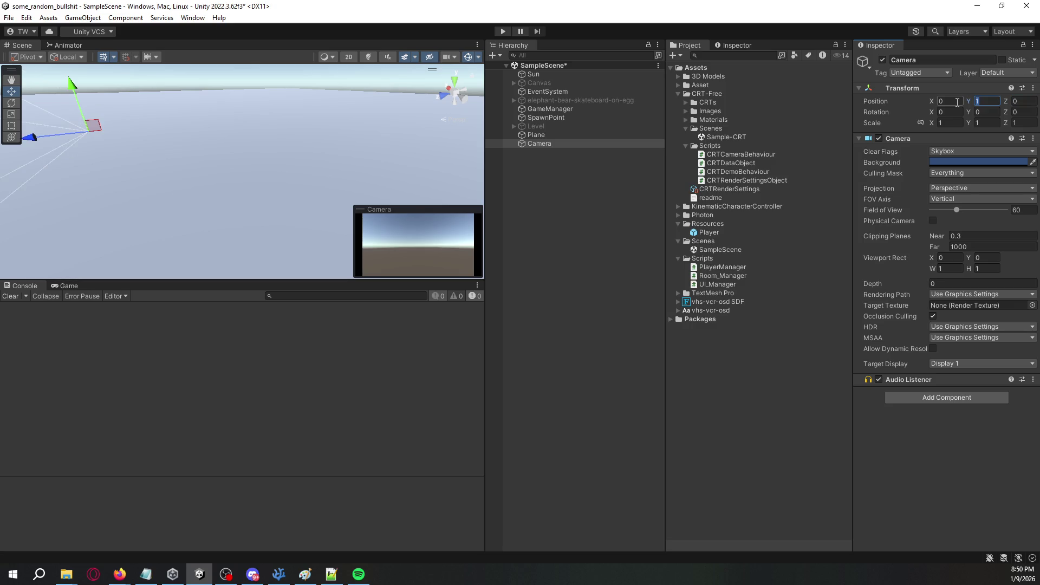
click(532, 199)
click(557, 144)
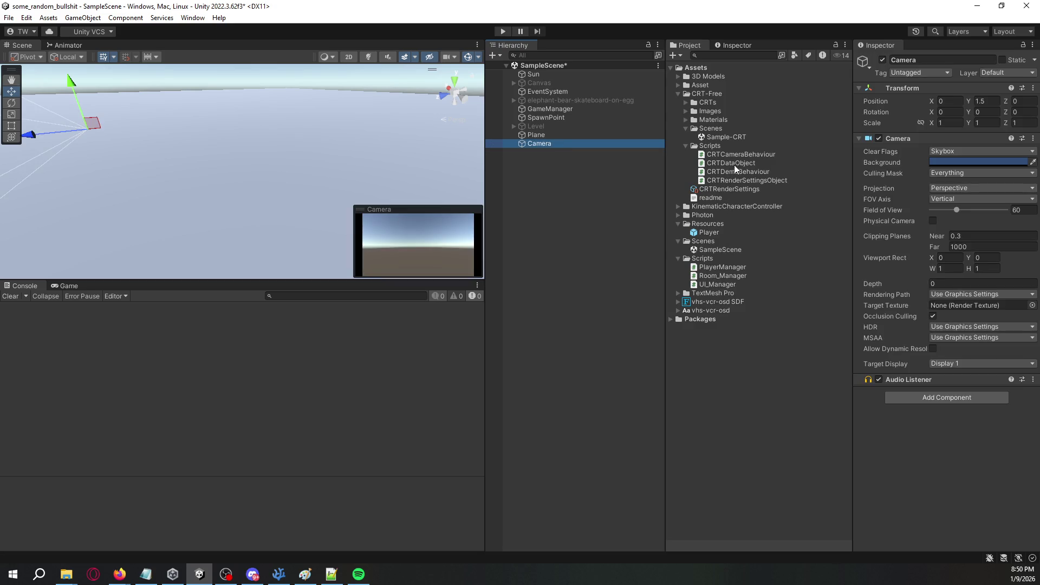
click(929, 397)
Add a CRT Camera Behaviour component to the camera and assign CRTRenderSettings.
text(CRT)
key(Return)
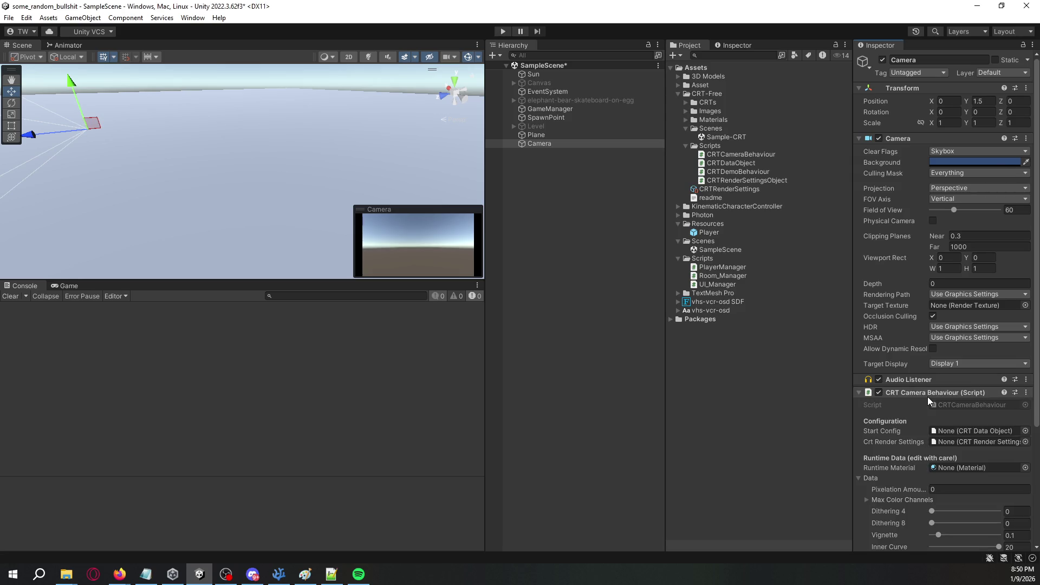
scroll(863, 394, down, 3)
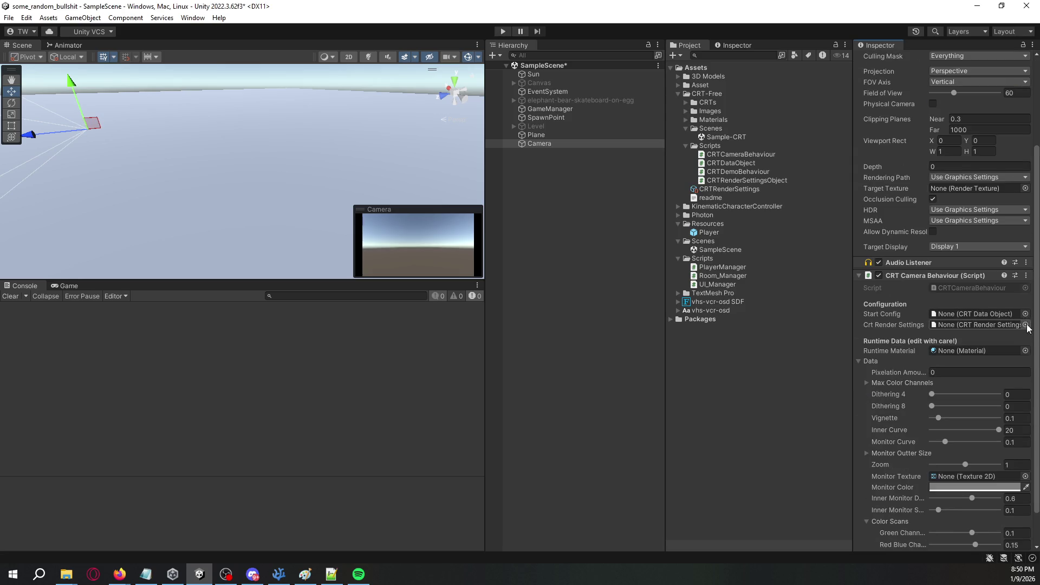
click(1026, 324)
double_click(801, 298)
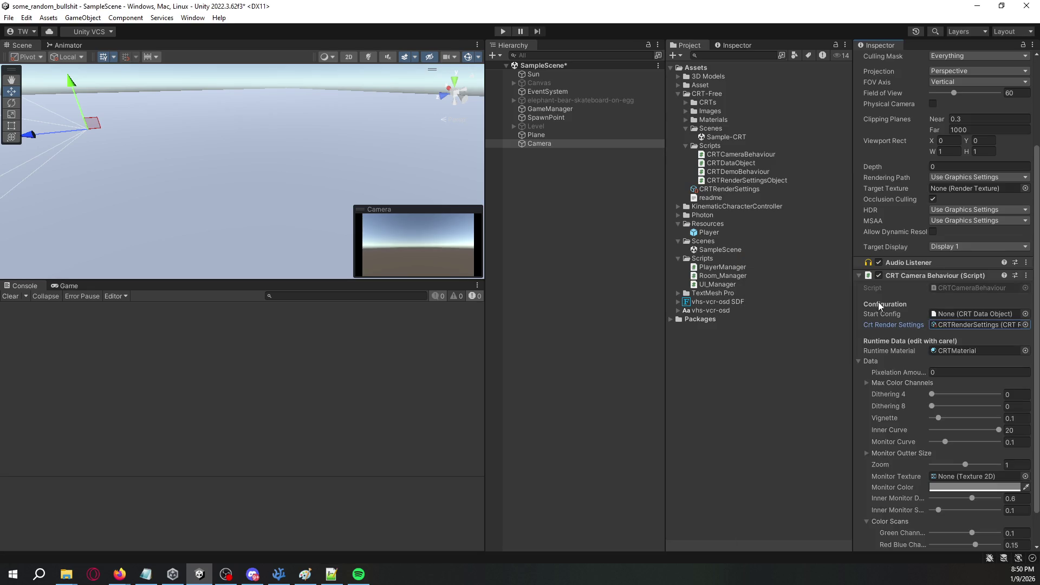
Preview the effect in the Game view, applying the Gloss start config, then resetting it to None.
click(63, 287)
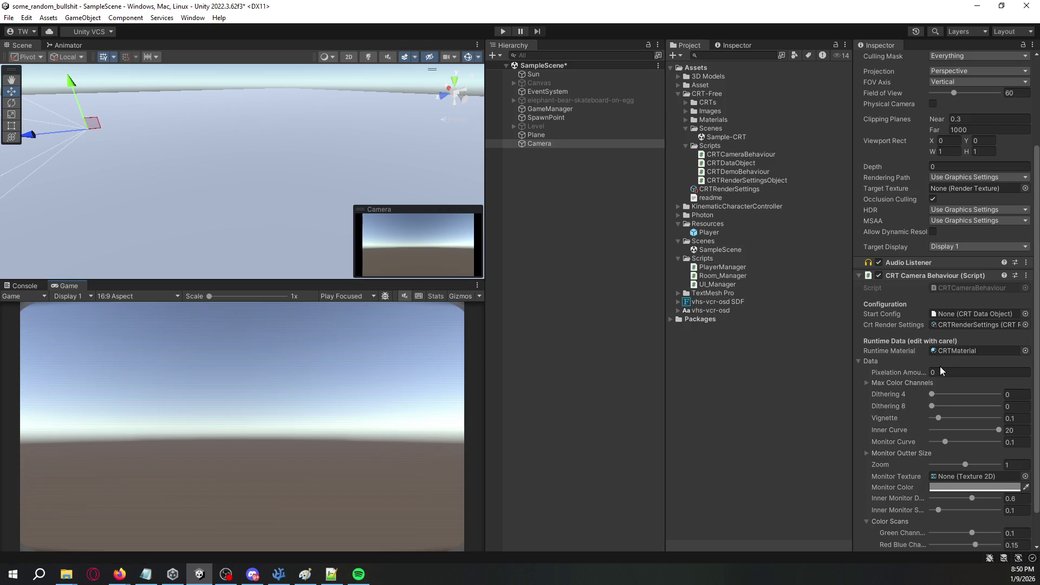
click(1026, 314)
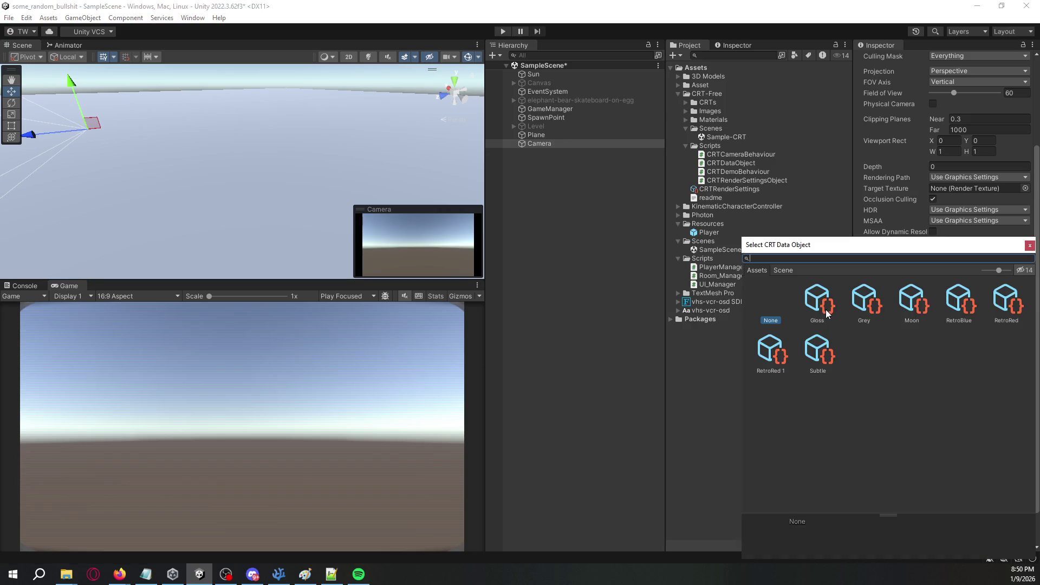
double_click(827, 311)
click(1026, 315)
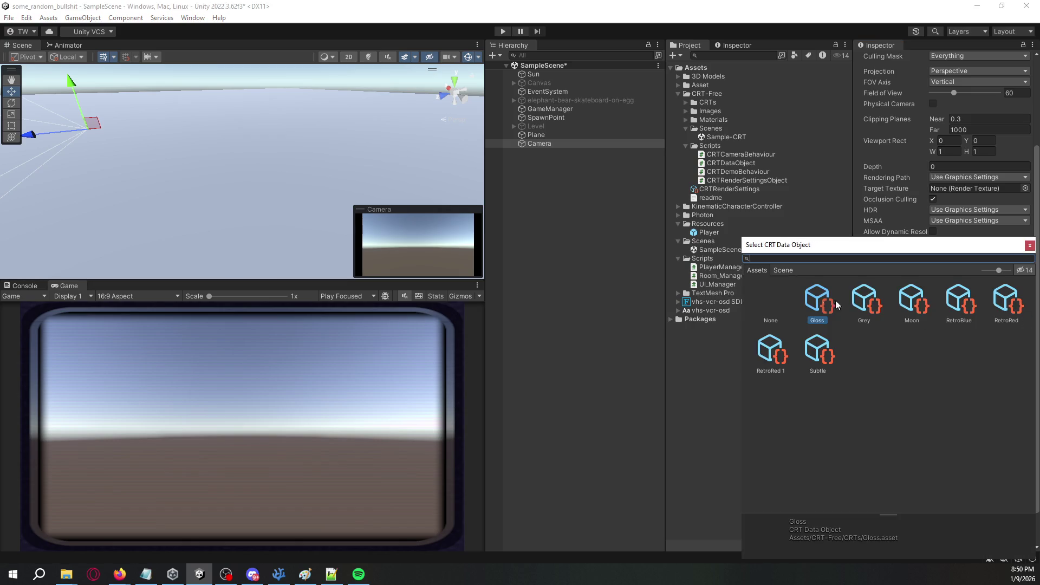
double_click(770, 292)
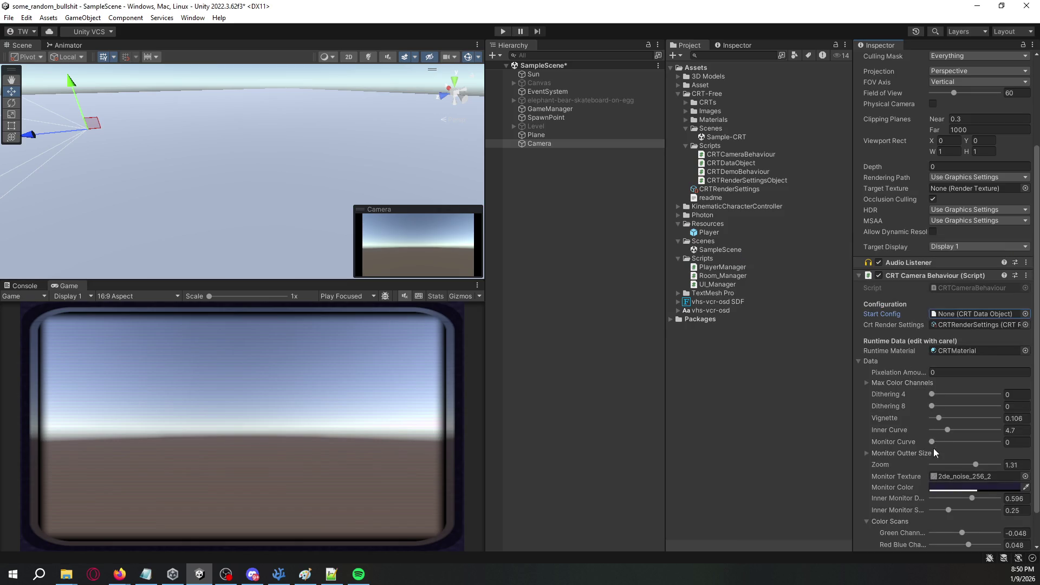
scroll(900, 454, down, 2)
Tune the CRT monitor: lower Inner Monitor D, lighter dark-blue monitor colour, Inner Monitor S 0.016.
drag(975, 425, 1009, 428)
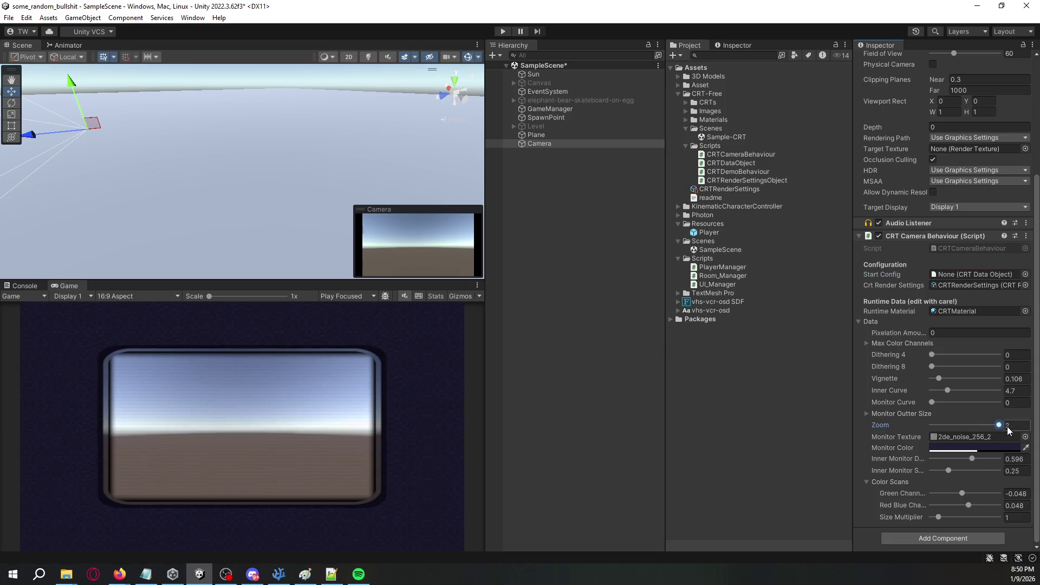
mouse_move(971, 458)
mouse_down()
mouse_move(925, 458)
mouse_move(937, 471)
mouse_move(924, 471)
mouse_move(964, 458)
mouse_move(933, 472)
mouse_up()
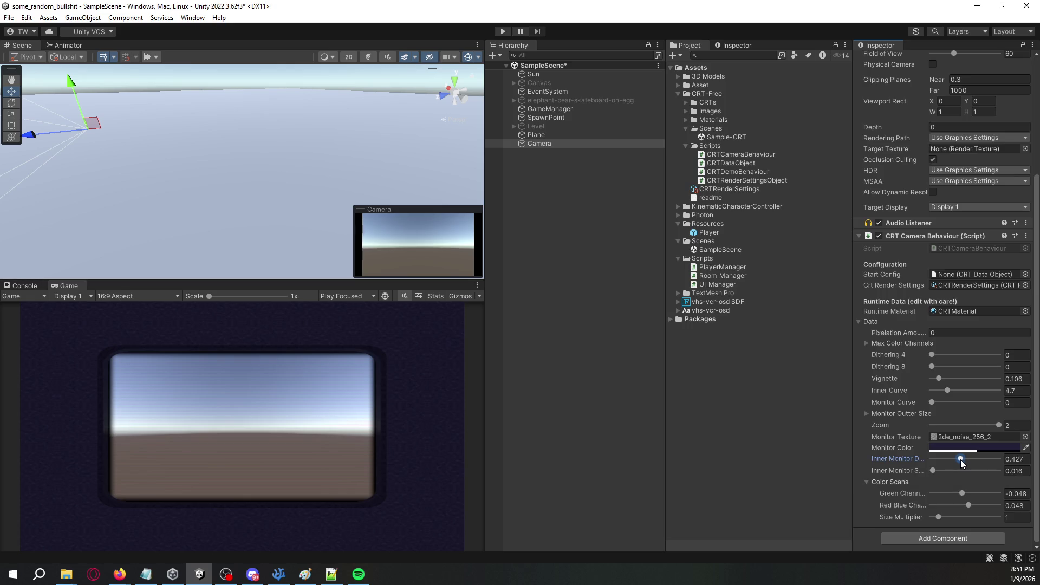
click(962, 447)
mouse_move(957, 394)
mouse_down()
mouse_move(970, 401)
mouse_move(951, 407)
mouse_up()
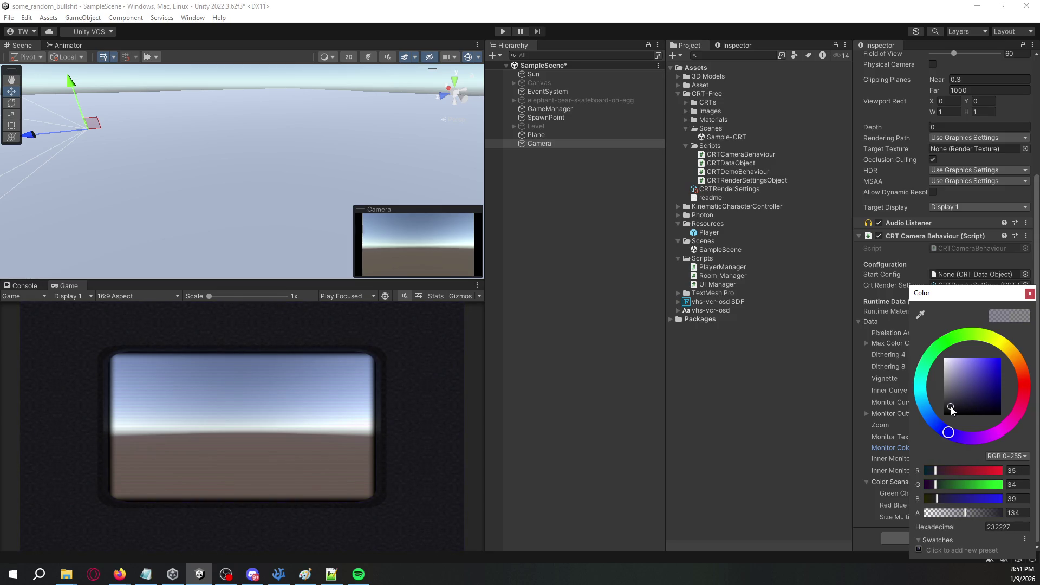
click(789, 415)
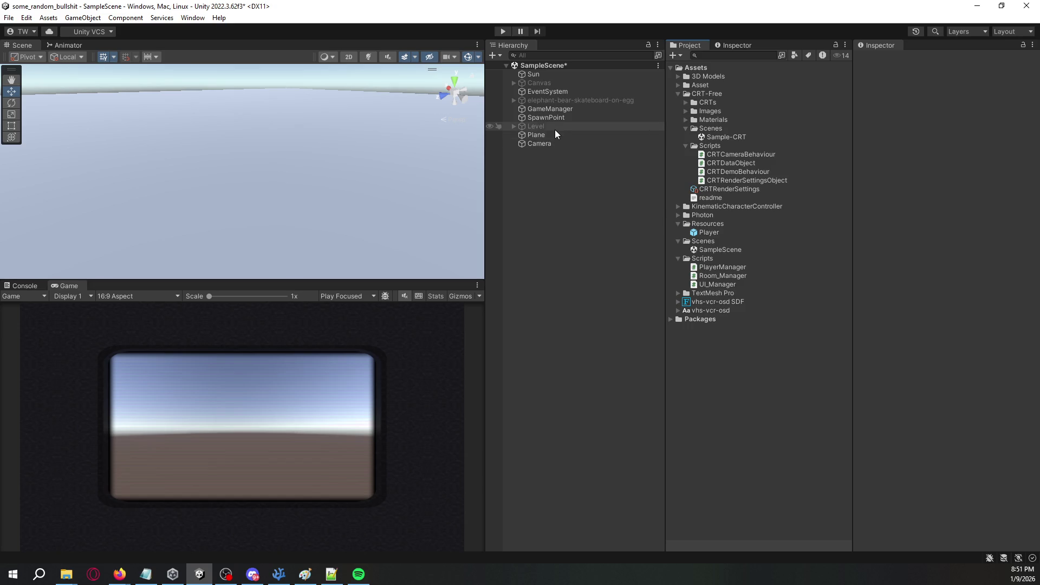
click(539, 143)
scroll(904, 399, down, 5)
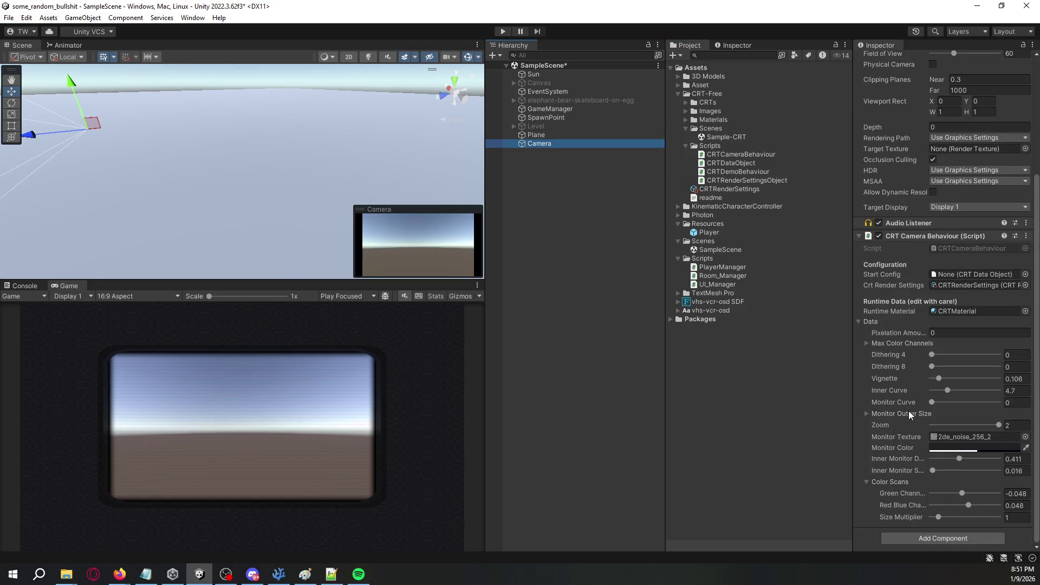
click(932, 469)
mouse_move(931, 472)
mouse_down()
mouse_move(995, 461)
mouse_move(958, 460)
mouse_up()
Raise the CRT Pixelation Amount to 10 to pixelate the Game view.
drag(914, 336, 922, 335)
click(961, 332)
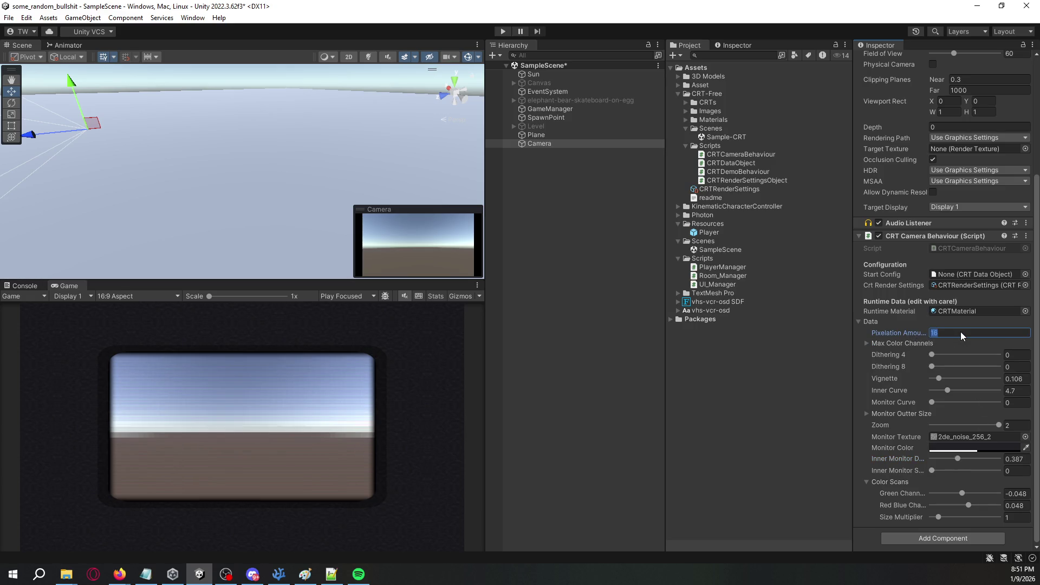
text(10)
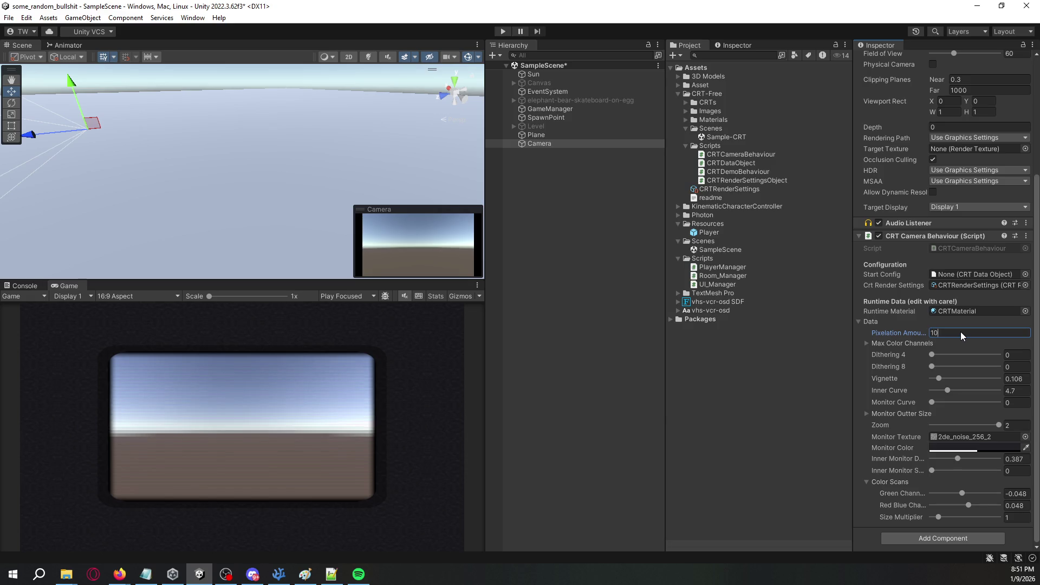
key(BackSpace)
text(5)
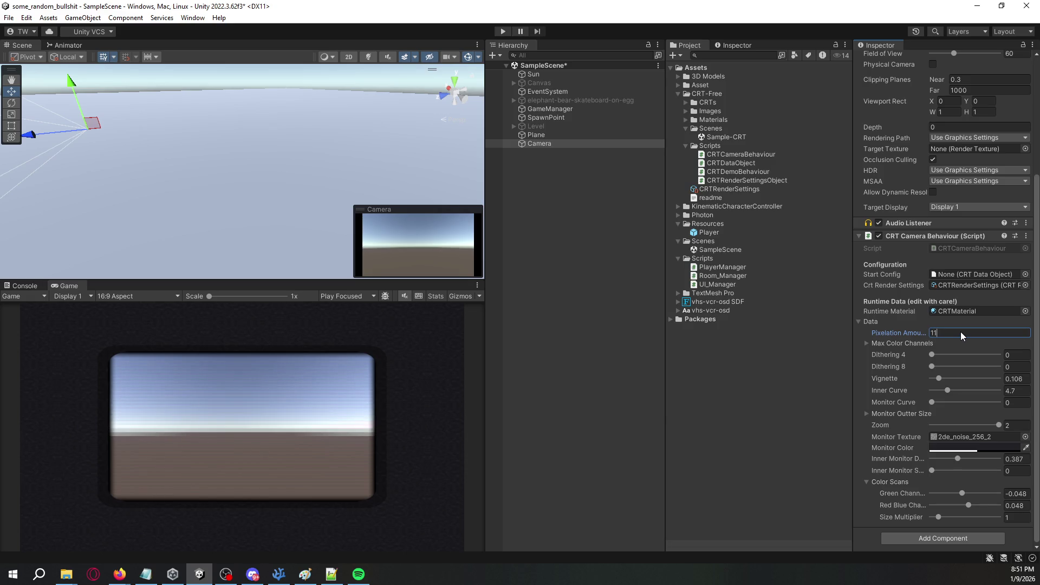
Move the ground plane to position 0, 0, 0 under the camera.
click(560, 155)
double_click(560, 148)
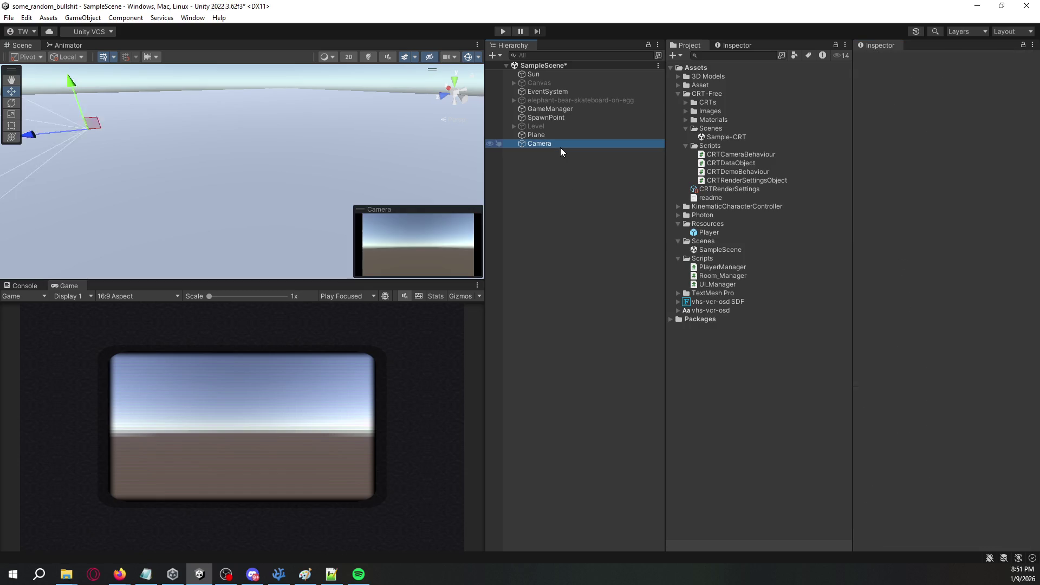
mouse_move(233, 153)
mouse_down()
mouse_move(247, 154)
mouse_move(249, 228)
mouse_up()
click(584, 135)
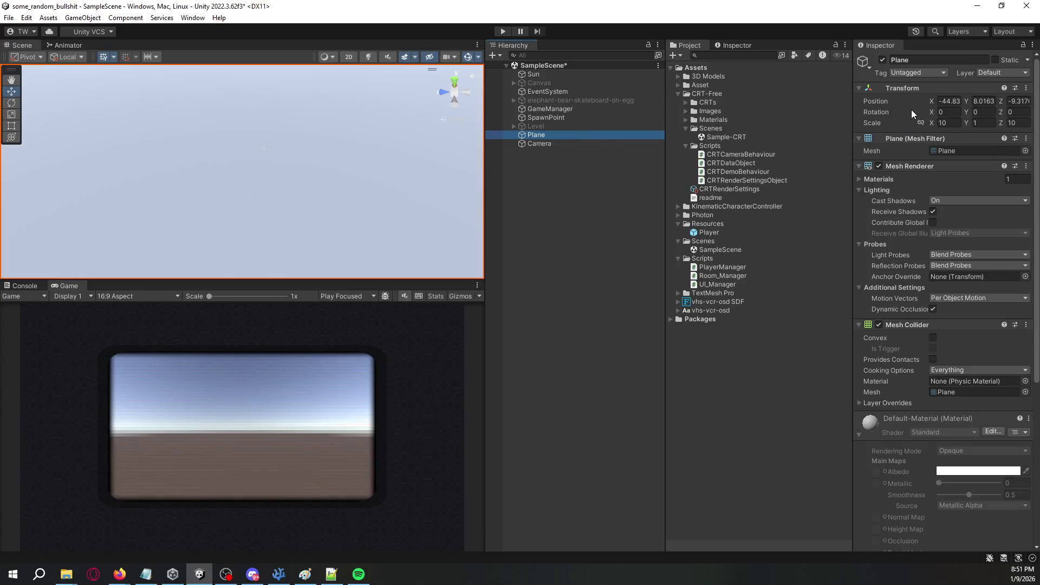
click(948, 102)
text(0)
key(Tab)
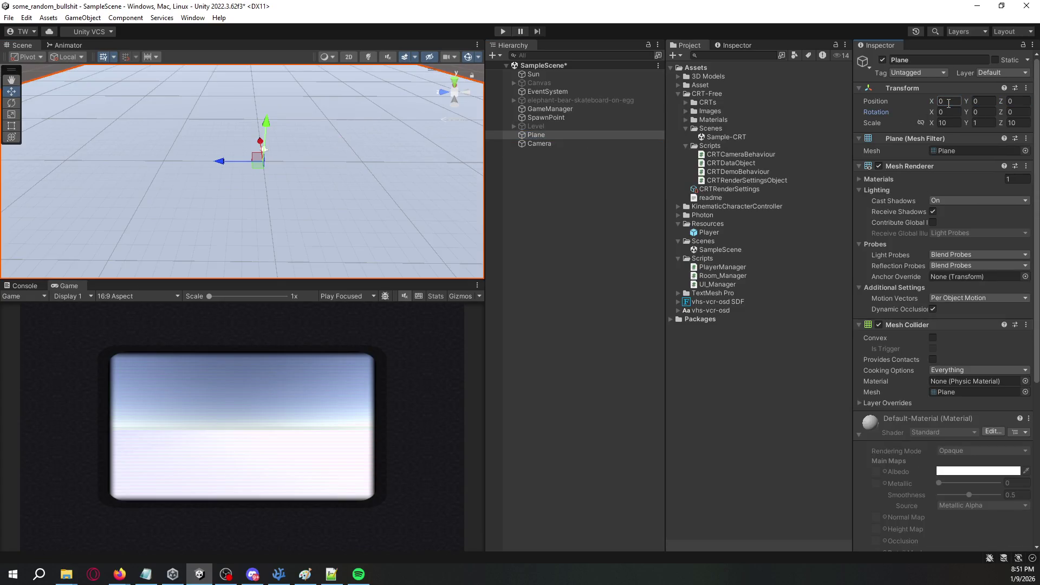
click(546, 200)
drag(412, 179, 341, 151)
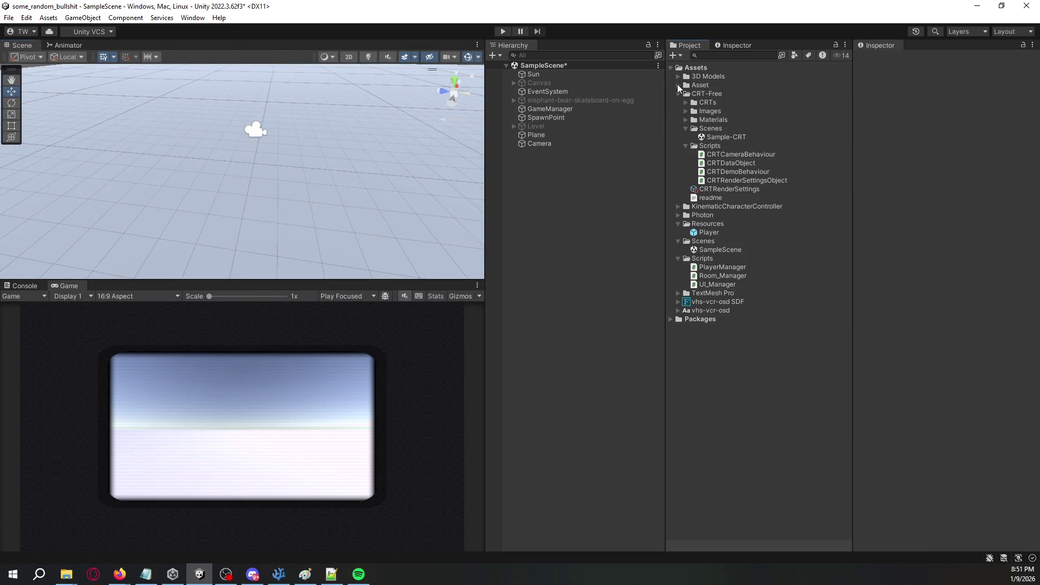
Open the Tiles prefab folder, inspect the corner tiles, and trial-place Tiles_+Corner_01_D, then undo it.
click(678, 85)
click(730, 164)
click(746, 172)
click(752, 180)
mouse_move(753, 187)
mouse_down()
mouse_move(173, 170)
mouse_move(204, 131)
mouse_move(219, 144)
mouse_move(196, 142)
mouse_move(165, 167)
mouse_move(219, 174)
mouse_move(109, 143)
mouse_up()
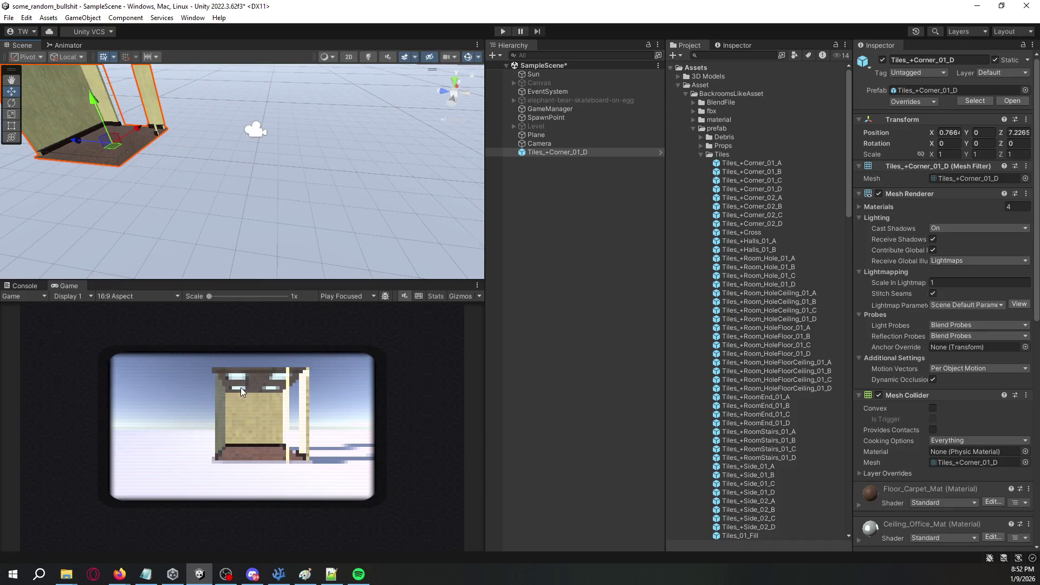
key(ctrl+z)
mouse_move(234, 177)
mouse_down()
mouse_move(272, 155)
mouse_move(358, 202)
mouse_move(318, 191)
mouse_up()
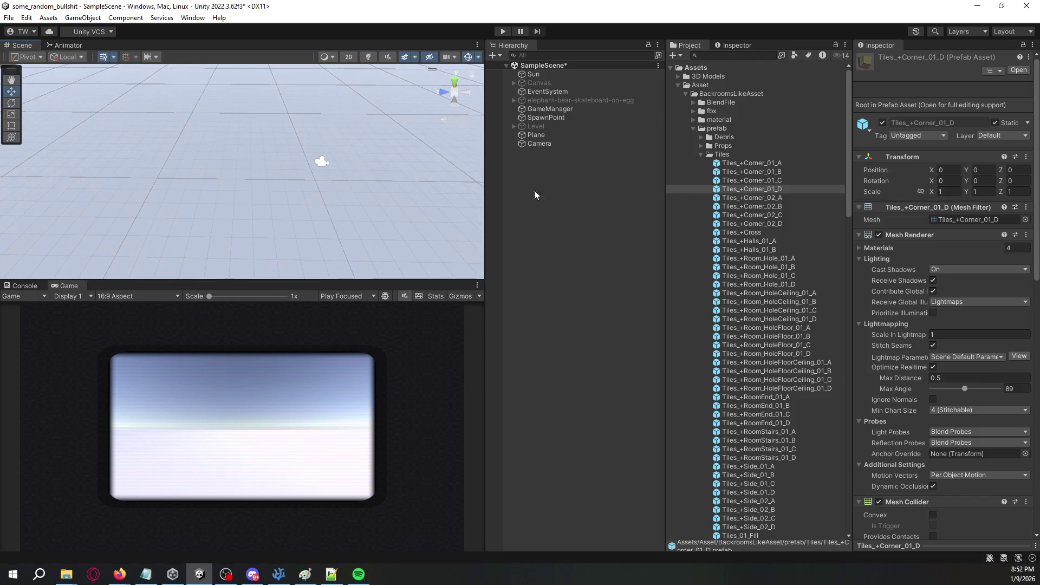
Trial-place Tiles_+Corner_01_A, Tiles_+Cross, Tiles_+Halls_01_A and Tiles_+Halls_01_B, undoing each one.
click(759, 165)
mouse_move(762, 165)
mouse_down()
mouse_move(222, 187)
mouse_move(241, 175)
mouse_move(307, 179)
mouse_move(297, 173)
mouse_up()
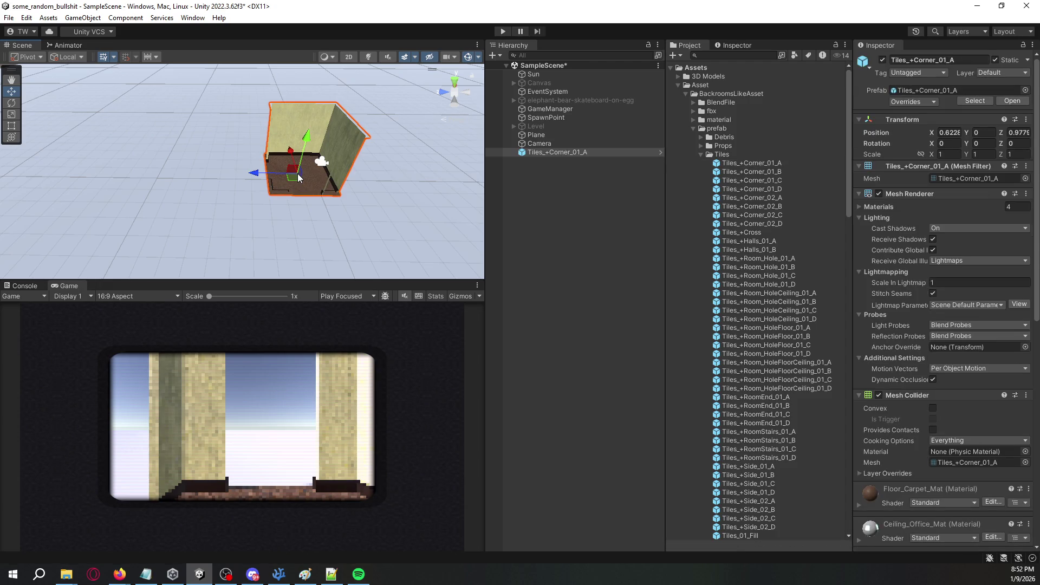
key(ctrl+z)
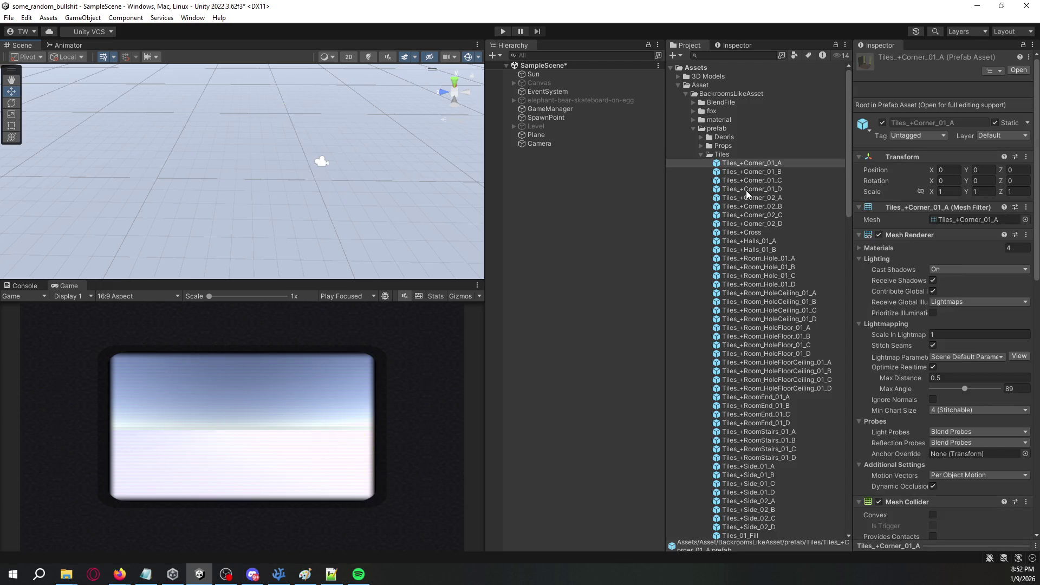
mouse_move(758, 230)
mouse_down()
mouse_move(499, 180)
mouse_move(267, 164)
mouse_up()
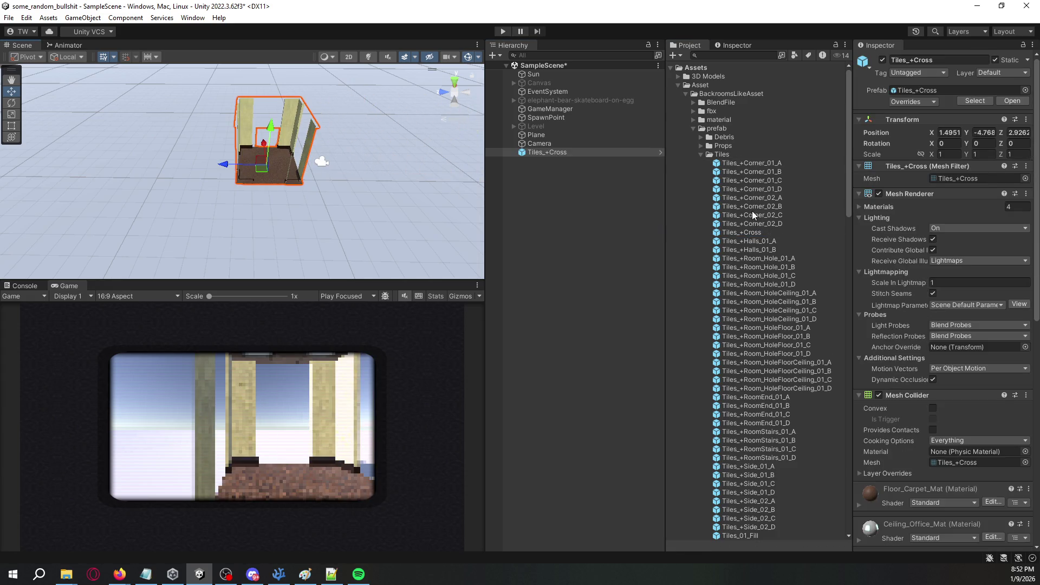
key(ctrl+z)
mouse_move(748, 162)
mouse_down()
mouse_move(214, 144)
mouse_move(233, 170)
mouse_move(265, 180)
mouse_up()
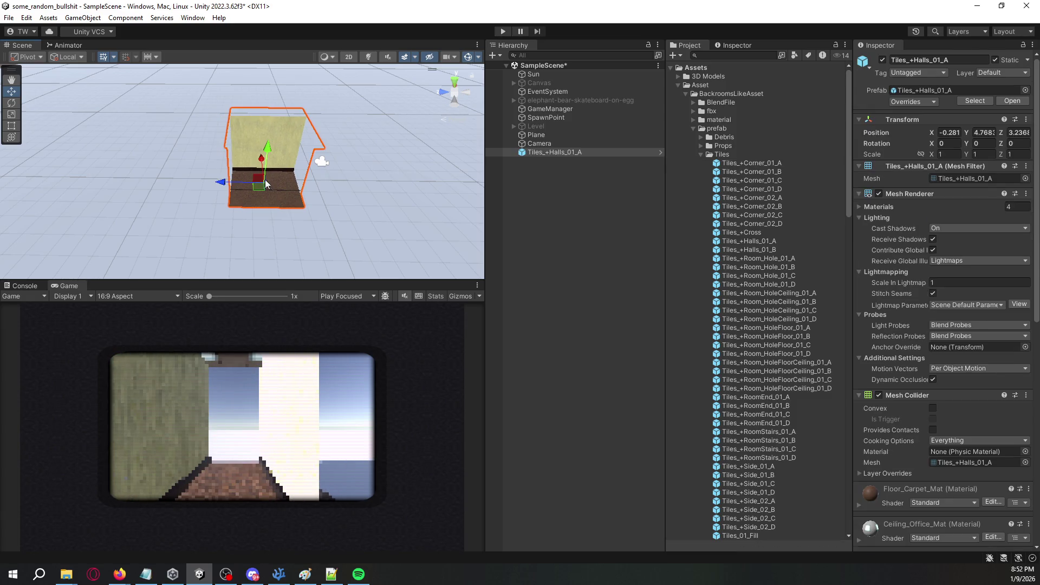
key(ctrl+z)
mouse_move(742, 249)
mouse_down()
mouse_move(643, 246)
mouse_move(248, 184)
mouse_move(253, 174)
mouse_up()
key(ctrl+z)
mouse_move(337, 192)
mouse_down()
mouse_move(254, 206)
mouse_move(288, 203)
mouse_up()
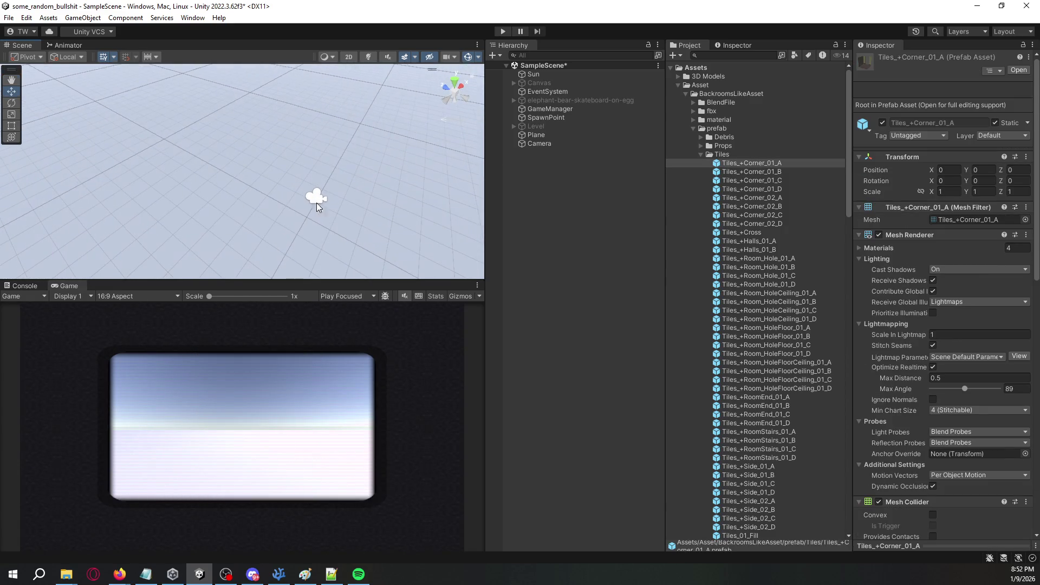
click(770, 293)
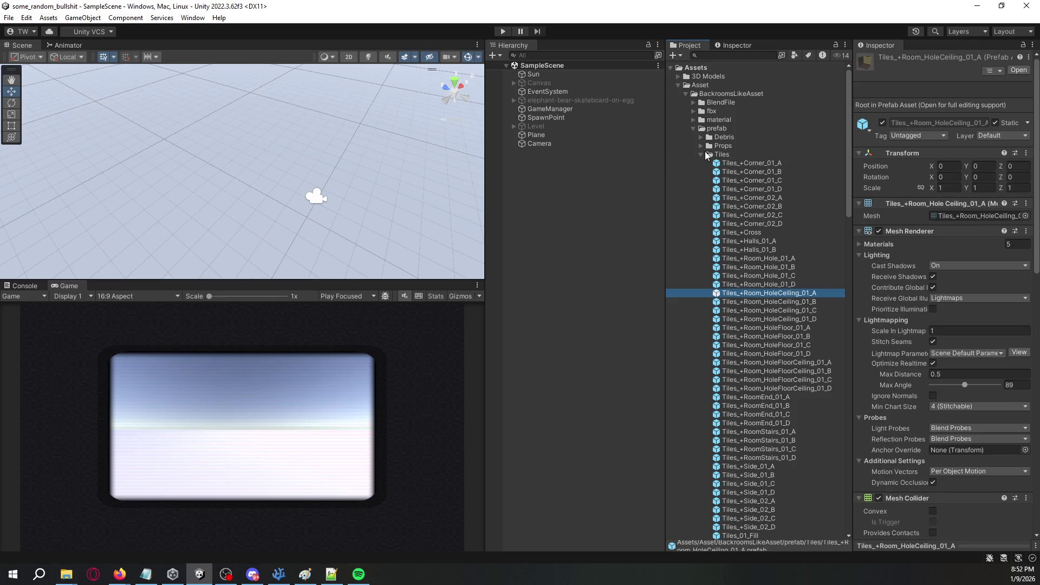
Place the Tiles_+RoomStairs_01_D prefab in the scene and set its X position to 0.
scroll(739, 256, down, 8)
click(754, 263)
mouse_move(753, 266)
mouse_down()
mouse_move(262, 164)
mouse_move(242, 176)
mouse_move(199, 173)
mouse_move(159, 156)
mouse_move(215, 160)
mouse_move(267, 200)
mouse_up()
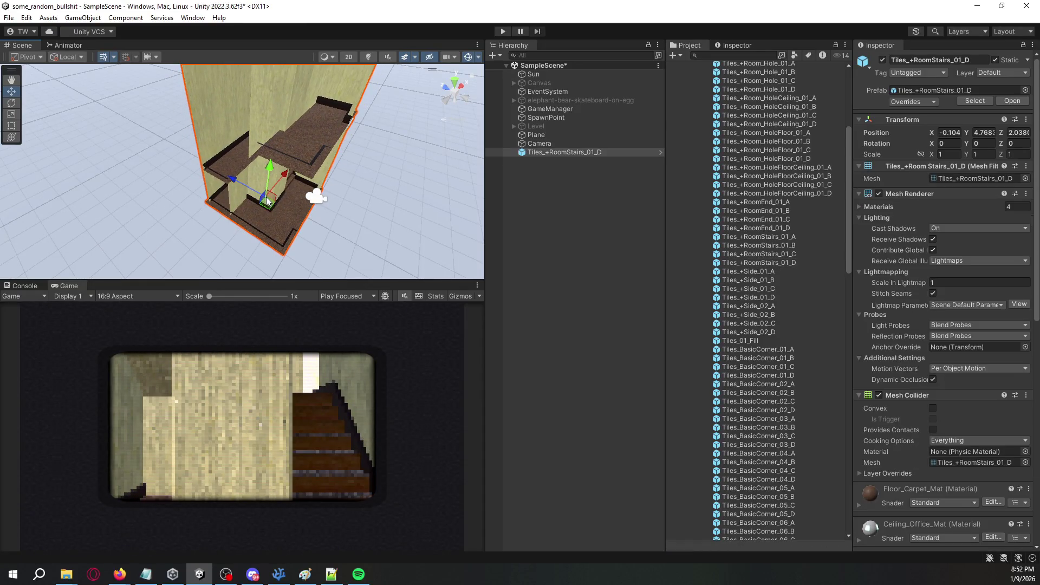
click(954, 132)
text(0)
key(Tab)
Set the stairs tile's Y position to 0 and Z position to 2.
text(5)
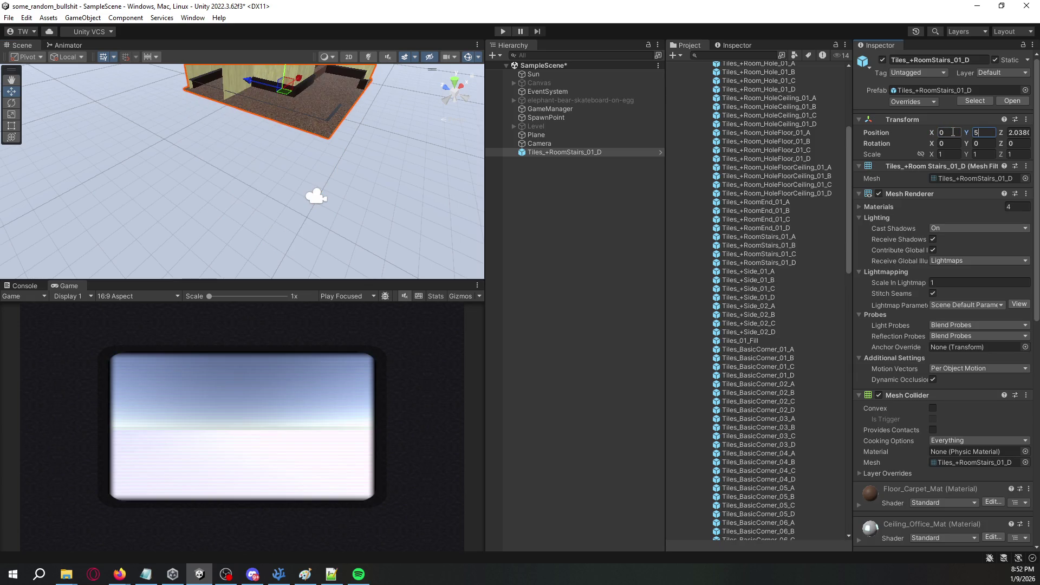
key(BackSpace)
text(4)
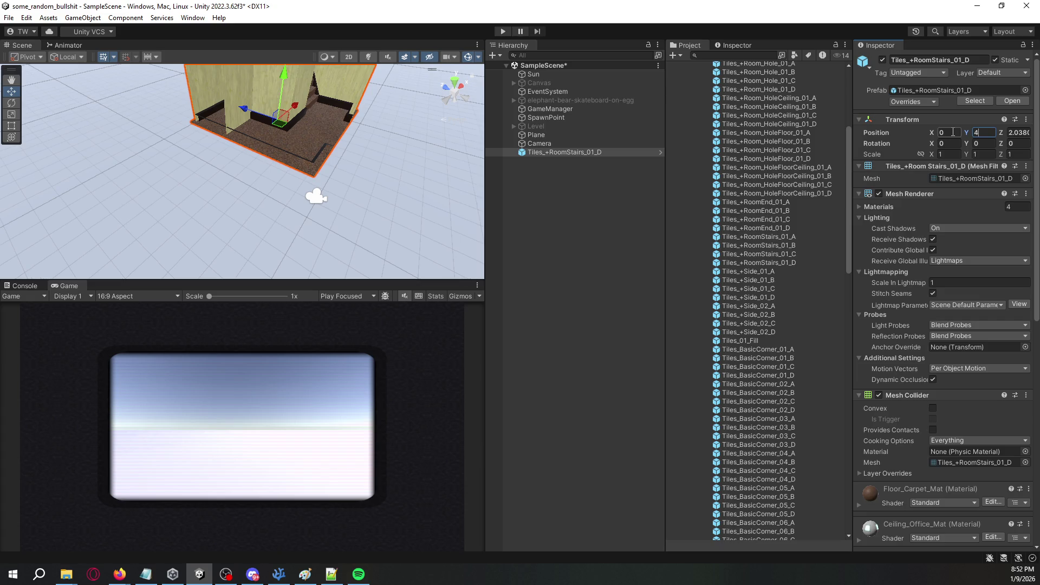
key(BackSpace)
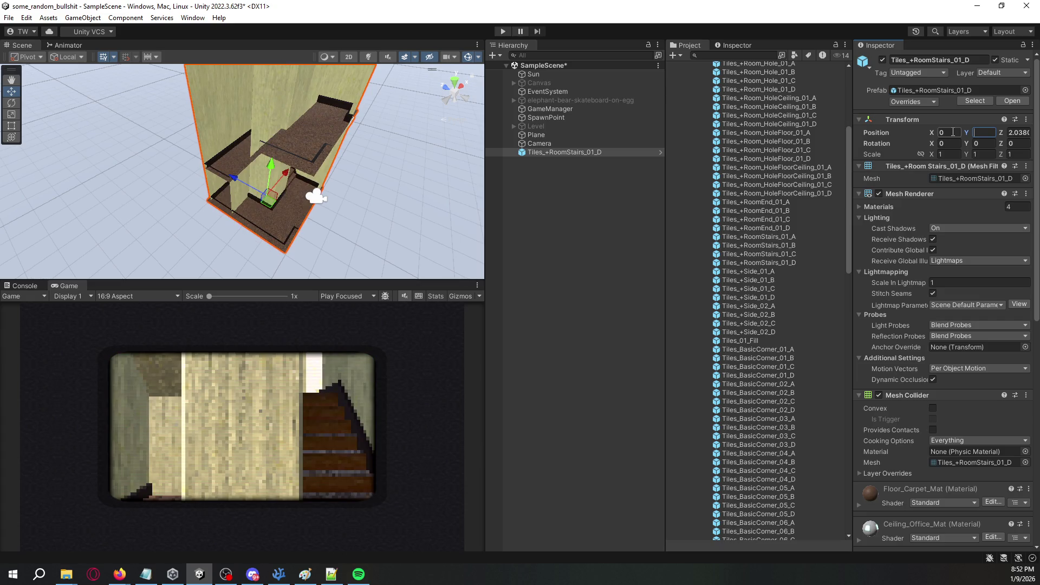
mouse_move(355, 177)
mouse_down()
mouse_move(431, 212)
mouse_move(170, 161)
mouse_move(213, 121)
mouse_up()
click(1028, 132)
text(0)
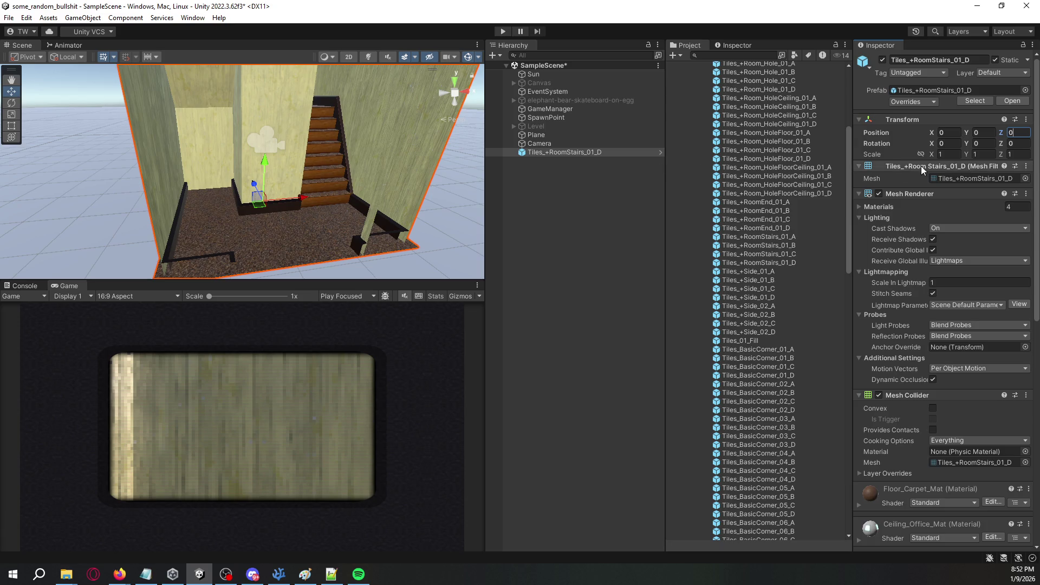
key(BackSpace)
text(2)
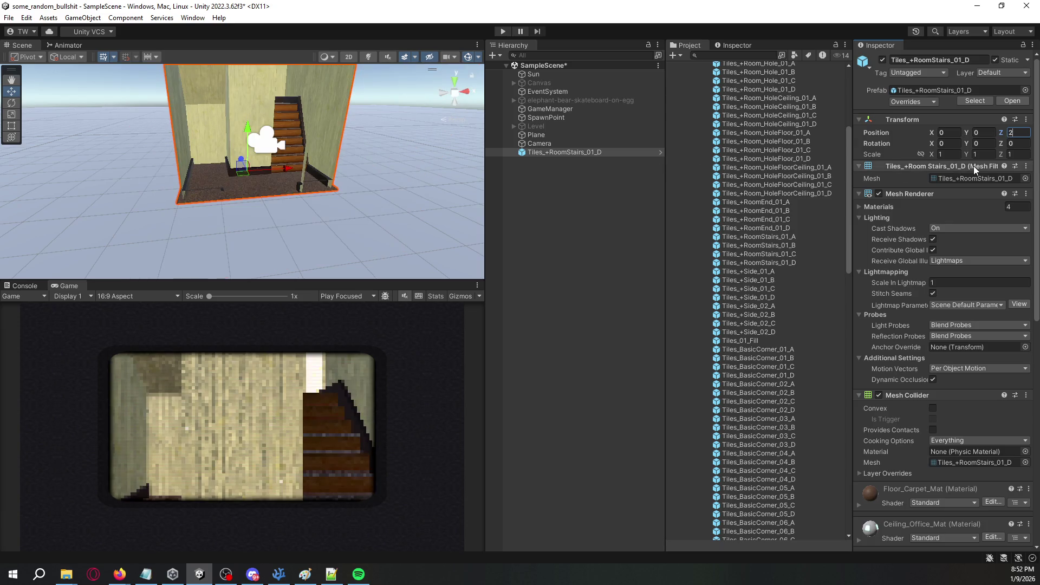
mouse_move(395, 194)
mouse_down()
mouse_move(632, 184)
mouse_move(388, 194)
mouse_move(367, 149)
mouse_move(380, 171)
mouse_move(357, 210)
mouse_move(360, 168)
mouse_move(283, 218)
mouse_up()
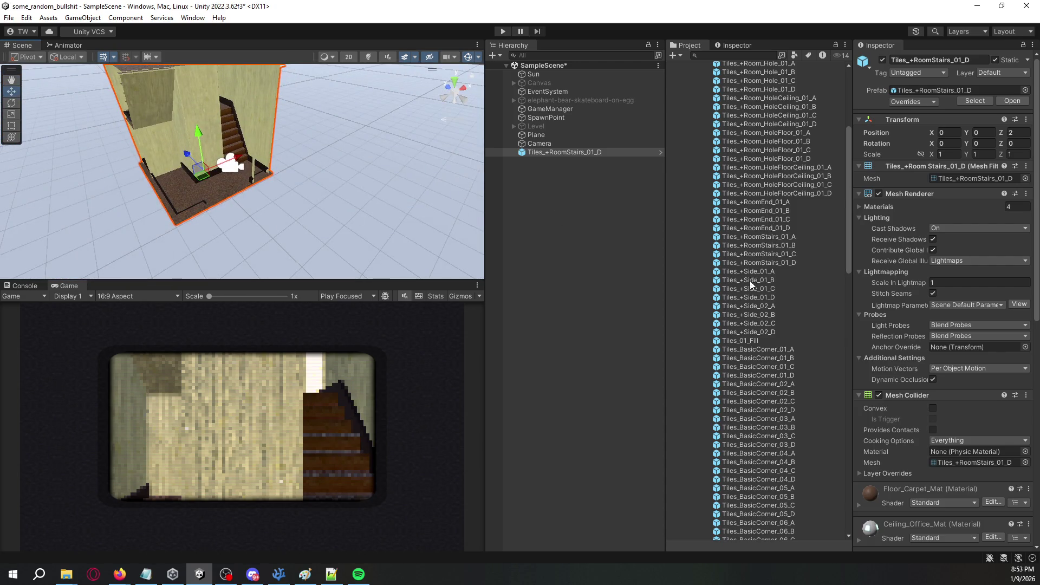
Place a Tiles_+Side_02_D tile beside the stairs room.
click(757, 333)
mouse_move(762, 333)
mouse_down()
mouse_move(246, 245)
mouse_move(364, 214)
mouse_move(422, 249)
mouse_move(302, 232)
mouse_move(309, 225)
mouse_up()
drag(330, 180, 303, 217)
Remove the side tile and trial-place Tiles_+Room_HoleFloorCeiling_01_A and Tiles_+Side_02_A, undoing each.
key(f)
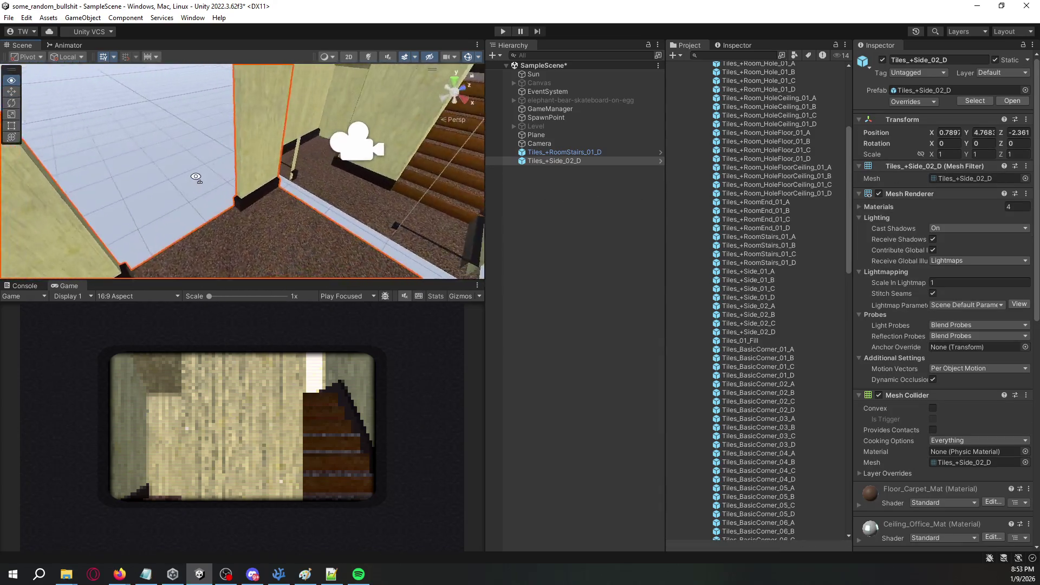
key(ctrl+z)
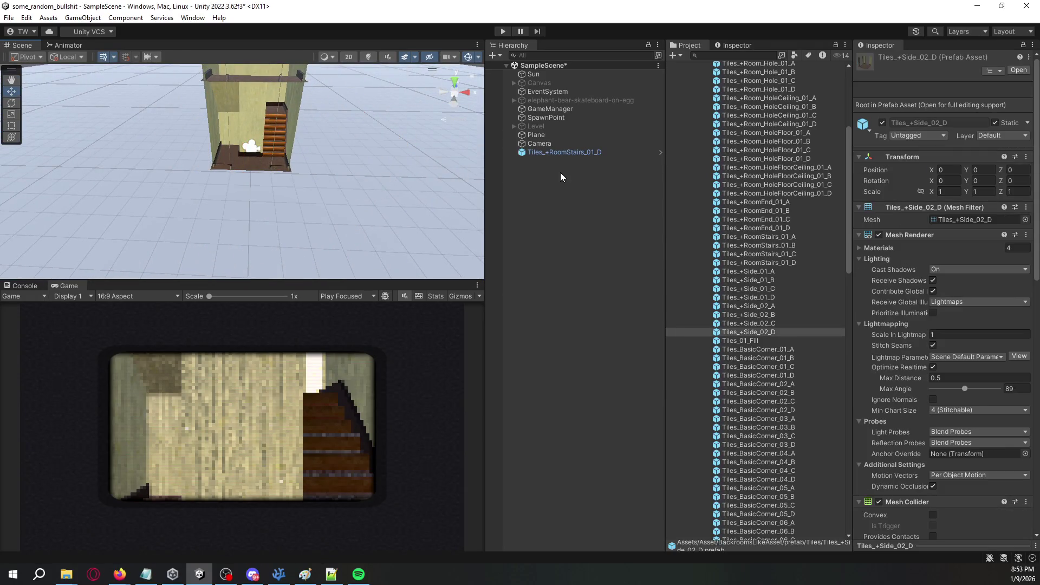
click(760, 306)
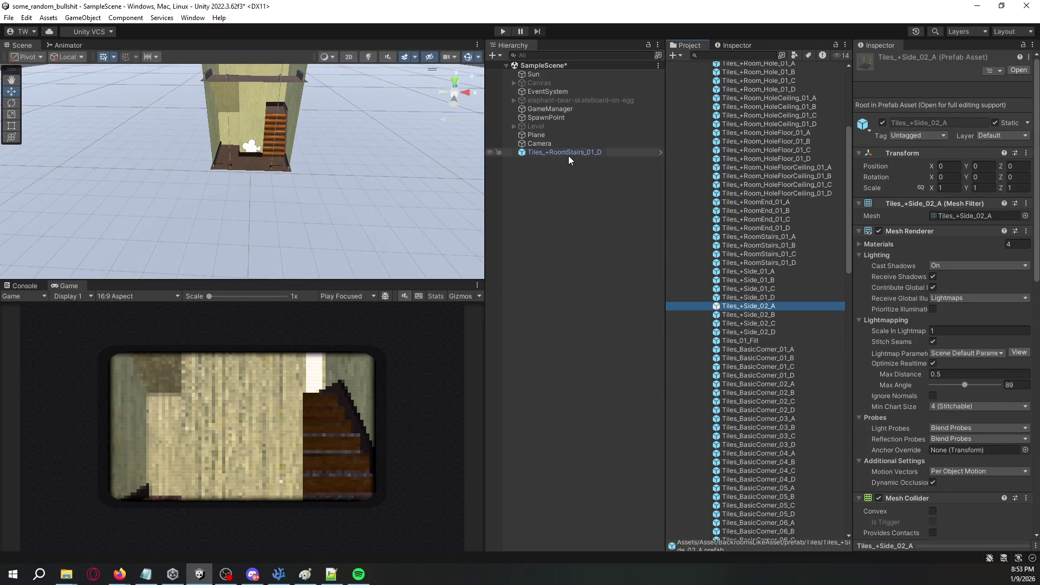
mouse_move(385, 168)
mouse_down()
mouse_move(369, 66)
mouse_move(594, 112)
mouse_move(665, 113)
mouse_move(537, 108)
mouse_move(596, 152)
mouse_up()
mouse_move(752, 171)
mouse_down()
mouse_move(347, 280)
mouse_move(339, 296)
mouse_move(392, 248)
mouse_up()
mouse_move(449, 199)
mouse_down()
mouse_move(455, 180)
mouse_move(386, 180)
mouse_move(362, 209)
mouse_up()
key(ctrl+z)
mouse_move(765, 305)
mouse_down()
mouse_move(436, 237)
mouse_move(245, 178)
mouse_move(350, 213)
mouse_up()
key(ctrl+z)
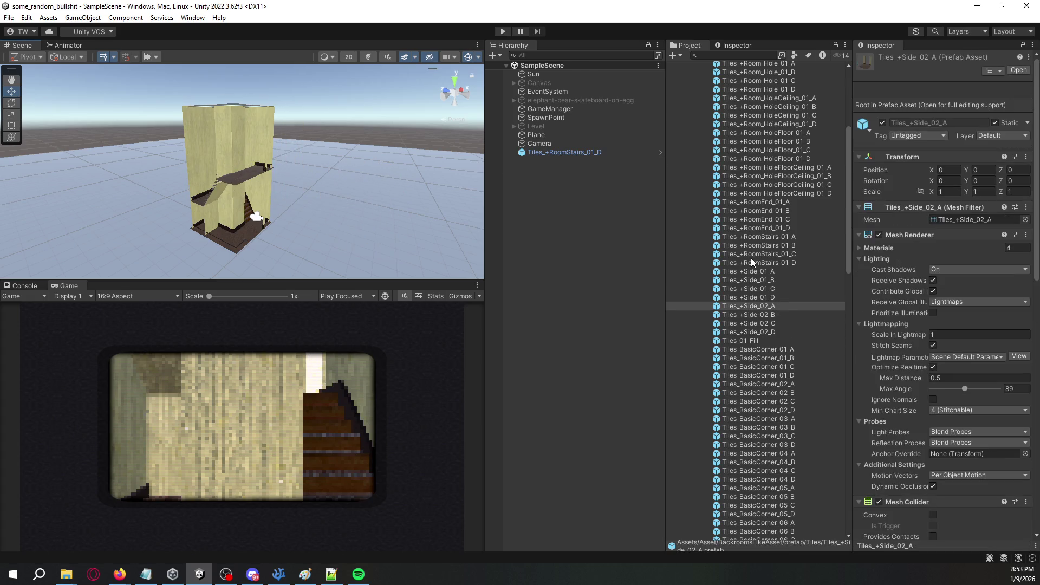
Trial-place Tiles_+Room_HoleFloorCeiling_01_B, undo it along with the stairs tile, and save SampleScene.
click(779, 182)
click(780, 175)
mouse_move(779, 175)
mouse_down()
mouse_move(292, 222)
mouse_move(315, 244)
mouse_move(283, 252)
mouse_move(252, 168)
mouse_move(255, 185)
mouse_move(292, 193)
mouse_up()
key(ctrl+z)
key(ctrl+z)
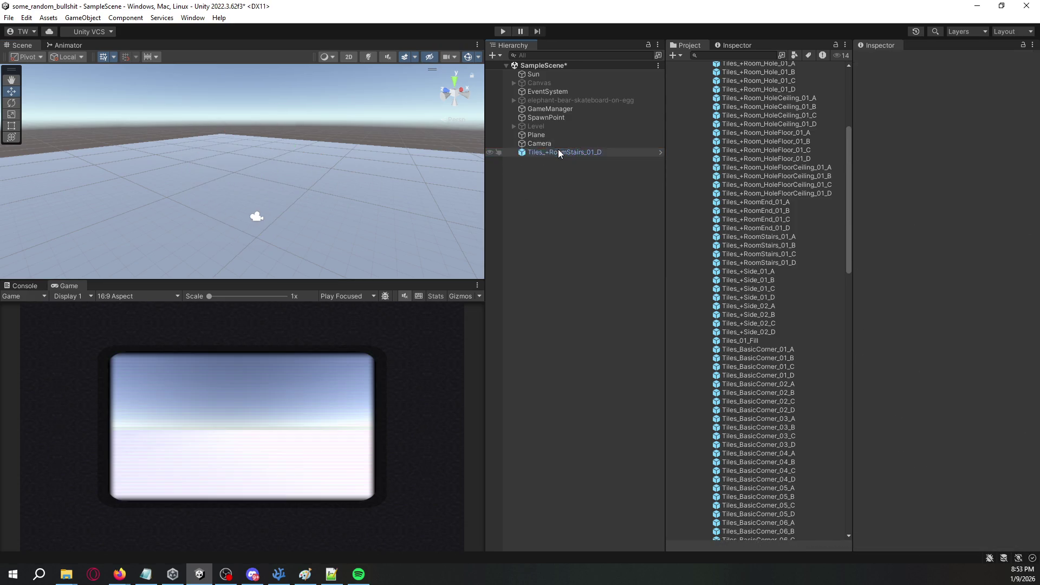
drag(384, 146, 362, 172)
key(ctrl+s)
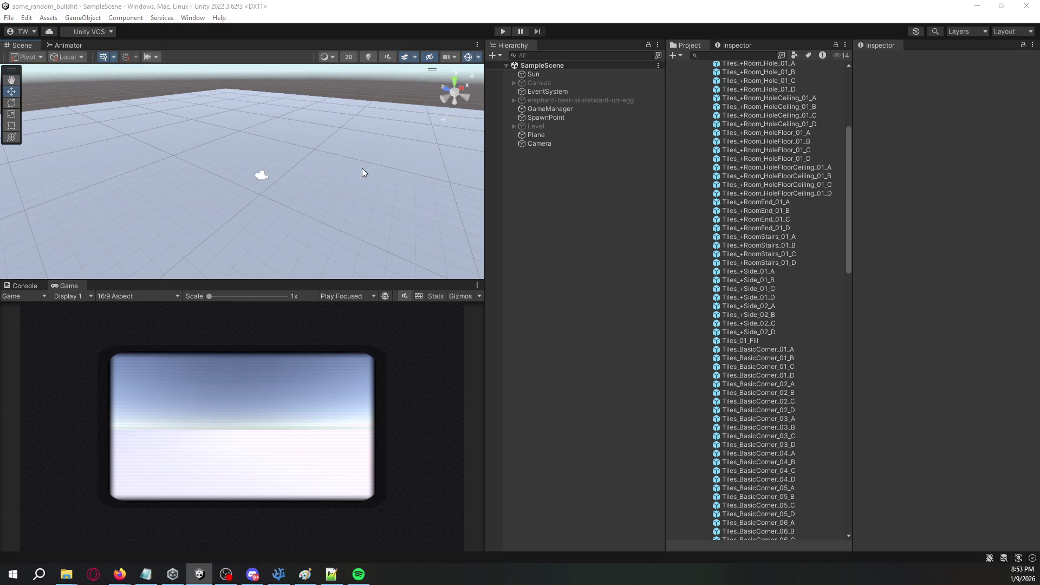
key(alt+Tab)
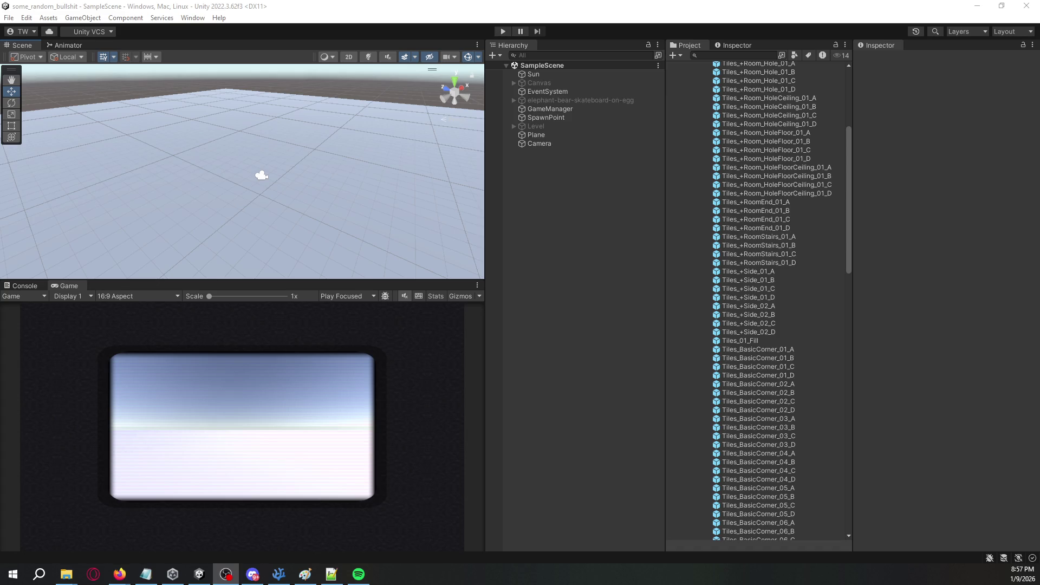
Back in Unity, browse the tile prefabs, collapsing the Wall_Painted_Mat material settings.
click(622, 194)
click(804, 213)
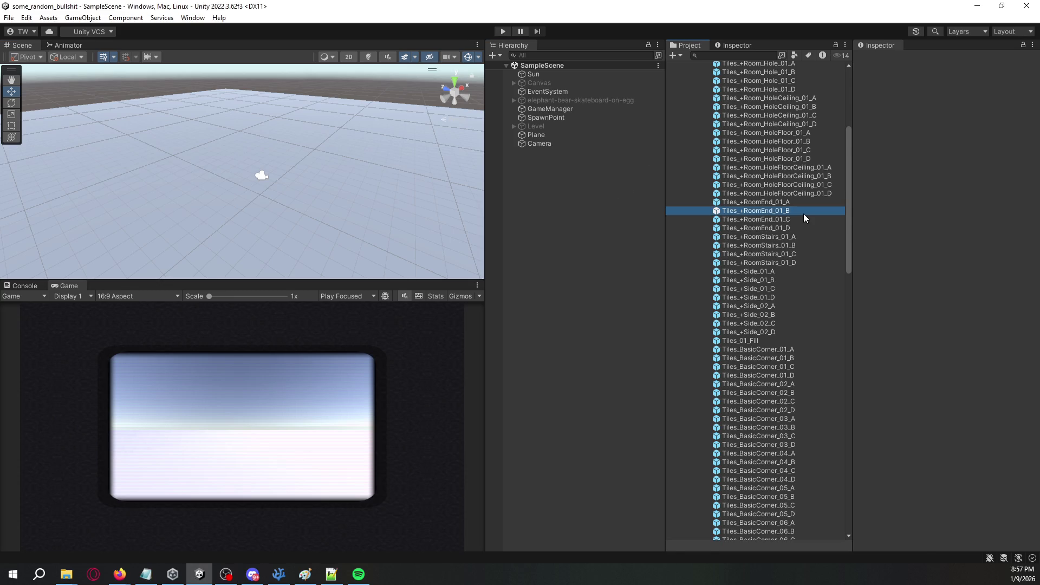
scroll(896, 236, down, 15)
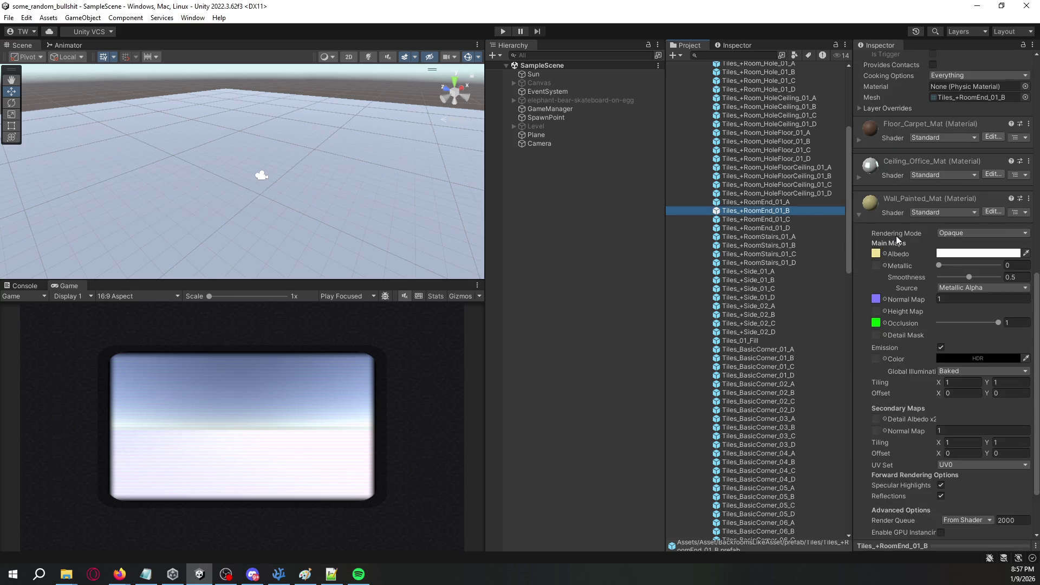
scroll(896, 235, down, 3)
click(861, 139)
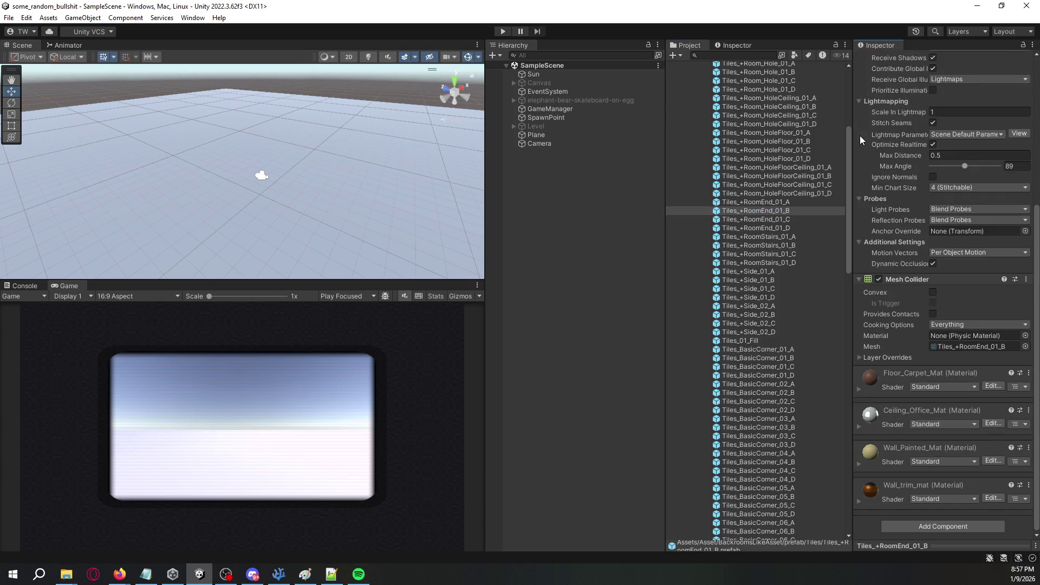
scroll(900, 265, up, 10)
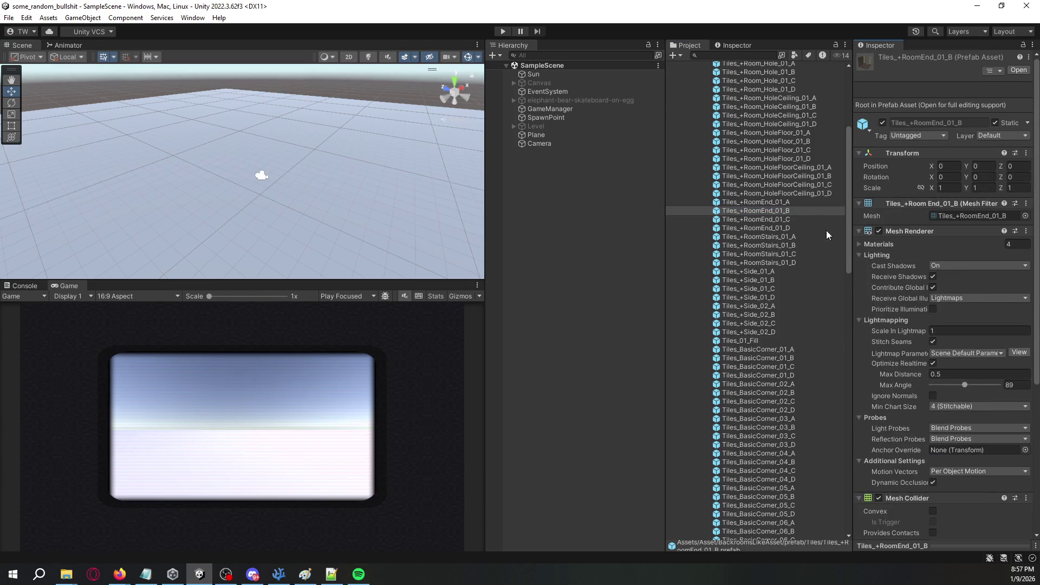
click(770, 184)
click(775, 175)
click(777, 159)
scroll(777, 161, down, 5)
click(765, 269)
Trial-place Tiles_BasicSide_02_C and Tiles_BasicCorner_04_A, undo both, and save SampleScene.
click(765, 331)
click(763, 382)
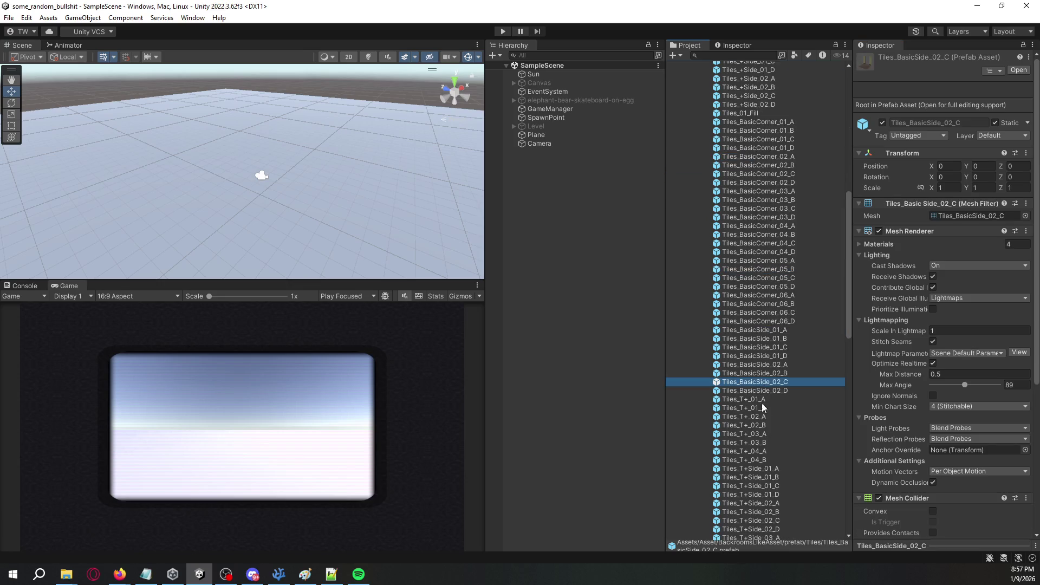
drag(748, 378, 554, 233)
scroll(358, 179, up, 6)
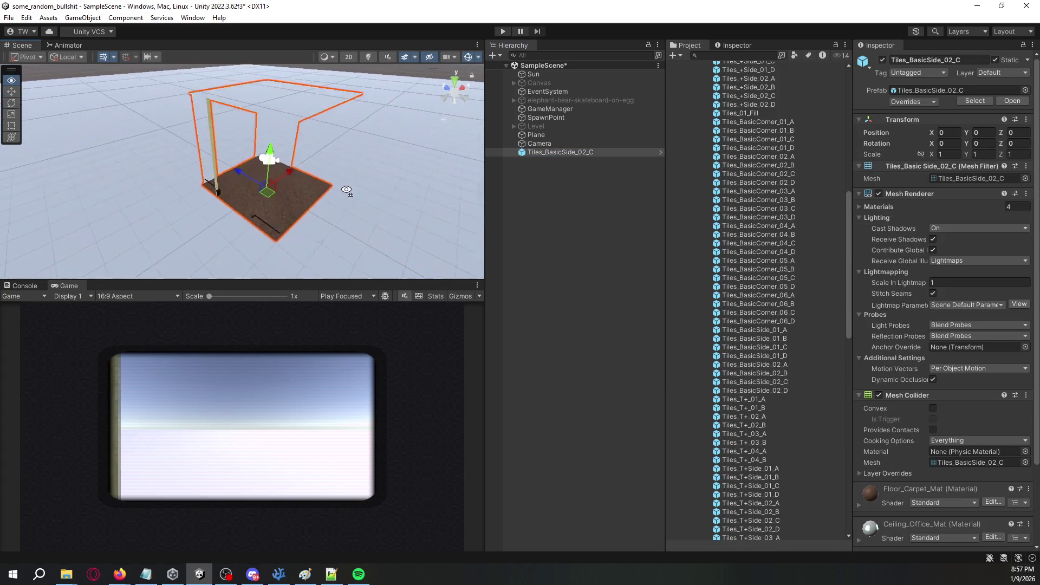
mouse_move(236, 147)
mouse_down()
mouse_move(266, 67)
mouse_move(260, 163)
mouse_move(347, 182)
mouse_up()
mouse_move(754, 229)
mouse_down()
mouse_move(323, 196)
mouse_move(394, 177)
mouse_move(366, 197)
mouse_move(173, 212)
mouse_move(126, 236)
mouse_move(74, 216)
mouse_move(149, 226)
mouse_move(180, 178)
mouse_move(141, 104)
mouse_move(517, 108)
mouse_move(510, 164)
mouse_move(255, 163)
mouse_move(282, 173)
mouse_move(563, 148)
mouse_up()
key(ctrl+z)
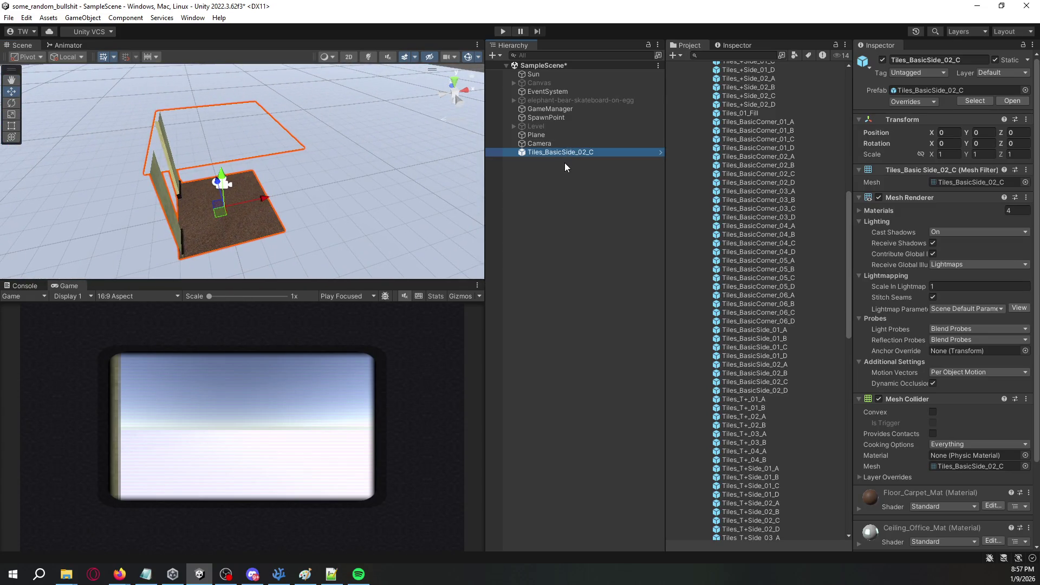
key(ctrl+z)
key(ctrl+z)
key(ctrl+s)
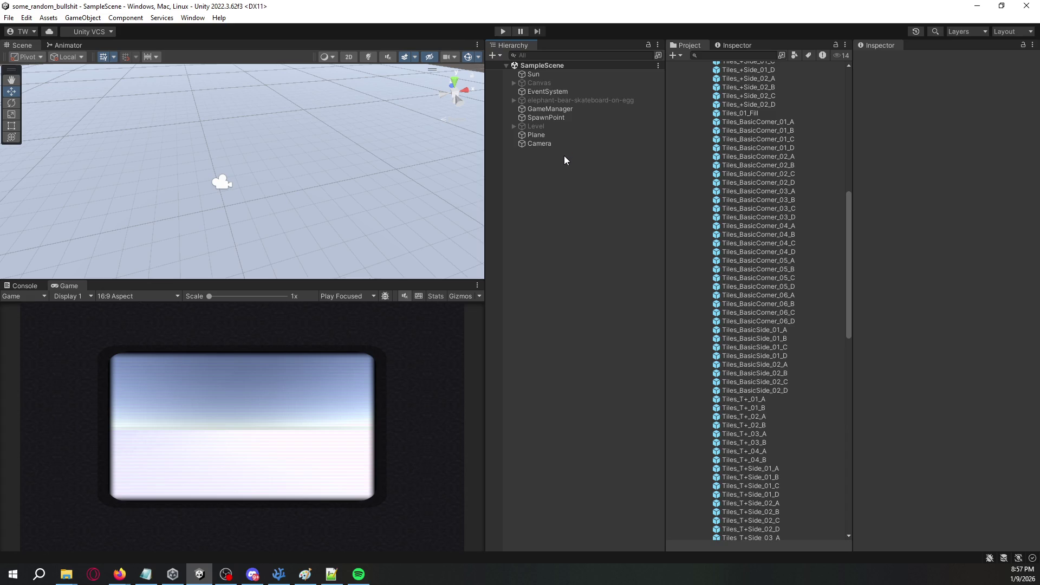
Try the Wall_DoorSnapper, Wall_Pillar_A and Wall_Pillar_B prefabs in the scene, removing each one.
drag(849, 260, 837, 441)
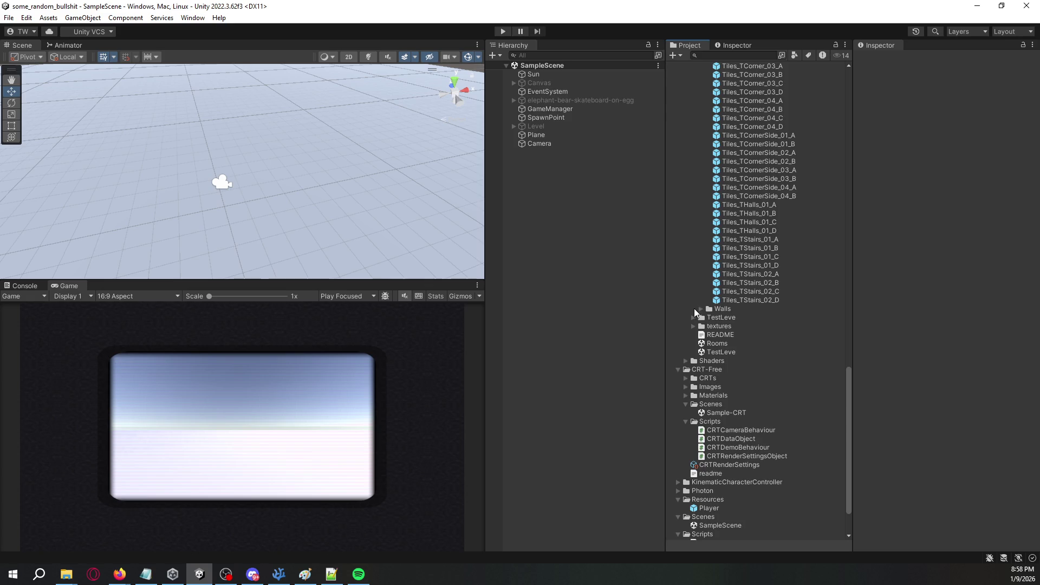
click(700, 309)
click(750, 335)
click(755, 353)
mouse_move(756, 361)
mouse_down()
mouse_move(198, 191)
mouse_move(217, 186)
mouse_move(274, 211)
mouse_move(441, 204)
mouse_move(509, 184)
mouse_up()
key(Delete)
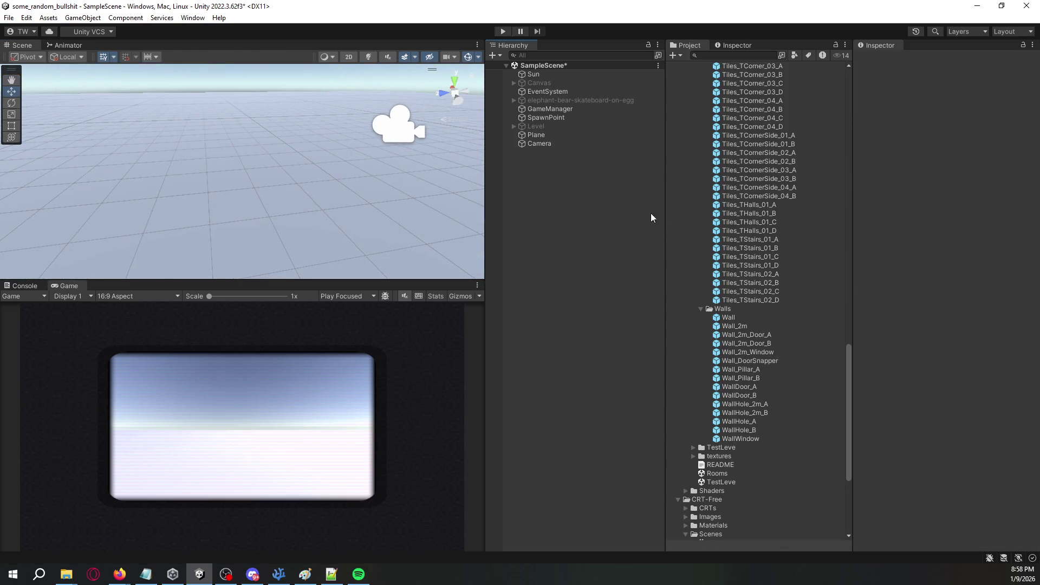
mouse_move(741, 370)
mouse_down()
mouse_move(336, 239)
mouse_move(239, 195)
mouse_move(271, 179)
mouse_move(436, 151)
mouse_up()
key(Delete)
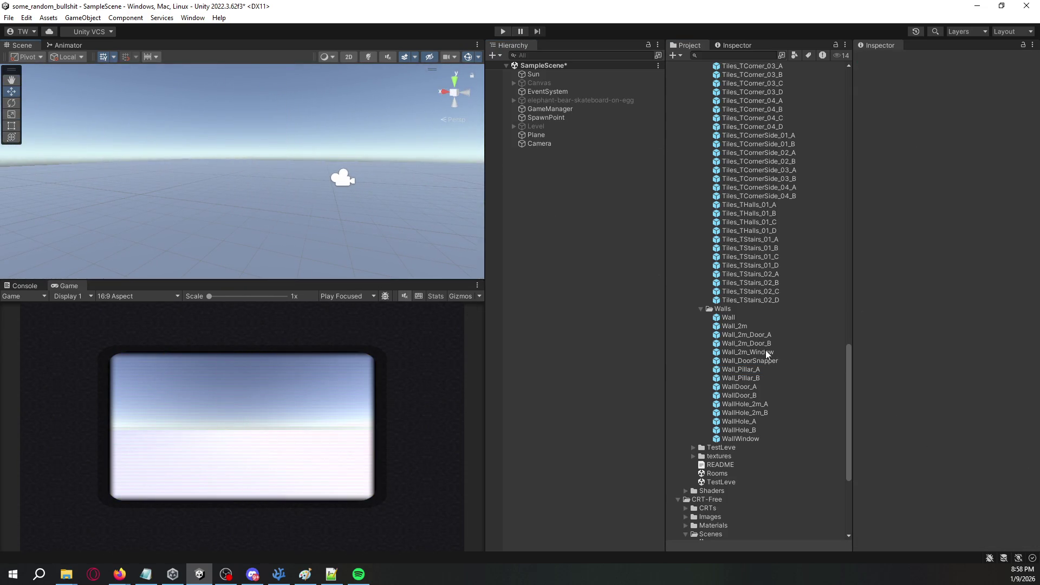
mouse_move(759, 379)
mouse_down()
mouse_move(269, 225)
mouse_move(291, 262)
mouse_move(309, 263)
mouse_up()
drag(309, 262, 387, 190)
mouse_move(480, 206)
mouse_down()
mouse_move(564, 200)
mouse_move(759, 260)
mouse_up()
key(ctrl+z)
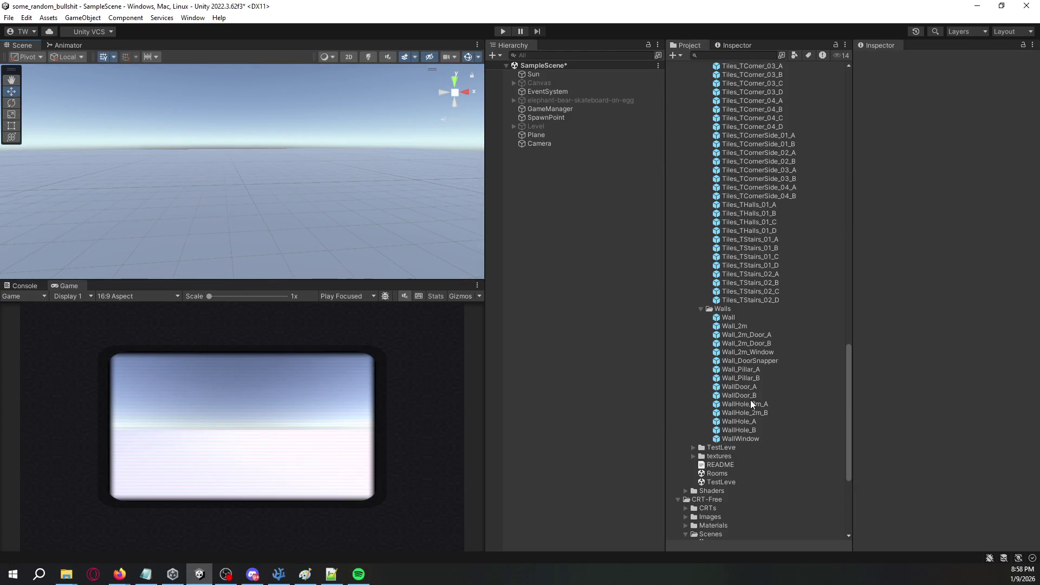
Place WallHole_2m_B, hide its Empty.004 debris child, then re-enable it to keep the debris visible.
mouse_move(755, 408)
mouse_down()
mouse_move(297, 249)
mouse_move(201, 257)
mouse_move(610, 243)
mouse_move(504, 228)
mouse_move(302, 226)
mouse_move(370, 230)
mouse_up()
mouse_move(525, 189)
mouse_down()
mouse_move(332, 193)
mouse_move(510, 164)
mouse_up()
click(514, 153)
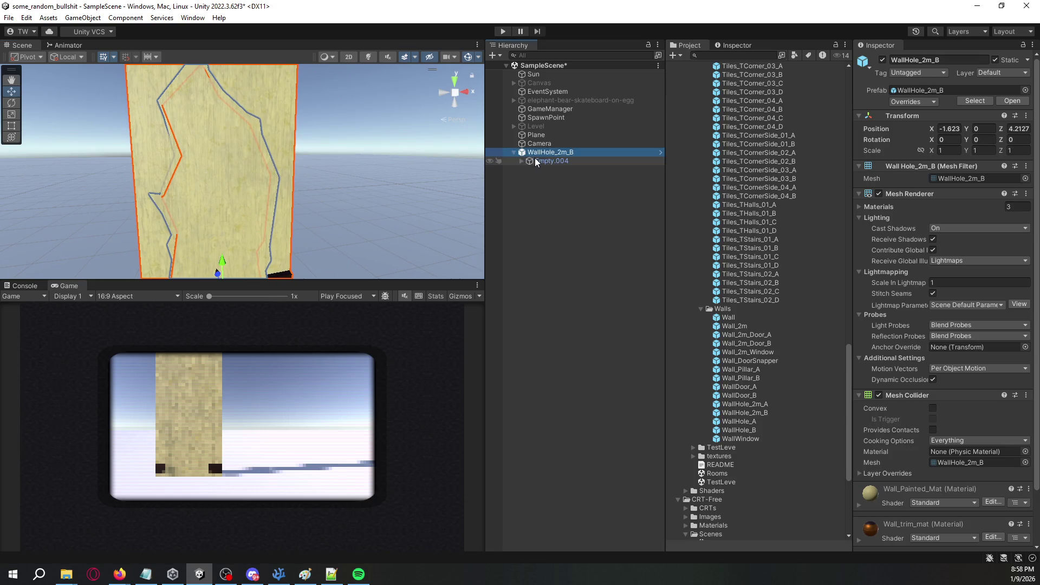
click(523, 163)
click(564, 170)
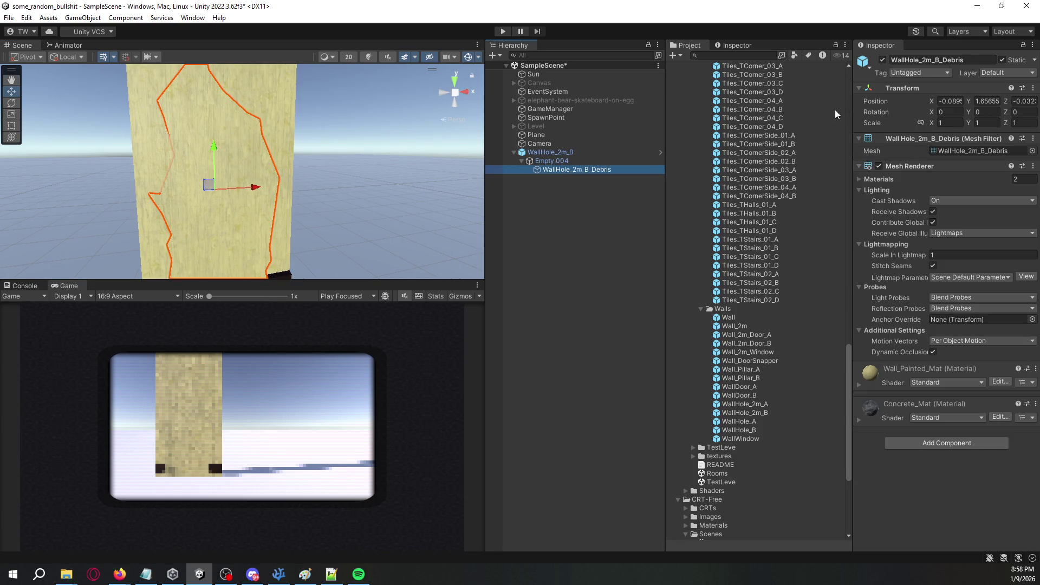
click(881, 60)
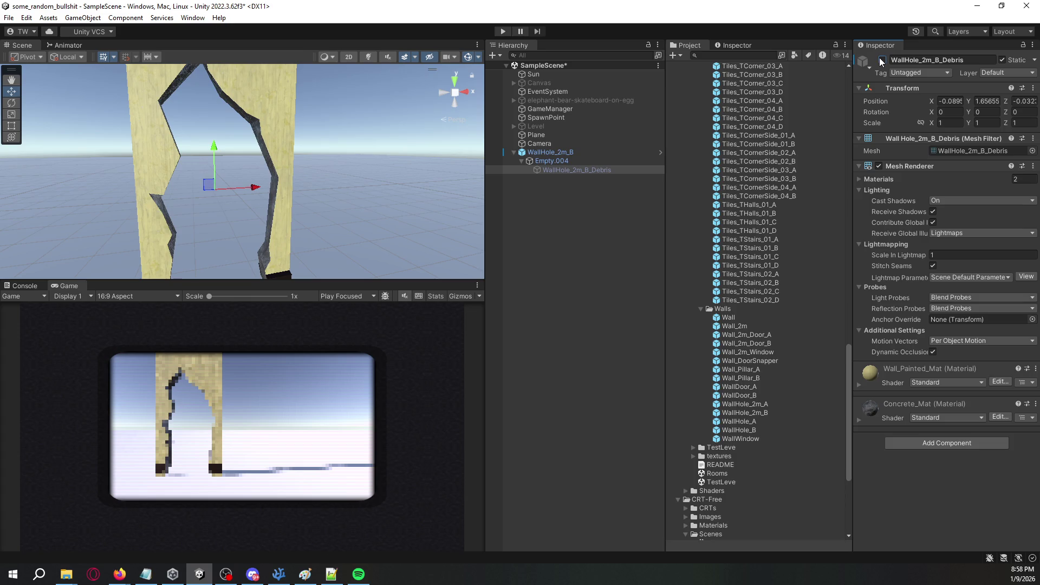
click(881, 60)
click(656, 161)
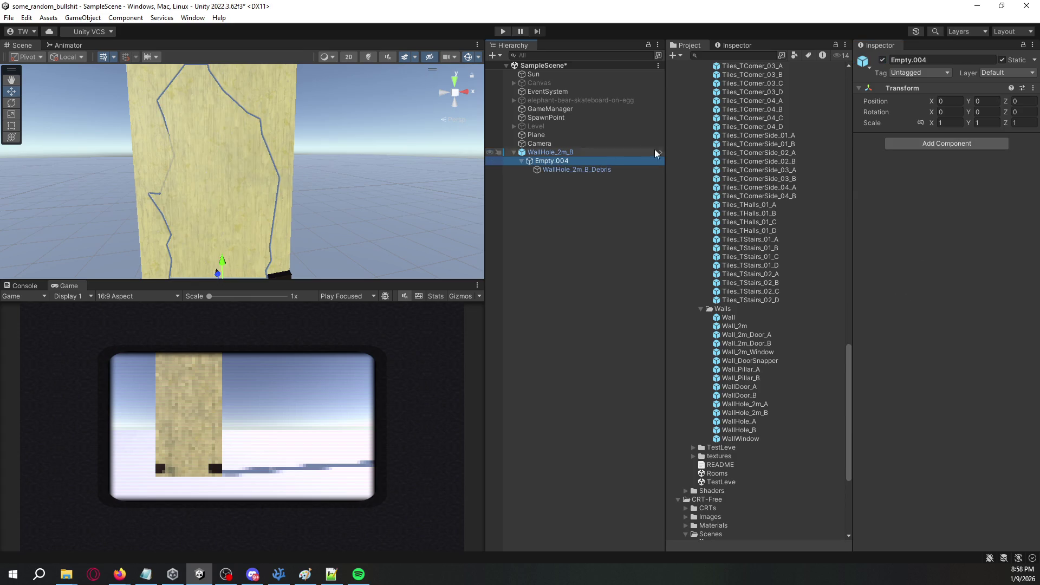
click(881, 60)
key(f)
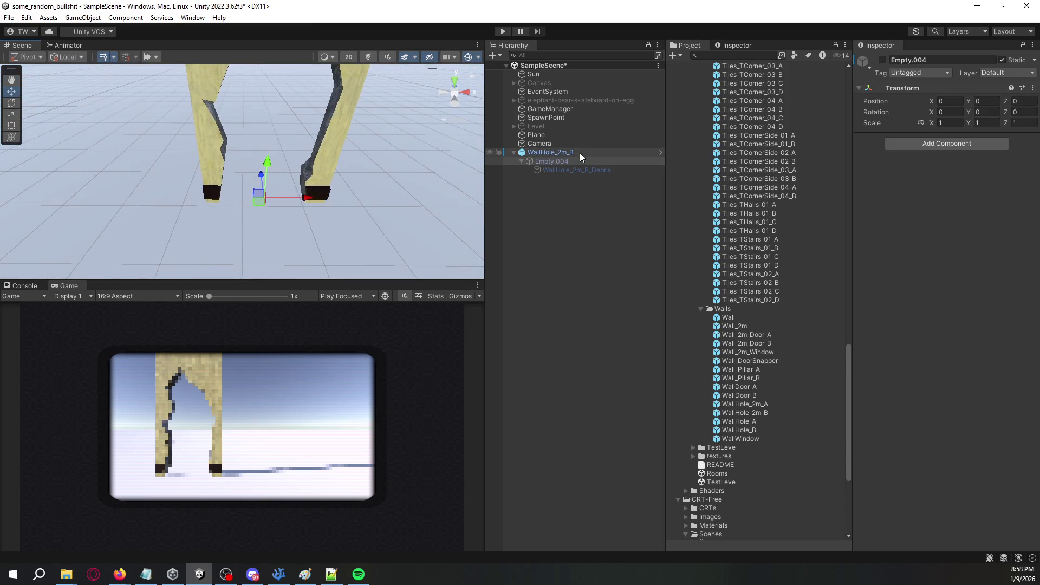
click(606, 170)
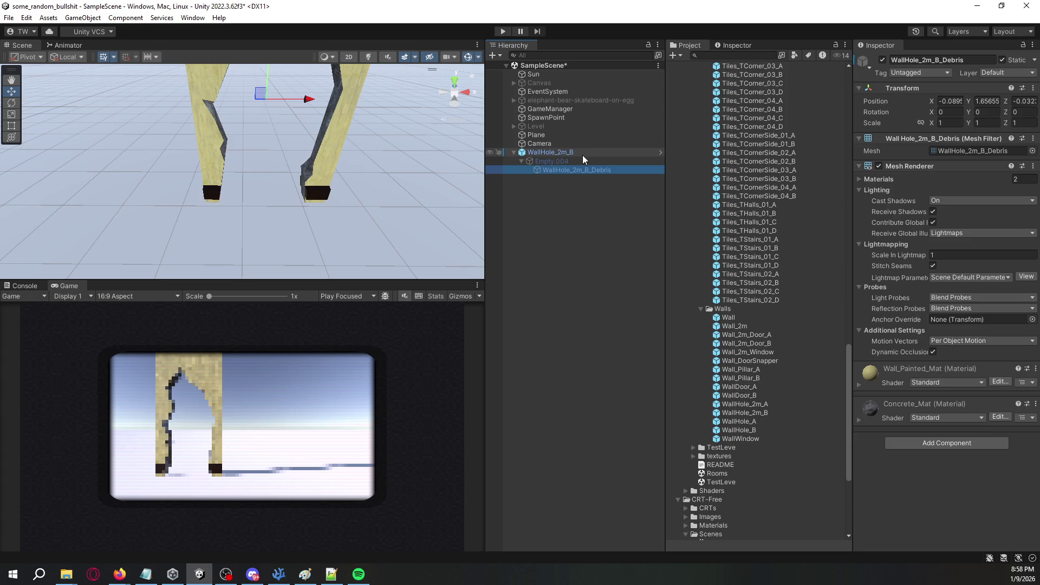
click(582, 161)
click(883, 60)
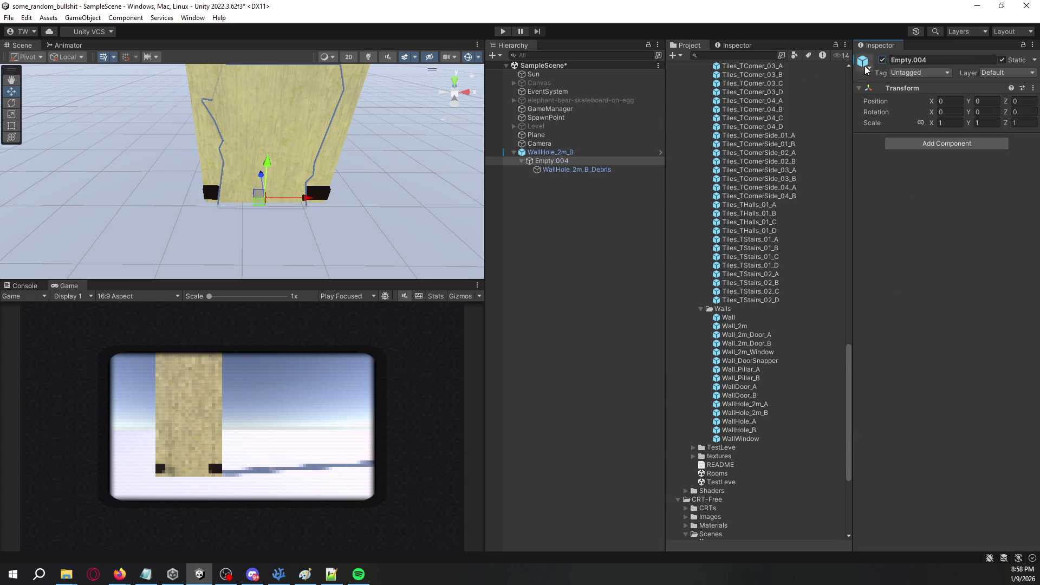
Remove the trial WallHole_2m_B wall from the scene.
click(547, 152)
click(534, 231)
mouse_move(356, 187)
mouse_down()
mouse_move(371, 114)
mouse_move(376, 195)
mouse_move(648, 181)
mouse_move(623, 158)
mouse_move(476, 155)
mouse_up()
click(573, 153)
key(Delete)
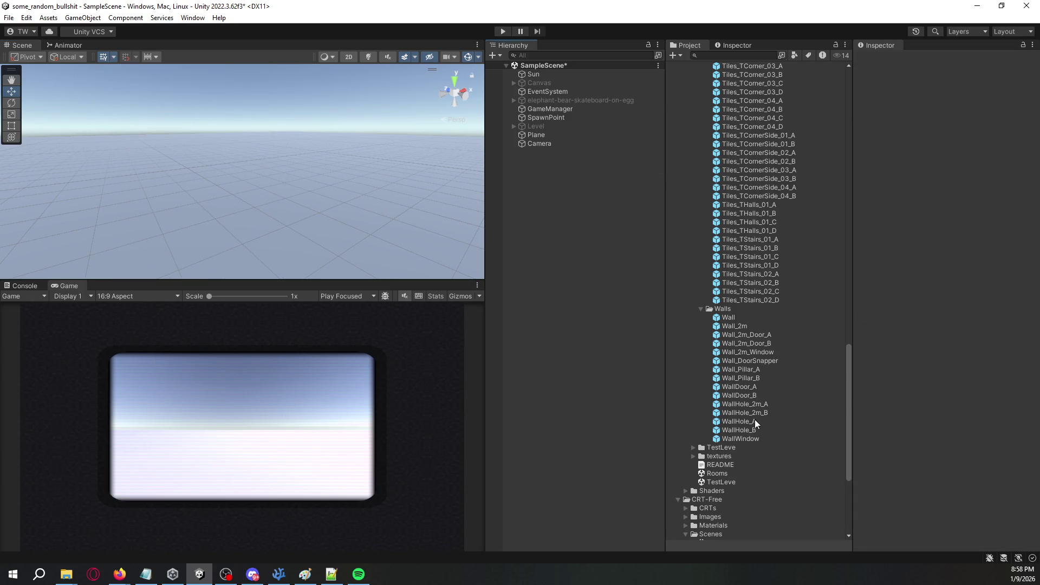
Preview a WallWindow piece in the scene, then delete it, leaving only the ground plane and camera.
mouse_move(747, 437)
mouse_down()
mouse_move(611, 331)
mouse_move(592, 295)
mouse_up()
key(f)
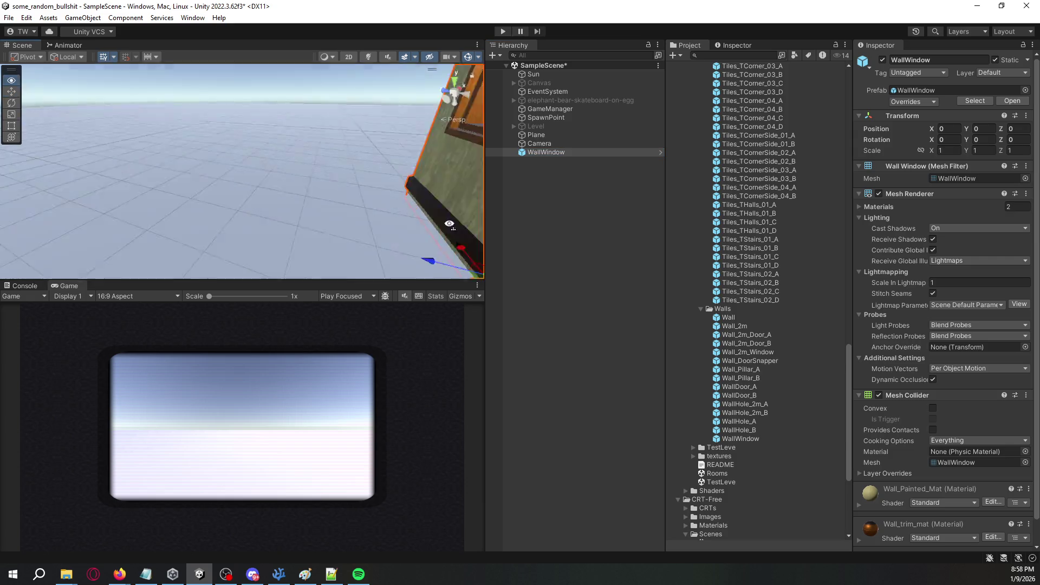
click(565, 146)
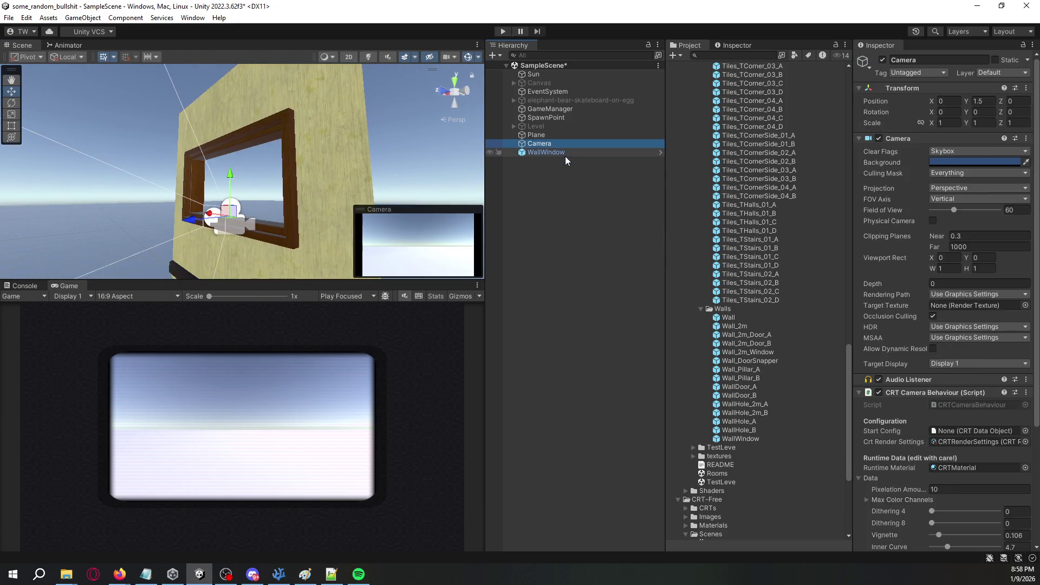
click(567, 157)
click(567, 157)
key(Delete)
mouse_move(291, 203)
mouse_down()
mouse_move(355, 172)
mouse_move(265, 173)
mouse_move(309, 209)
mouse_move(380, 183)
mouse_up()
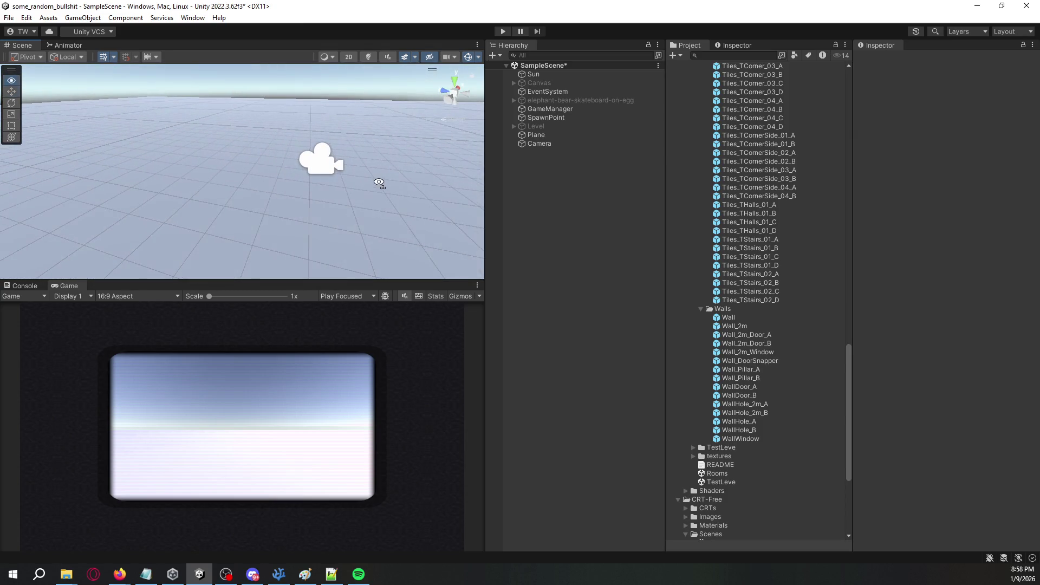
click(540, 144)
Save SampleScene with Ctrl+S.
click(595, 195)
key(ctrl+s)
drag(303, 173, 358, 175)
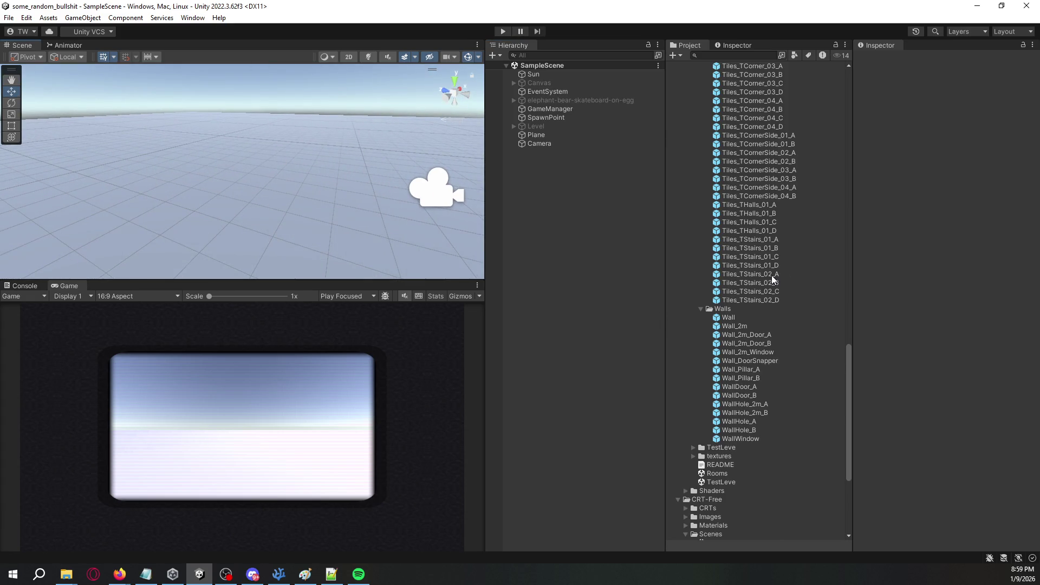
Open the TestLeve demo scene from its Project folder.
click(690, 446)
click(692, 449)
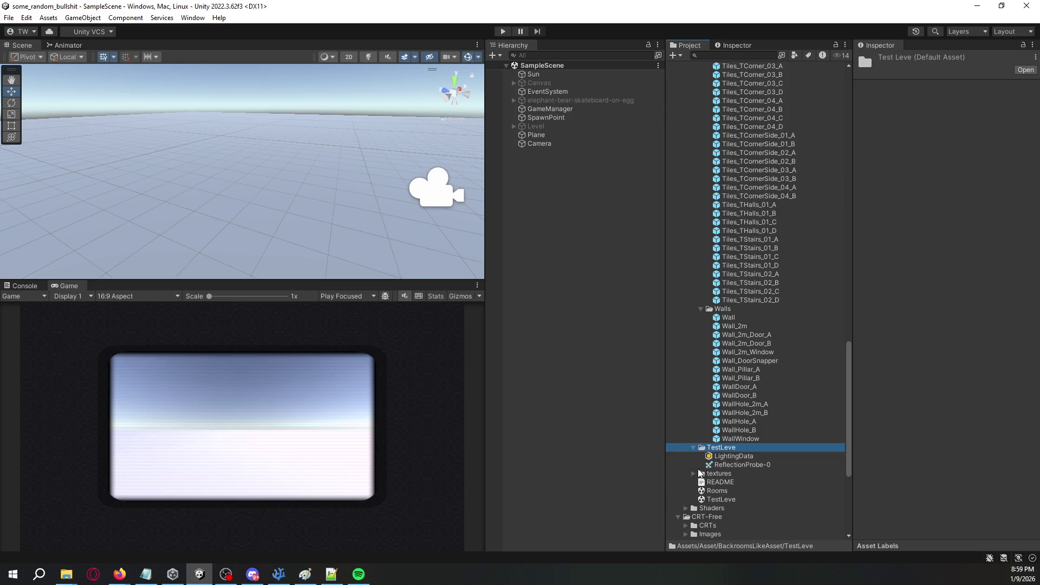
double_click(714, 497)
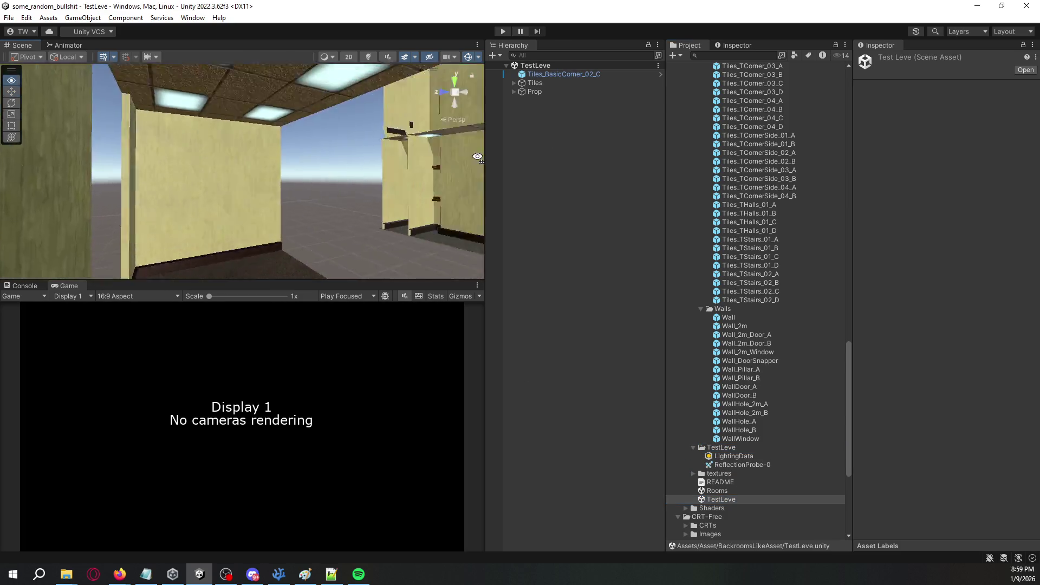
Review the Tiles group's wall pieces, including Wall_DoorSnapper, WallDoor_B and WallWindow.
click(515, 83)
click(542, 84)
click(550, 91)
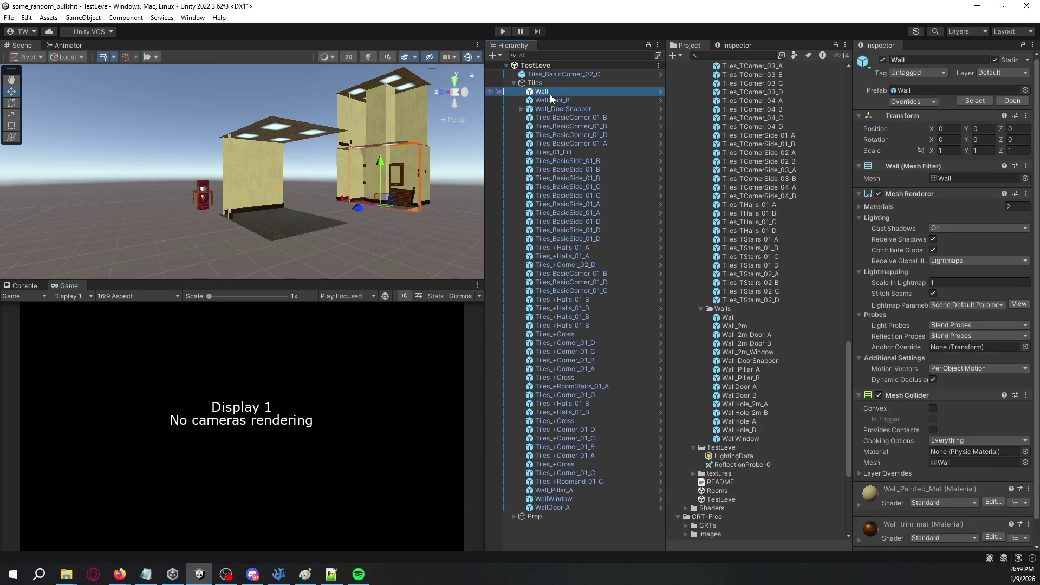
click(555, 109)
mouse_move(481, 129)
mouse_down()
mouse_move(376, 171)
mouse_move(371, 194)
mouse_move(342, 184)
mouse_move(407, 194)
mouse_move(407, 184)
mouse_up()
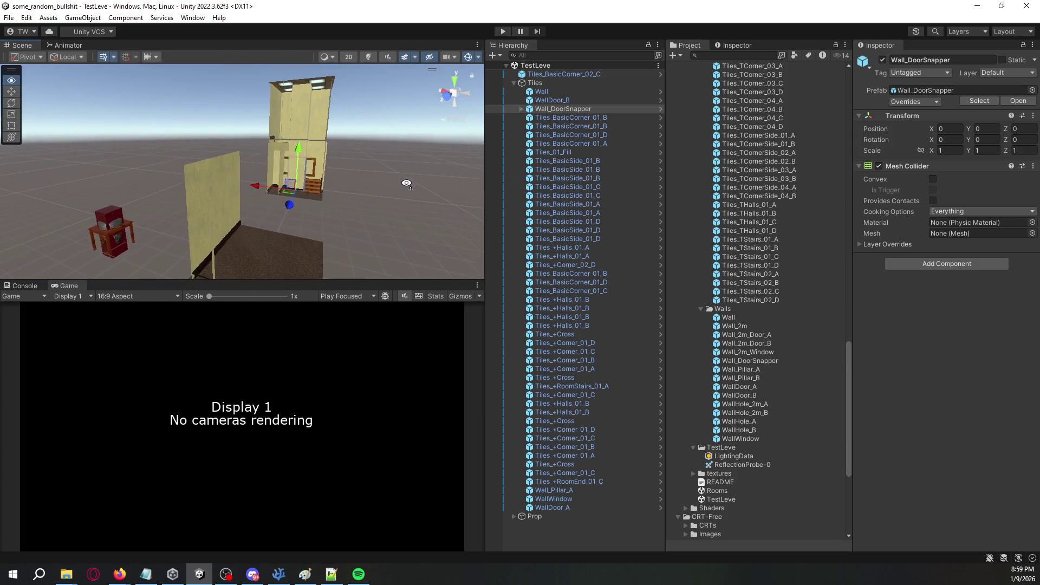
click(513, 83)
click(564, 73)
click(544, 84)
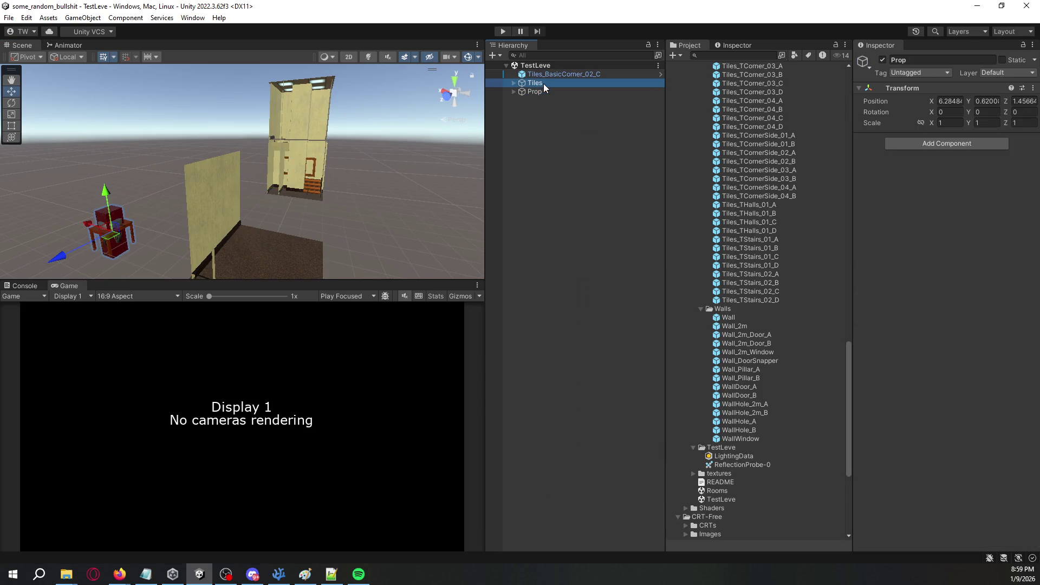
click(513, 83)
click(542, 92)
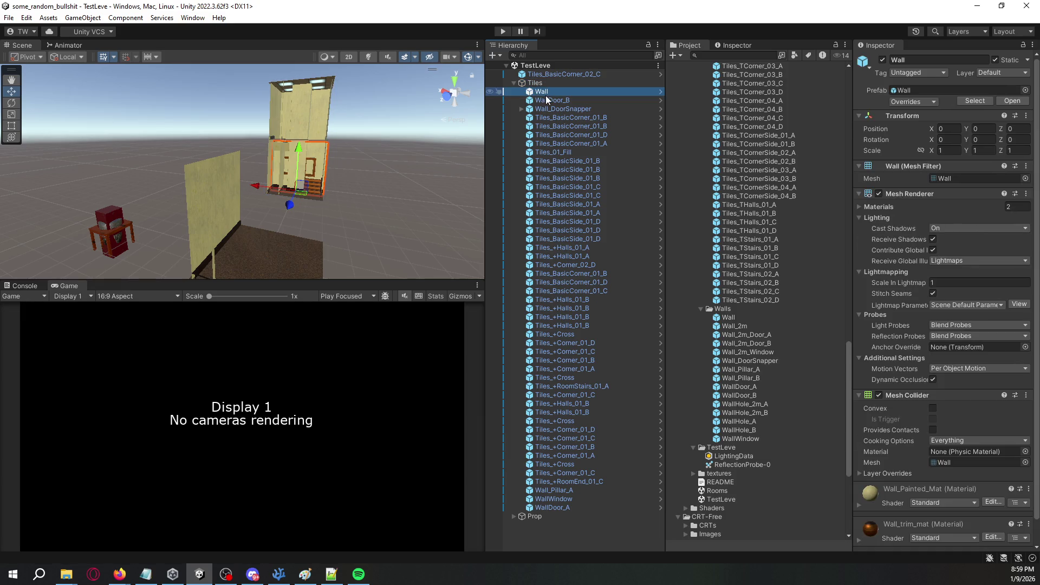
click(552, 101)
key(Down)
key(Down)
key(Down)
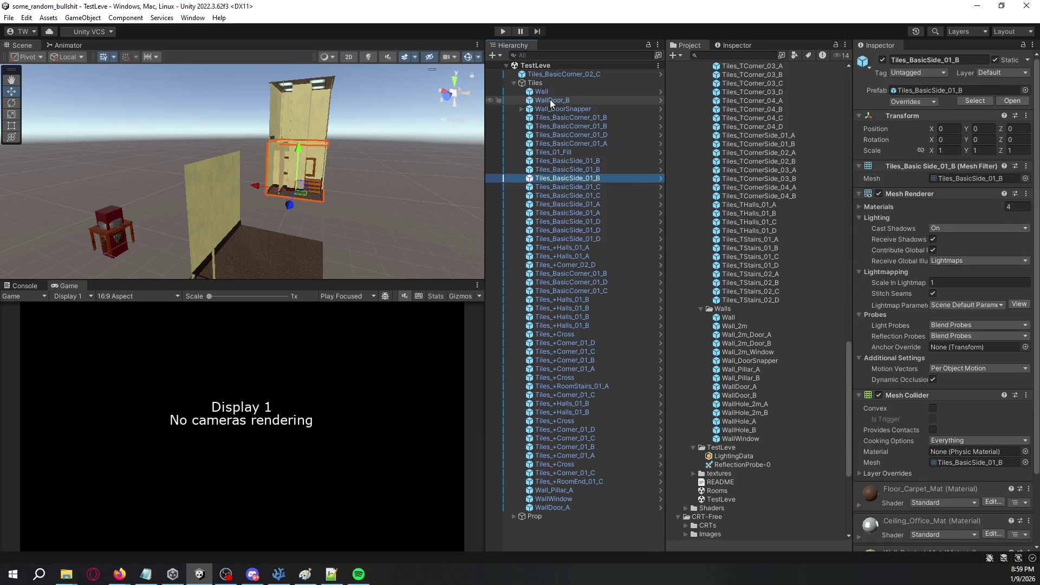
key(Down)
key(Down)
key(Down)
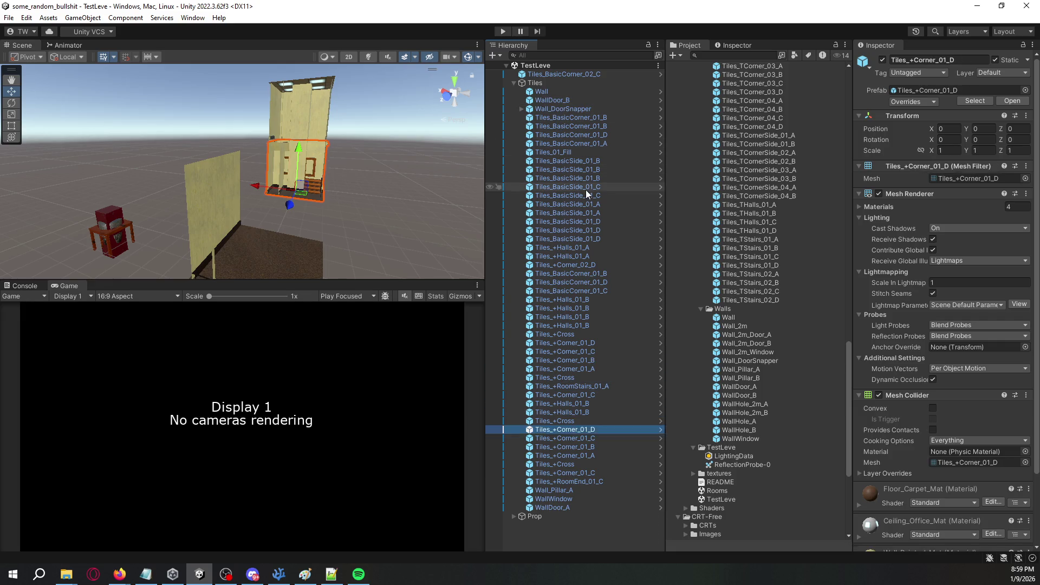
Run the TestLeve scene briefly in play mode, then open the Rooms demo scene.
click(503, 31)
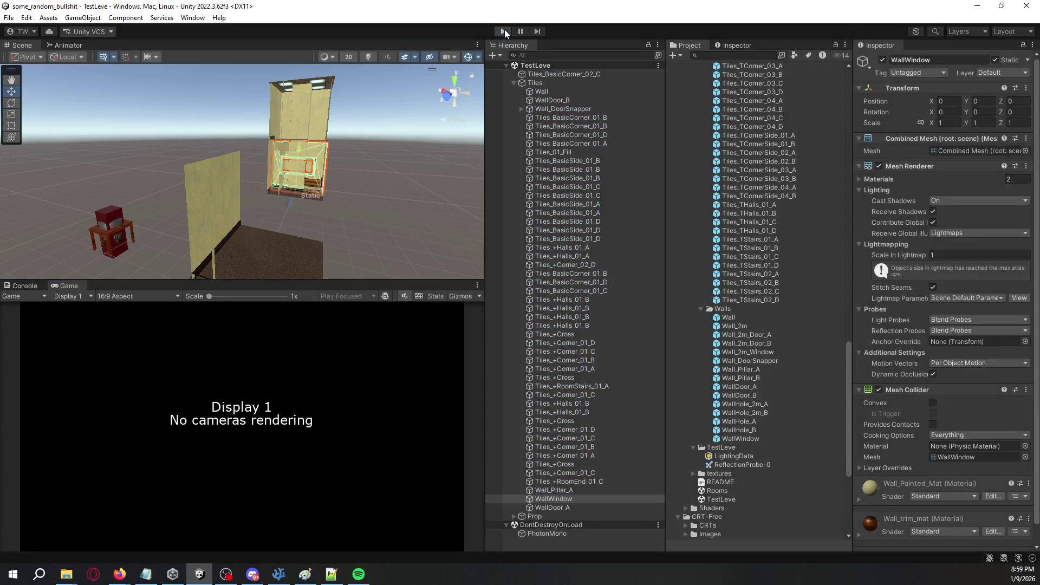
click(503, 32)
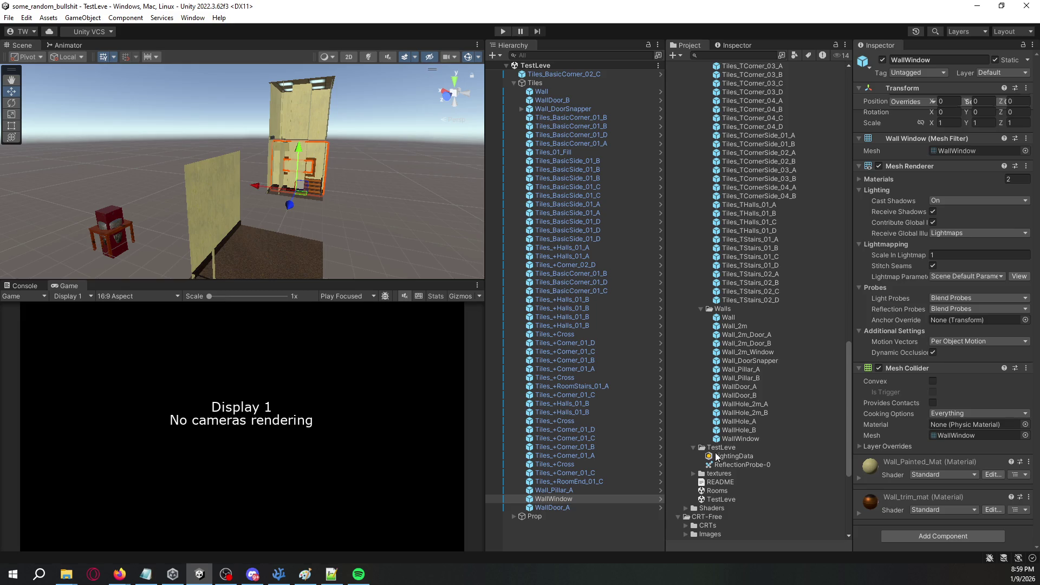
double_click(718, 491)
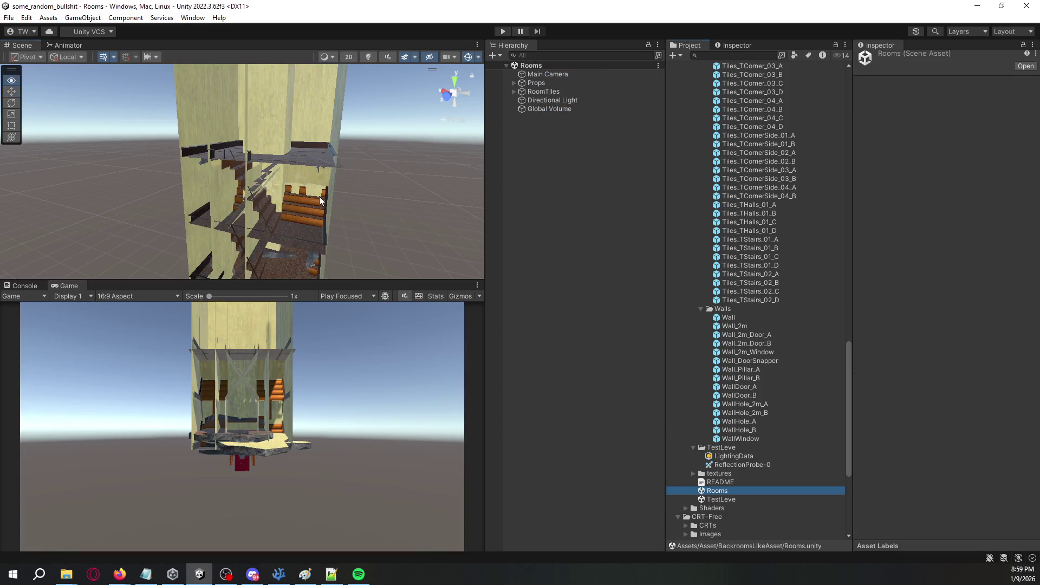
Inspect the Rooms scene's Props, RoomTiles, Directional Light and Global Volume objects.
mouse_move(282, 260)
mouse_down()
mouse_move(247, 186)
mouse_move(303, 173)
mouse_up()
click(547, 74)
click(561, 82)
click(514, 83)
click(513, 83)
click(515, 92)
click(515, 92)
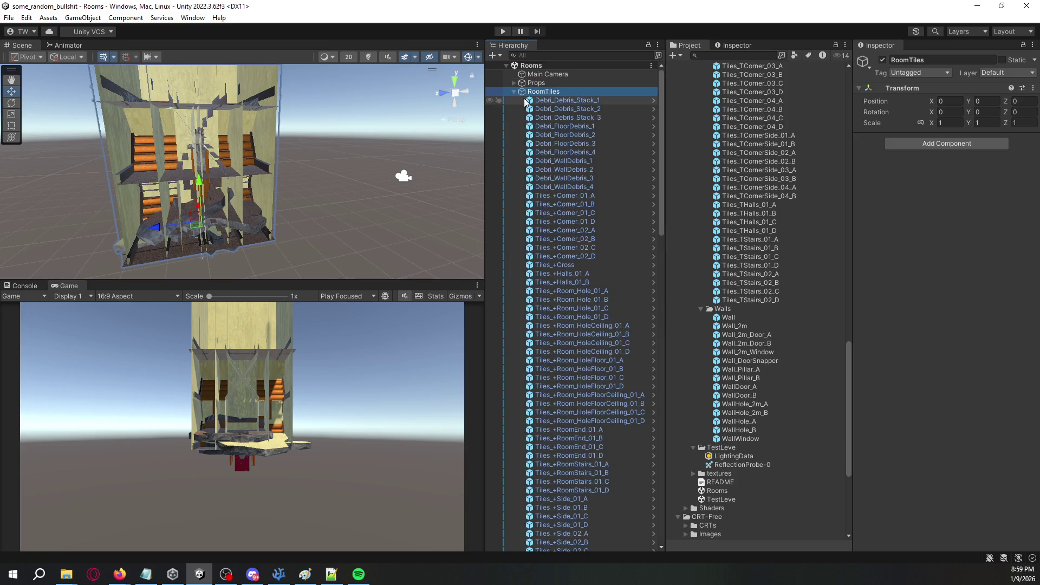
click(514, 91)
click(540, 101)
click(540, 108)
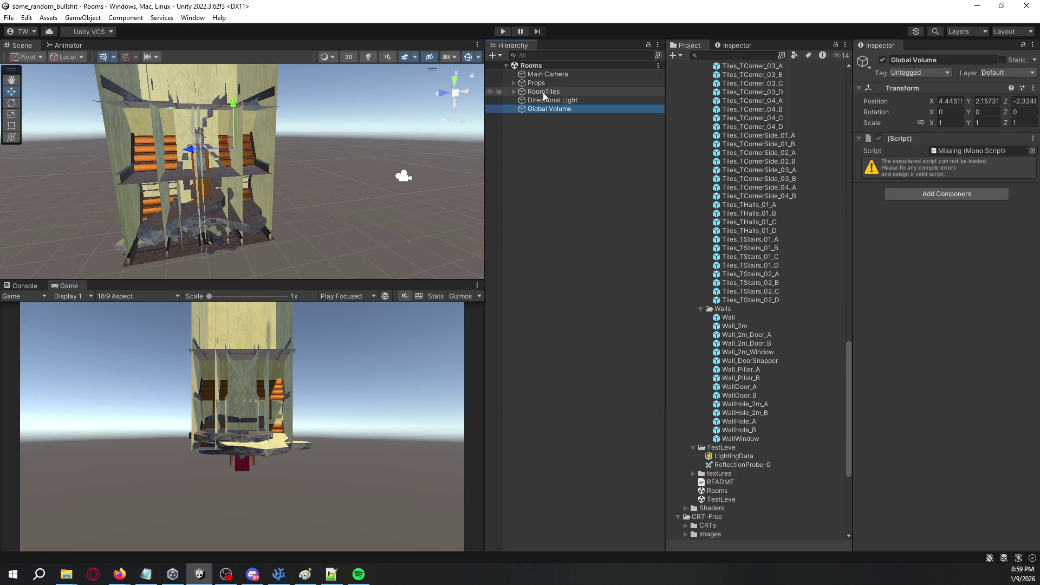
click(543, 92)
click(548, 83)
click(551, 100)
click(554, 109)
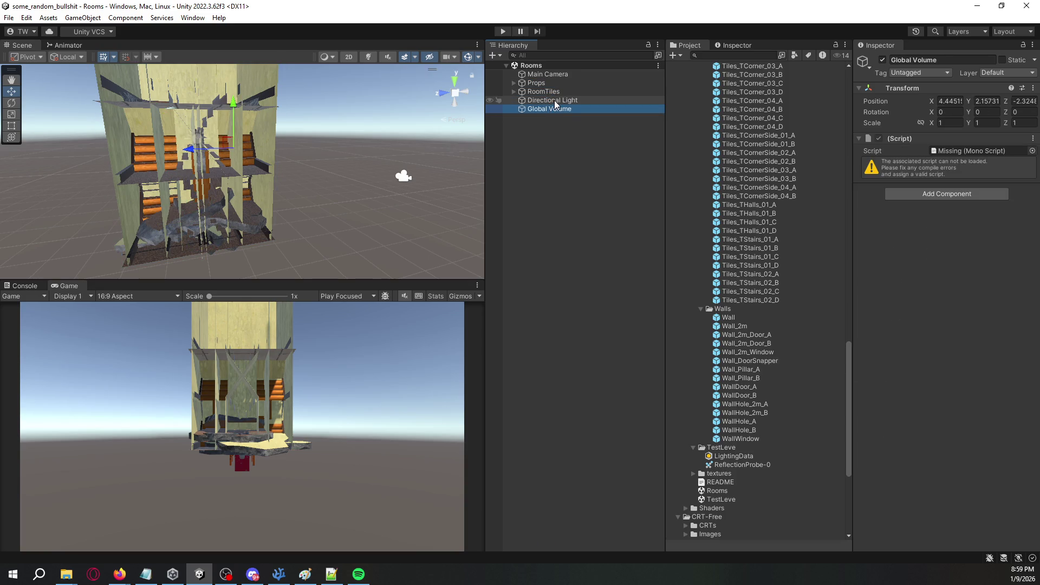
Browse the asset pack's README and the CarpetFloor texture folder.
scroll(752, 371, down, 5)
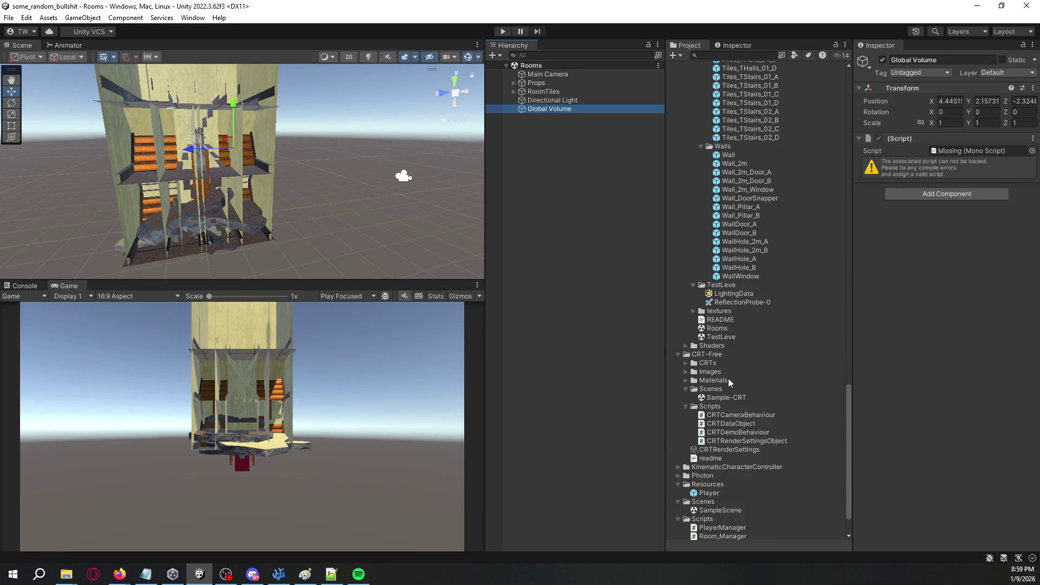
click(703, 320)
click(692, 311)
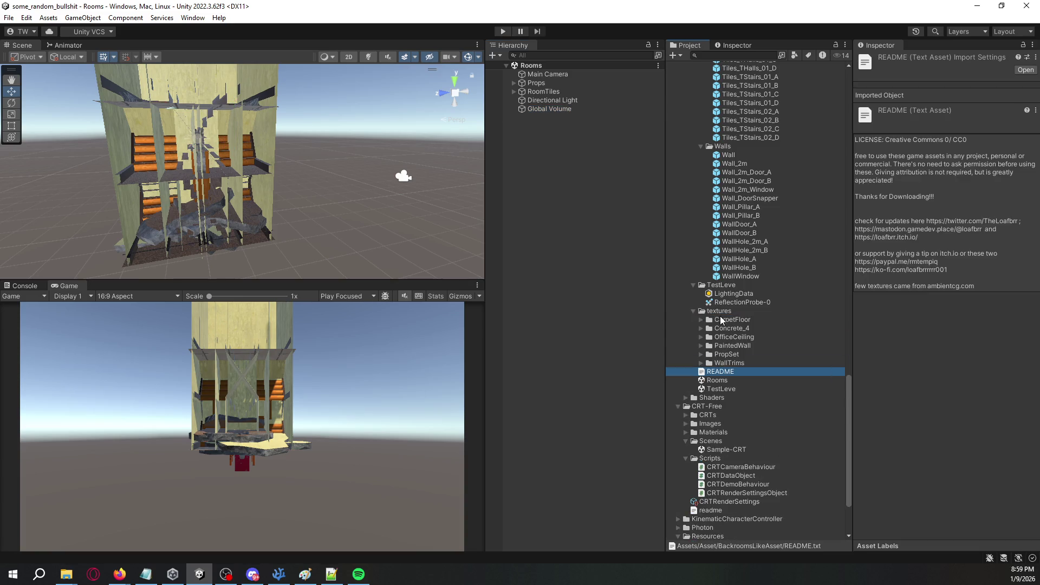
double_click(719, 317)
scroll(750, 315, up, 10)
scroll(750, 315, up, 15)
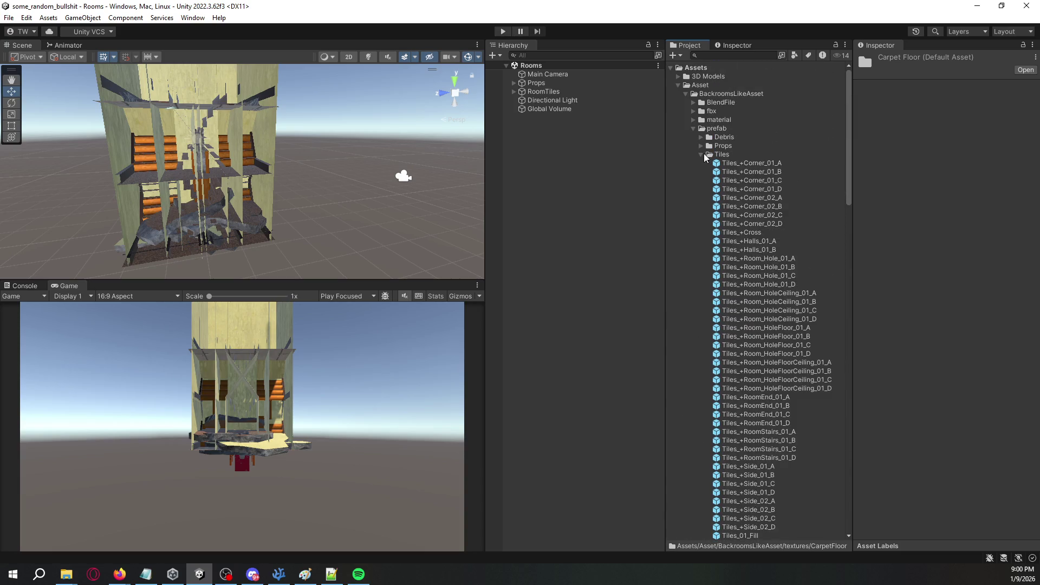
click(701, 156)
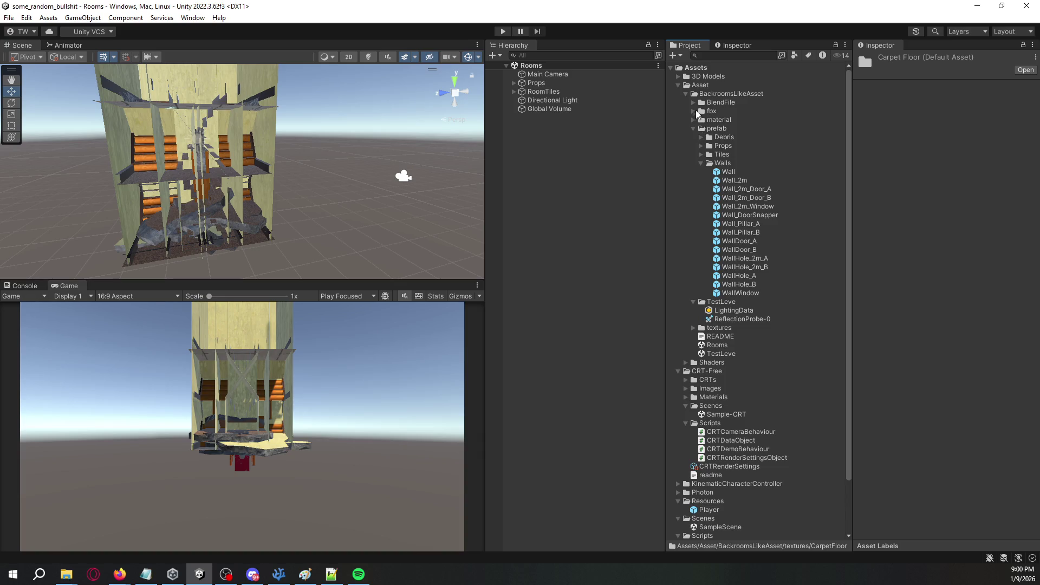
Check the import settings of the Props and RoomTiles fbx models.
click(693, 103)
click(693, 103)
click(694, 111)
click(715, 121)
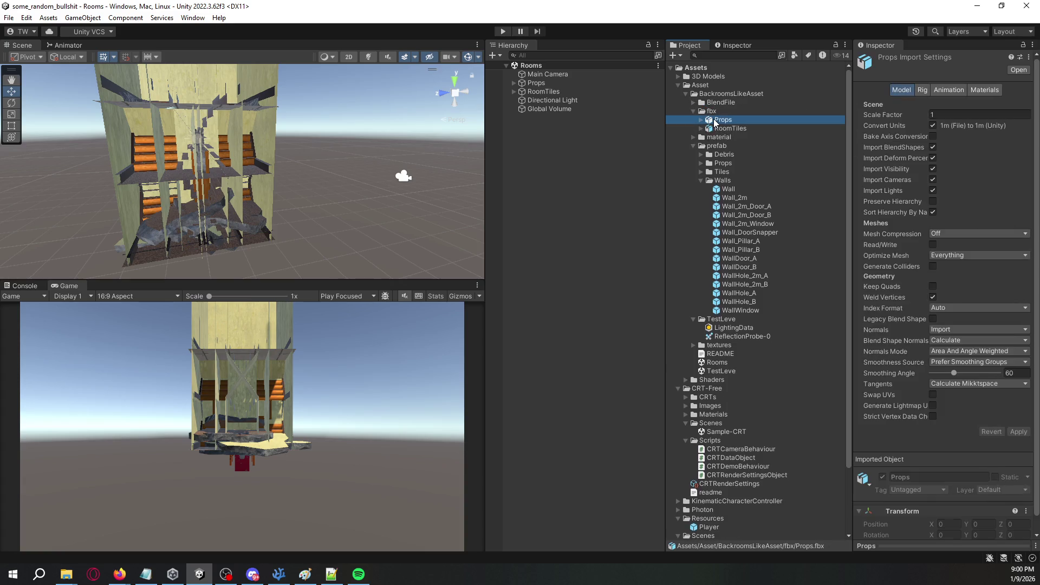
click(724, 129)
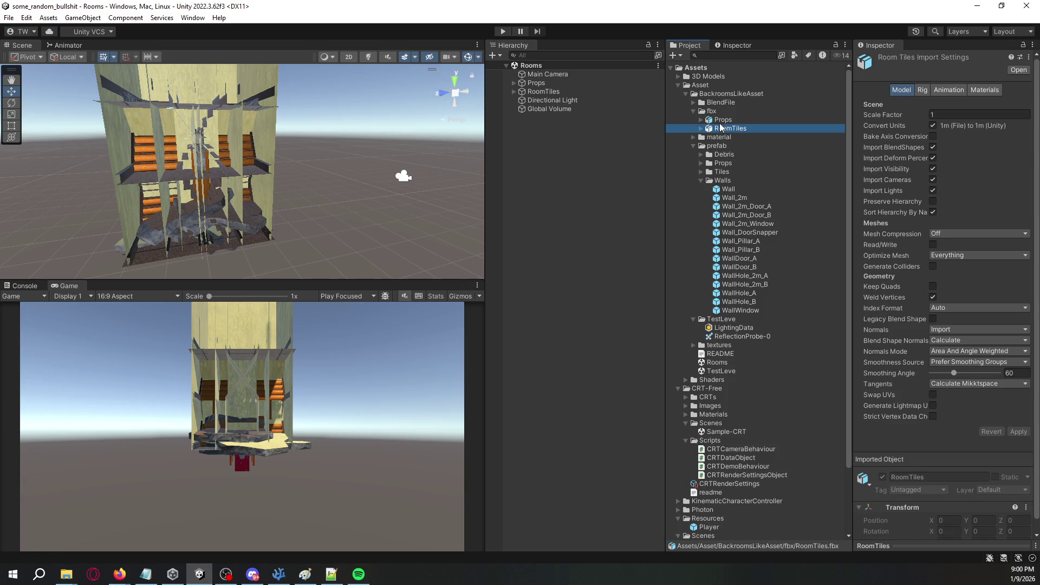
List the material folder's contents, then open SampleScene.
click(694, 111)
click(693, 120)
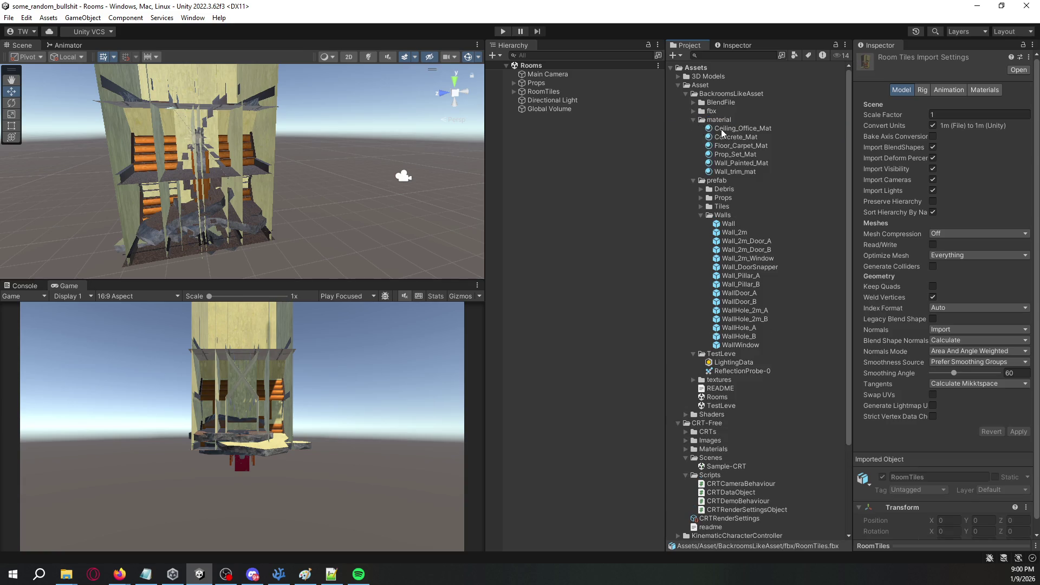
scroll(692, 124, down, 3)
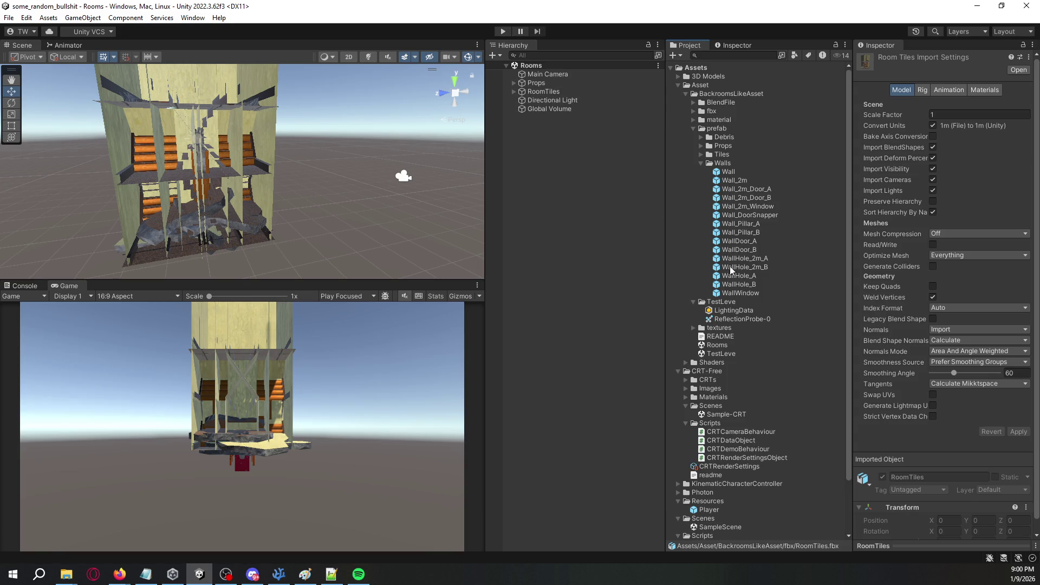
scroll(716, 325, down, 3)
double_click(715, 466)
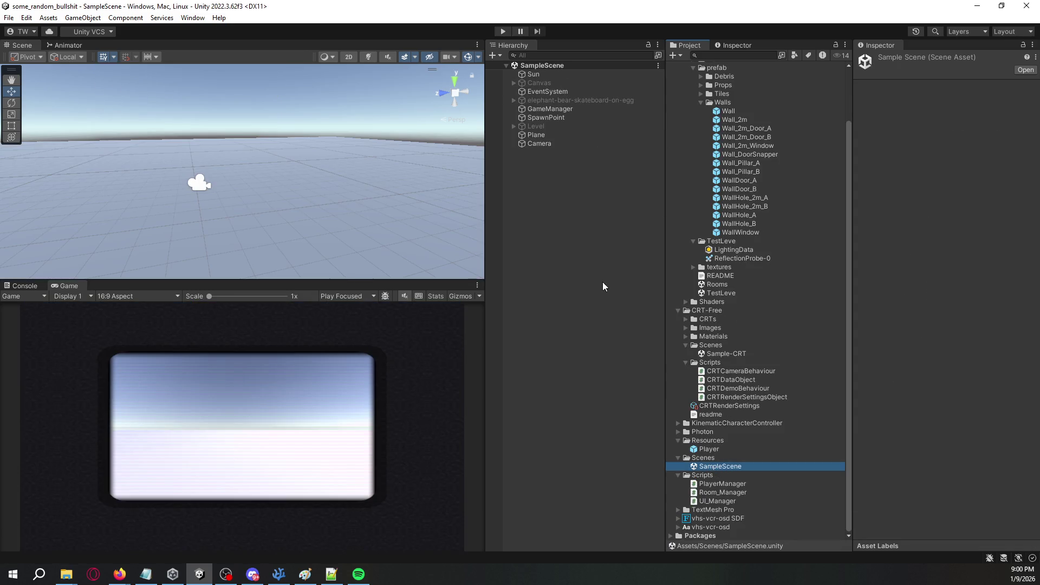
Delete the Level object and activate the elephant-bear-skateboard-on-egg model.
mouse_move(427, 210)
mouse_down()
mouse_move(288, 170)
mouse_move(401, 173)
mouse_up()
click(542, 126)
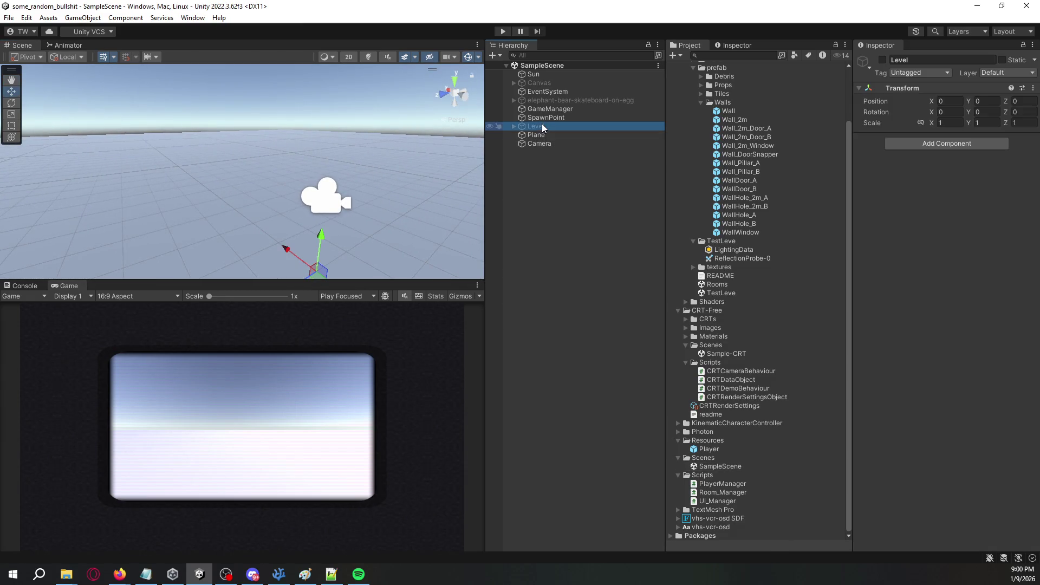
key(Delete)
click(550, 99)
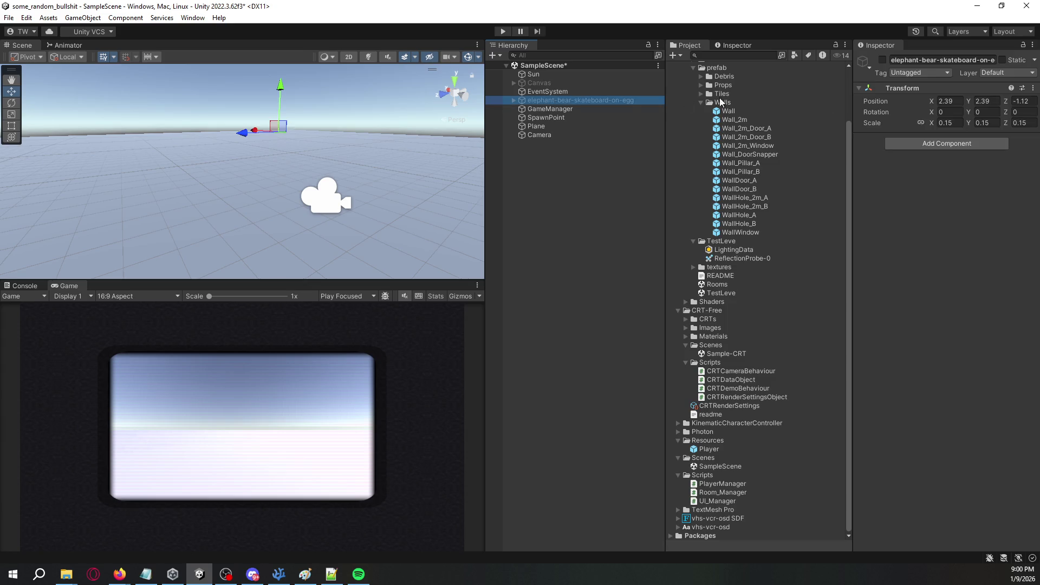
click(883, 60)
Move the elephant skateboard to -0.9, 0.81, 3.06 and rotate it 90° on Y.
mouse_move(278, 85)
mouse_down()
mouse_move(278, 184)
mouse_move(289, 148)
mouse_move(289, 174)
mouse_move(408, 219)
mouse_move(335, 206)
mouse_move(427, 217)
mouse_up()
mouse_move(297, 224)
mouse_down()
mouse_move(362, 208)
mouse_move(232, 244)
mouse_move(163, 238)
mouse_move(175, 195)
mouse_move(207, 194)
mouse_up()
key(e)
mouse_move(200, 243)
mouse_down()
mouse_move(204, 265)
mouse_move(56, 266)
mouse_up()
key(w)
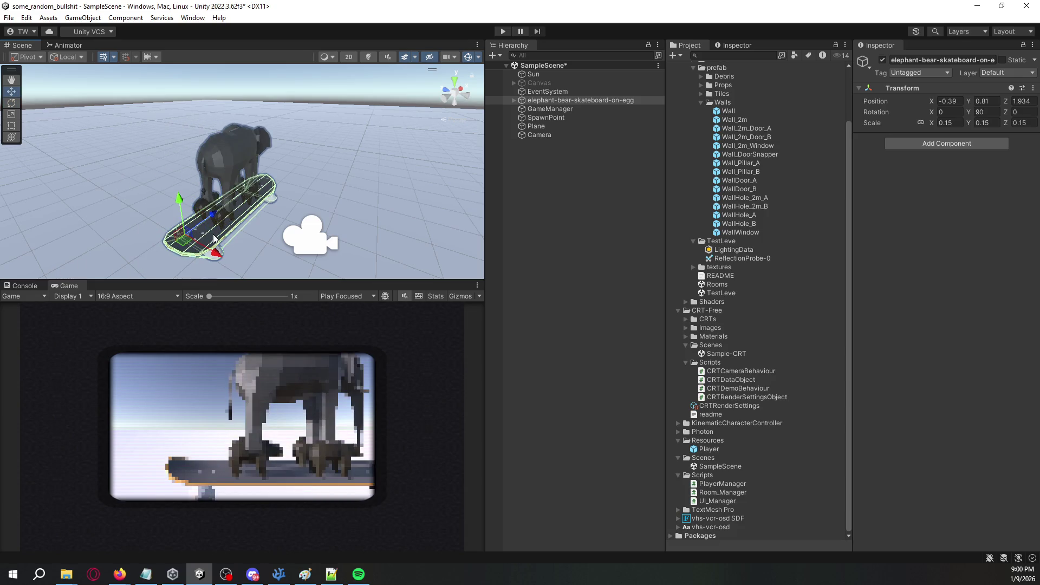
mouse_move(174, 249)
mouse_down()
mouse_move(152, 248)
mouse_move(173, 236)
mouse_move(171, 197)
mouse_move(157, 211)
mouse_up()
mouse_move(348, 175)
mouse_down()
mouse_move(325, 160)
mouse_move(289, 177)
mouse_up()
click(523, 190)
mouse_move(411, 163)
mouse_down()
mouse_move(386, 97)
mouse_move(371, 125)
mouse_move(344, 134)
mouse_move(357, 100)
mouse_up()
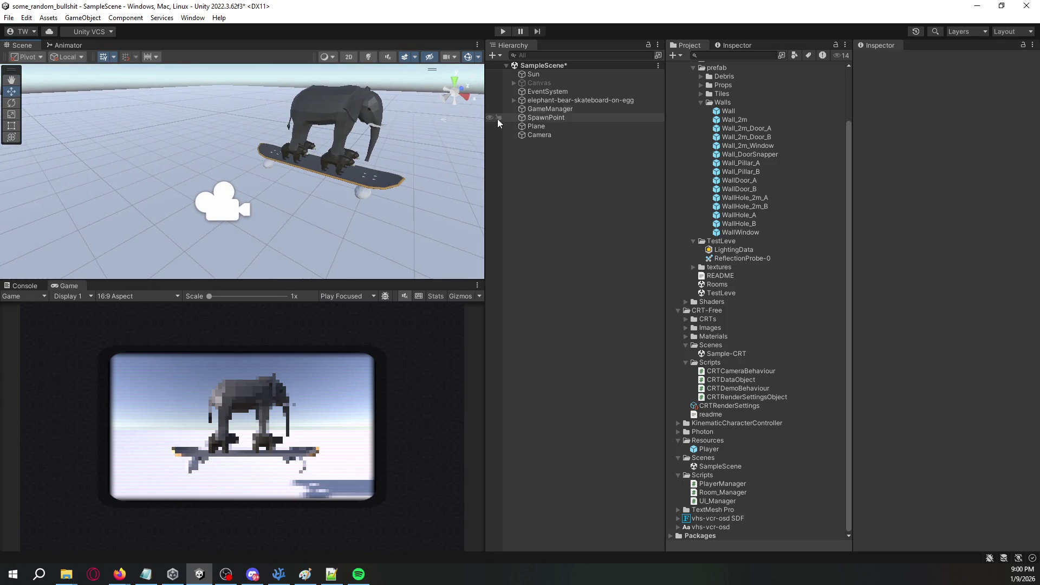
Check the Canvas and scene objects, then add an empty game object named LevelManager.
click(573, 83)
click(883, 60)
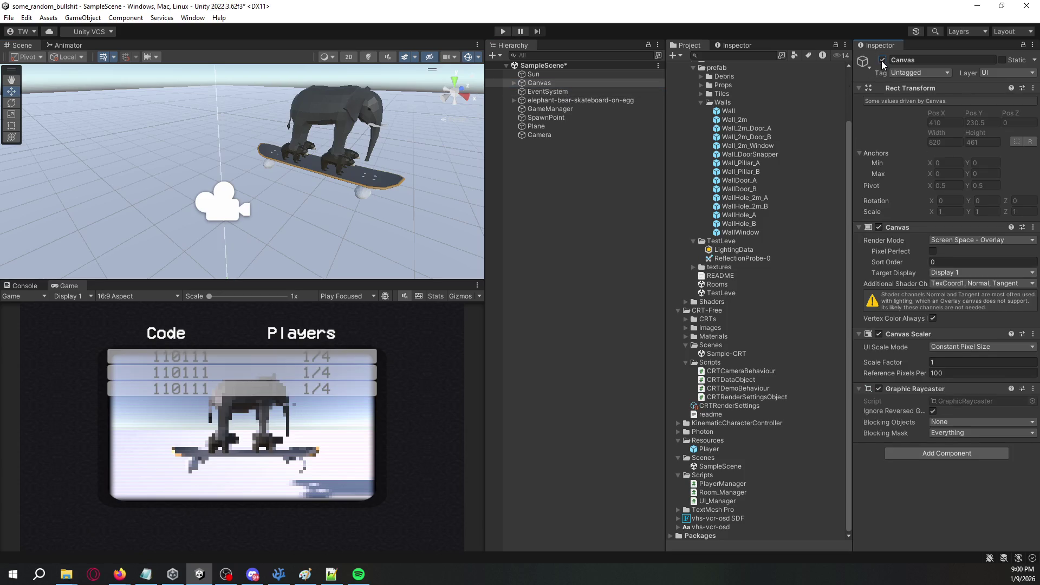
click(883, 61)
drag(304, 201, 371, 195)
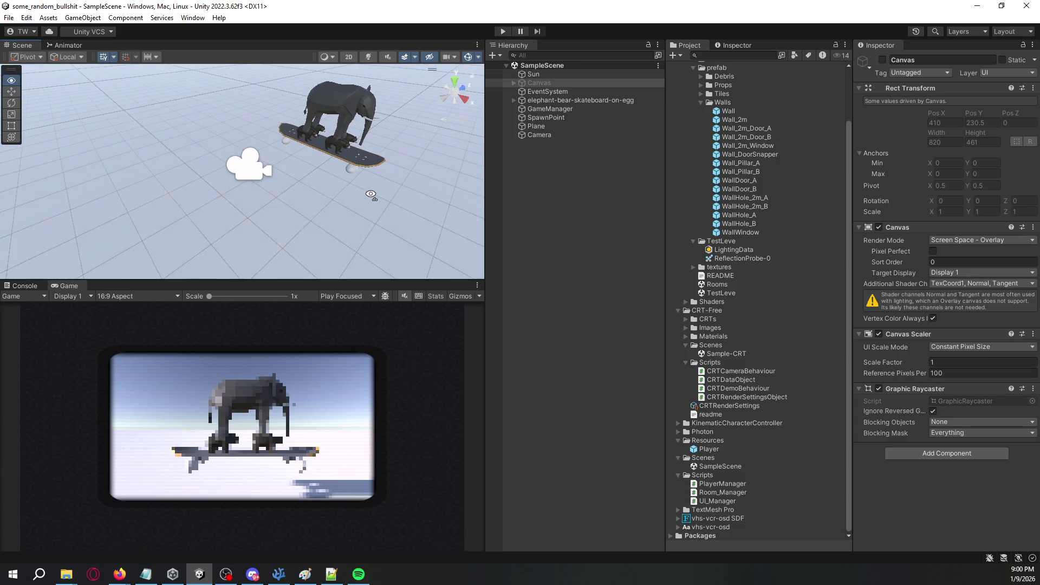
click(542, 134)
click(547, 127)
click(552, 117)
click(554, 108)
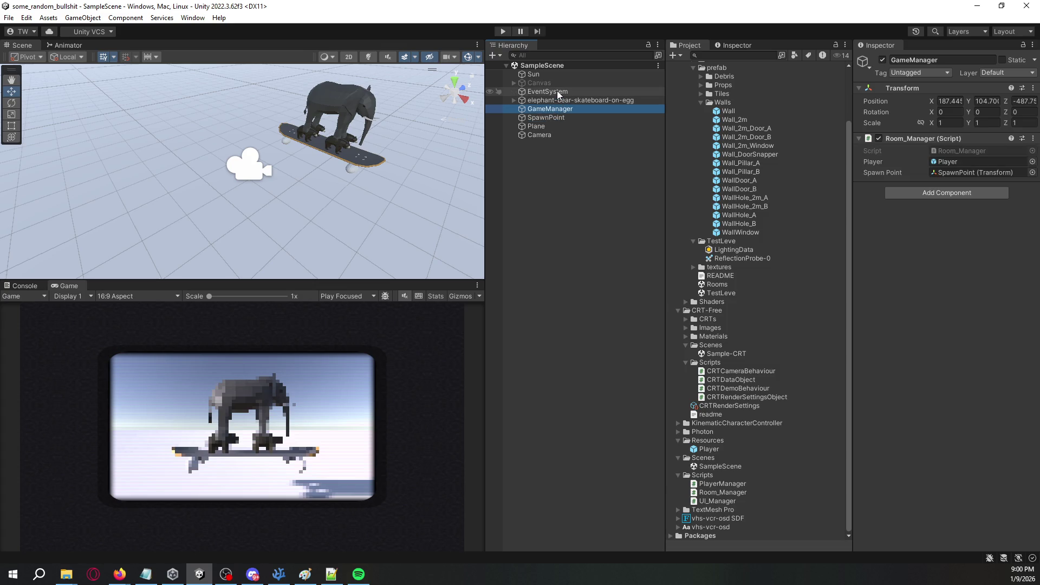
right_click(541, 159)
click(589, 307)
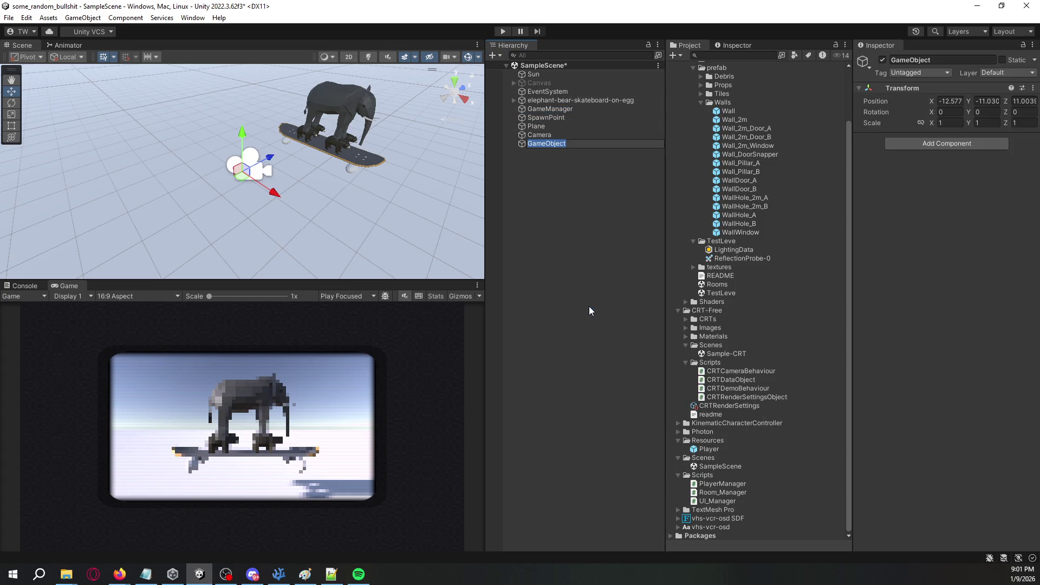
text(LevelManager)
key(Return)
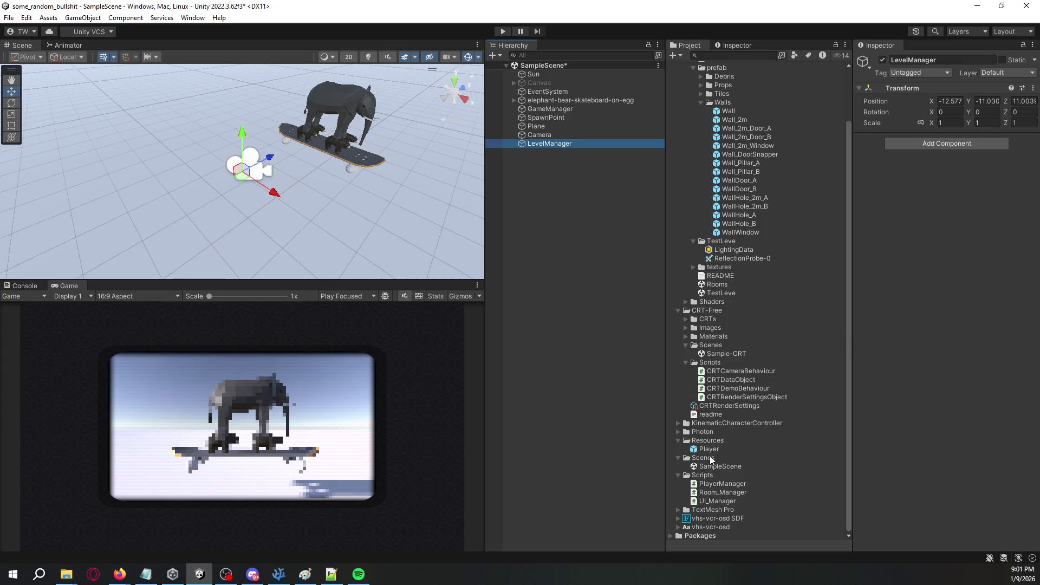
Create a LevelGenerator C# script in the Scripts folder.
right_click(706, 476)
mouse_move(737, 169)
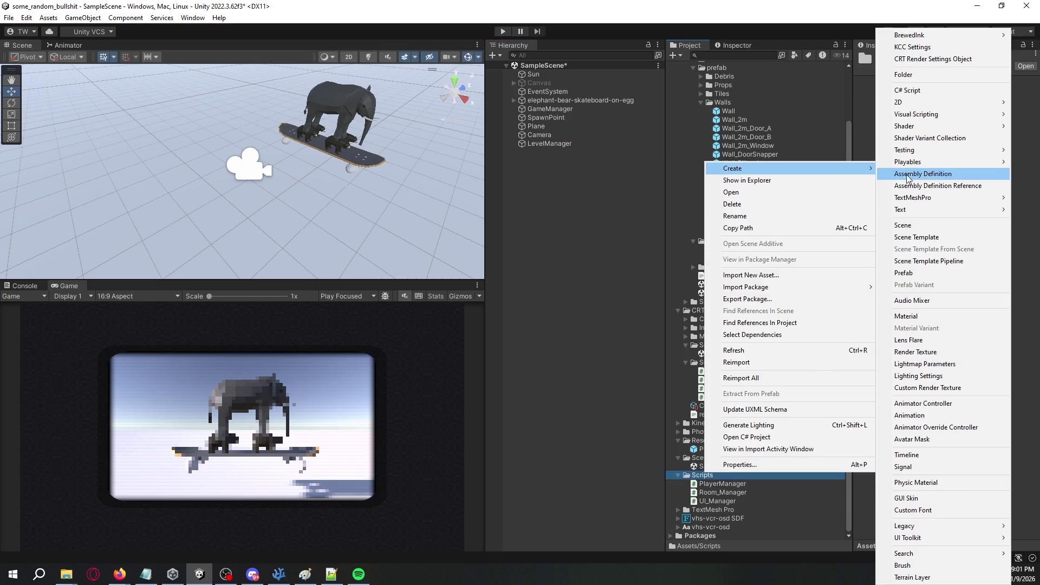
click(916, 90)
text(LevelGenerator)
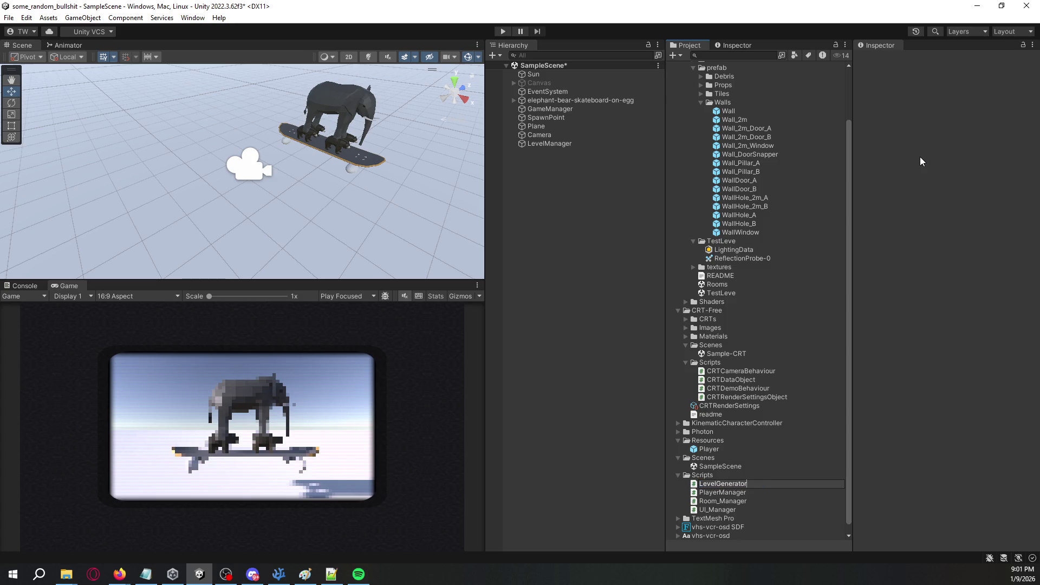
key(Return)
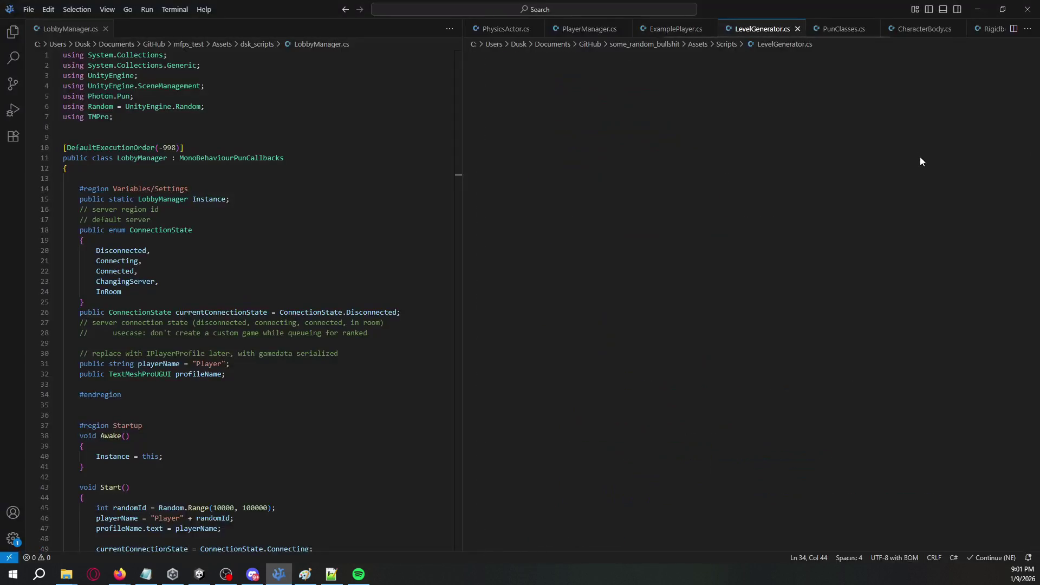
Close LobbyManager.cs and delete LevelGenerator's template Start and Update methods.
click(450, 148)
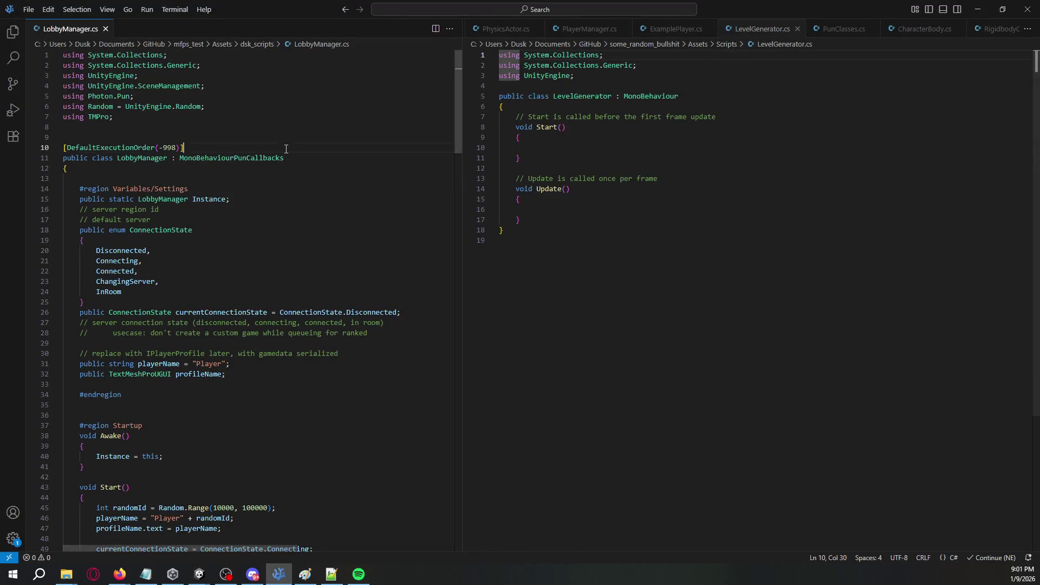
key(ctrl+w)
drag(104, 224, 79, 112)
key(BackSpace)
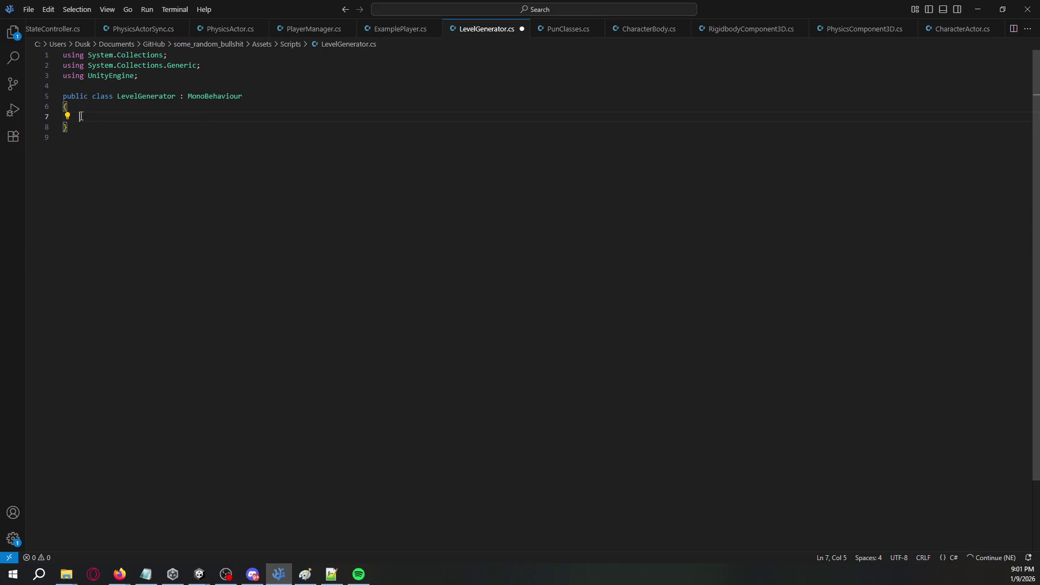
Declare public float radius and public GameObject players, commented '// adding and removing players from the radius pool'.
text(public )
text(float radius)
key(Escape)
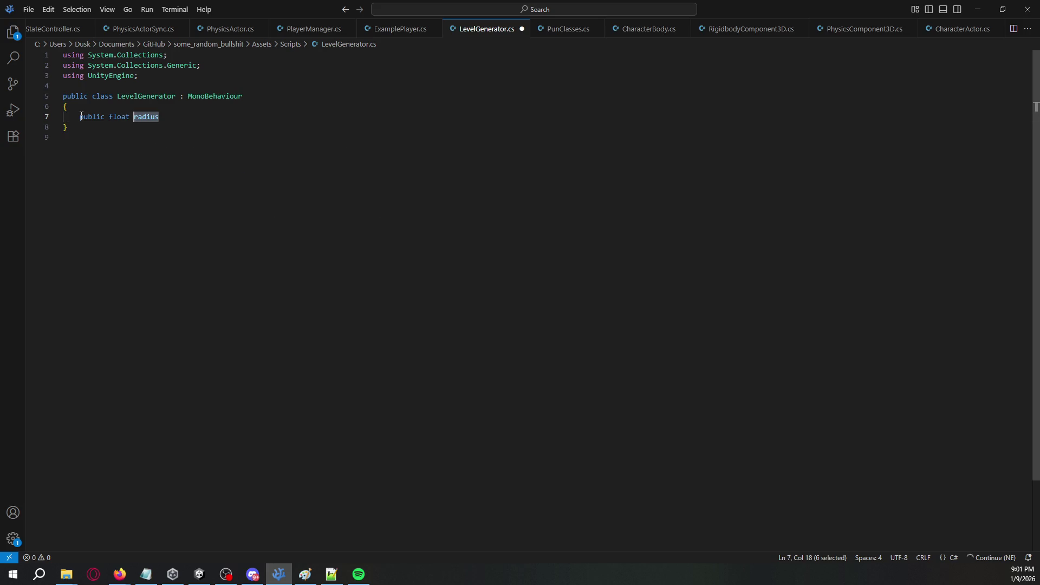
text(;)
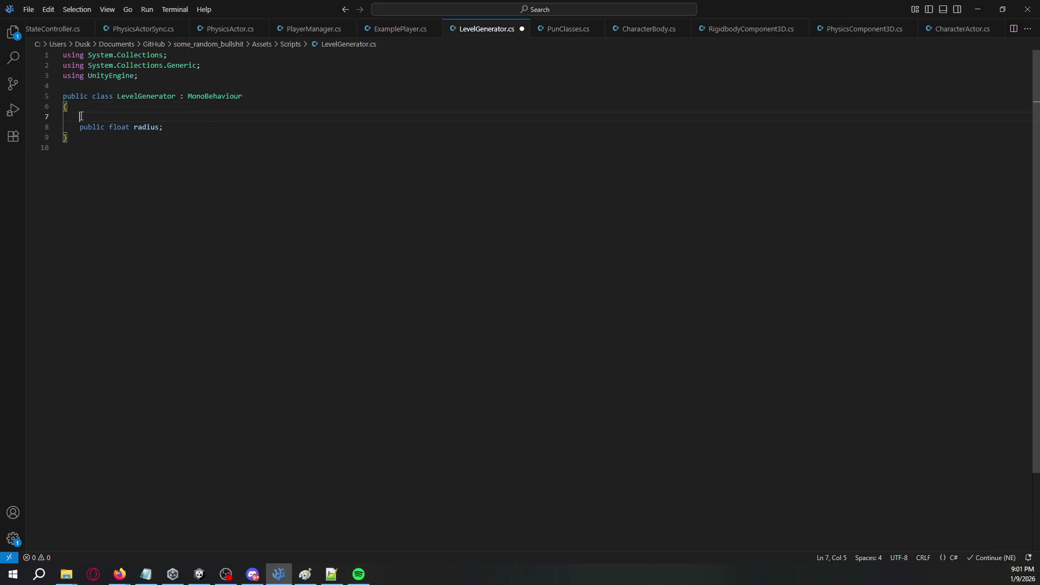
text(public )
text(GameObject players;)
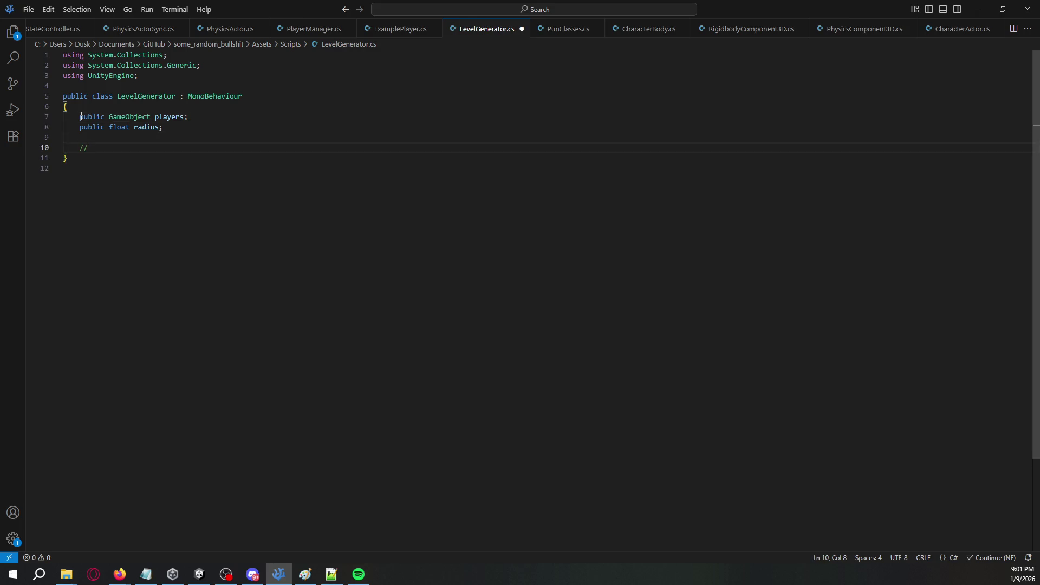
key(Up)
key(Up)
key(End)
key(Return)
text(// adding and re)
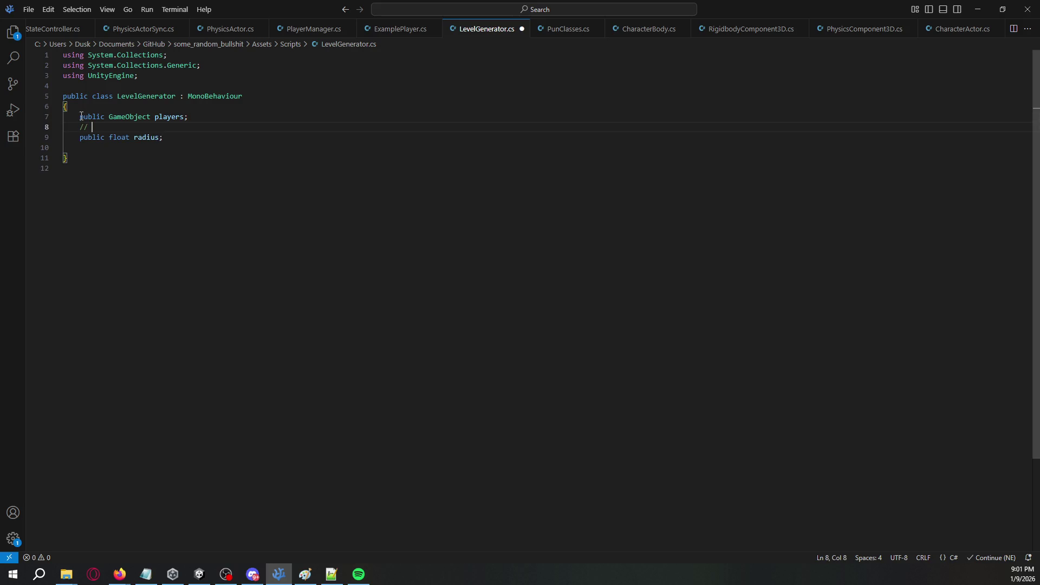
text(moving players from the )
text(radius pool)
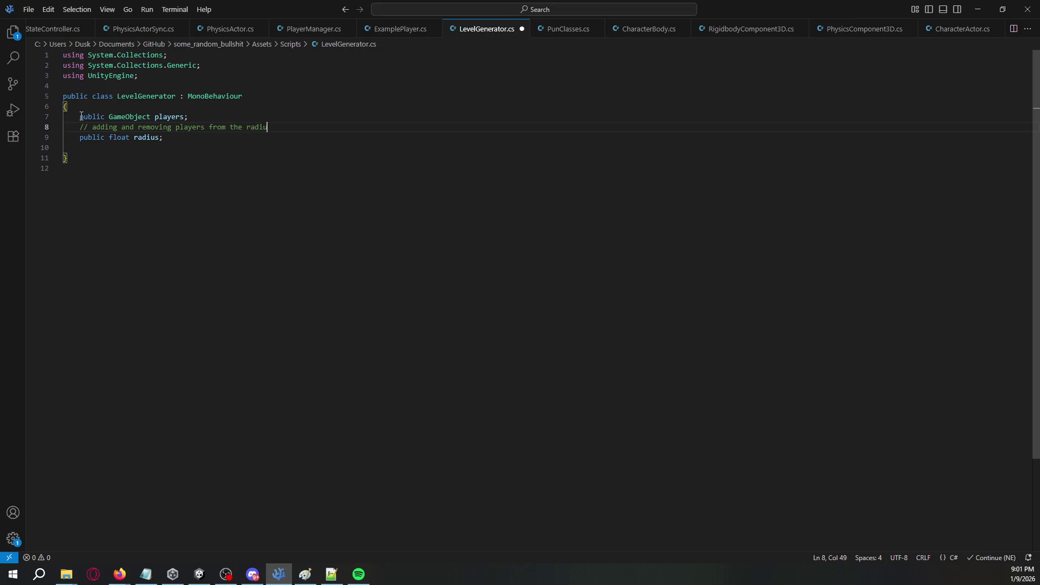
key(Return)
key(Up)
key(End)
key(Down)
key(Down)
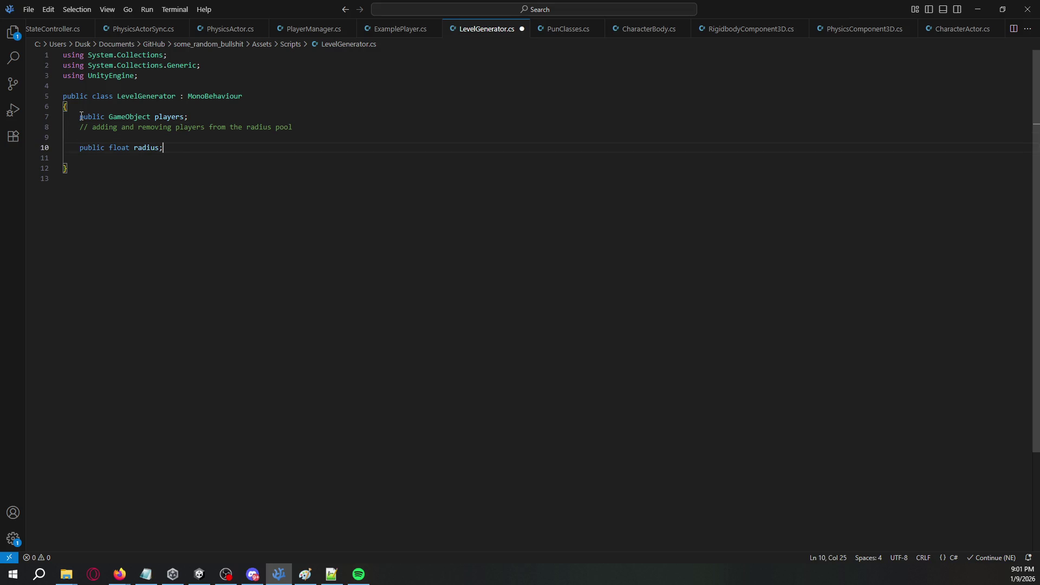
key(Return)
key(Return)
Start a new public List field below the radius declaration.
text(publicfl)
key(BackSpace)
key(BackSpace)
text(float)
key(Escape)
key(BackSpace)
key(BackSpace)
key(BackSpace)
key(BackSpace)
text(L)
key(Tab)
Edit the list's element type, leaving the declaration as 'public List<>'.
text(GameObject)
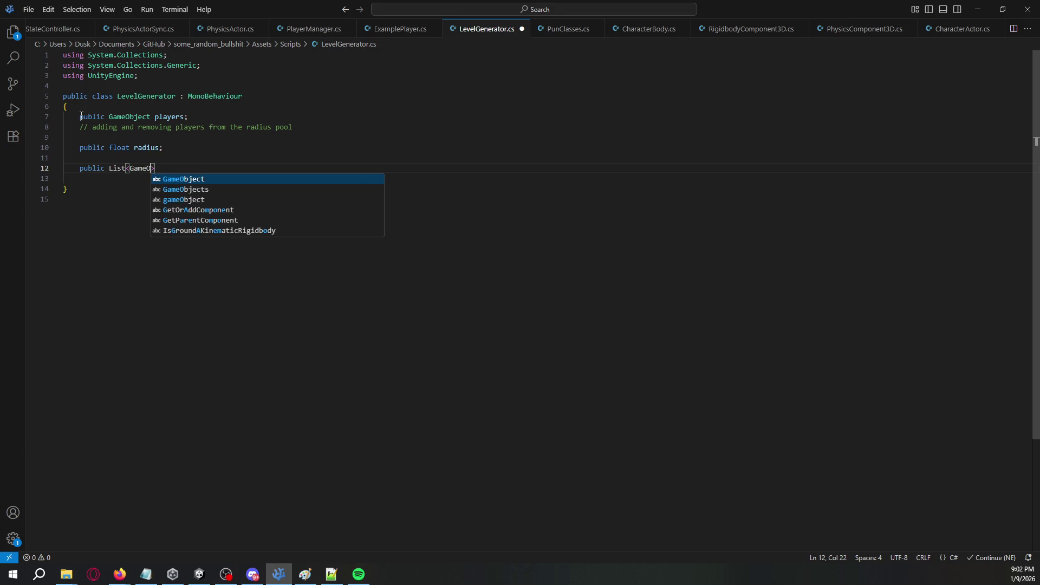
key(End)
key(ctrl+shift+Left)
key(ctrl+shift+Left)
key(ctrl+shift+Left)
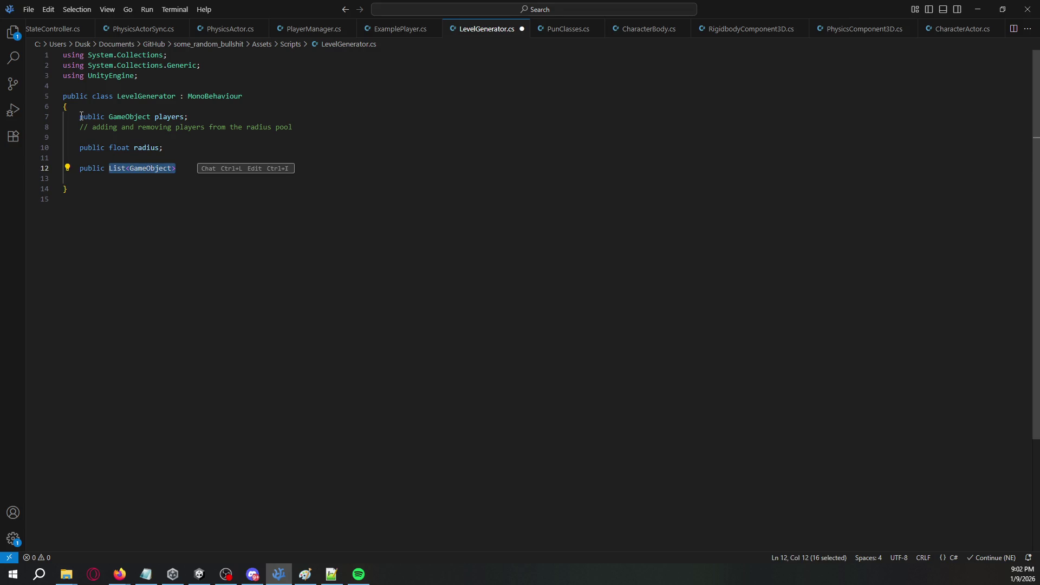
key(ctrl+shift+Right)
key(Right)
key(ctrl+shift+Right)
text(List<GameObject<>)
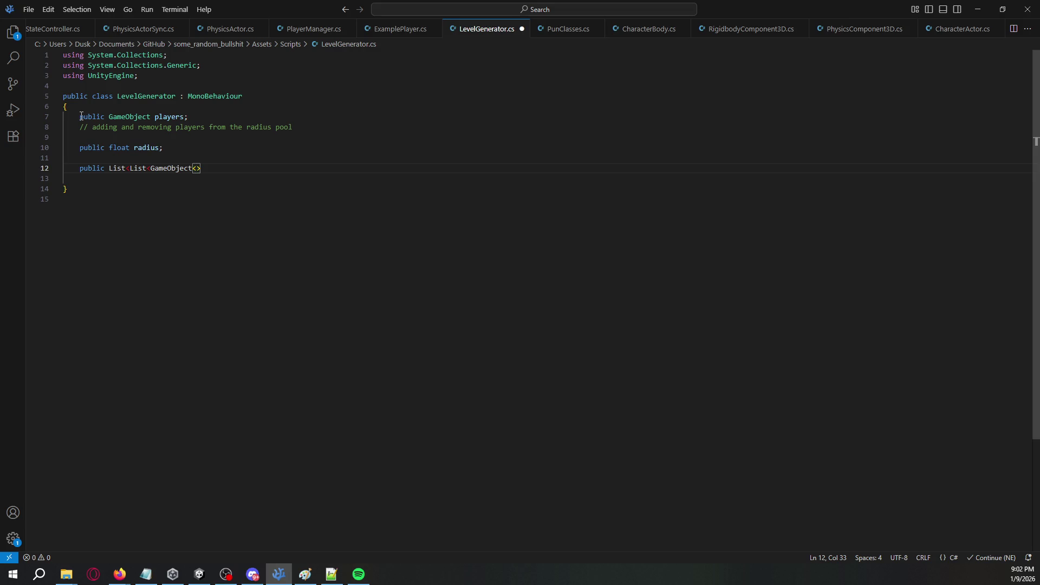
key(ctrl+shift+Left)
key(ctrl+shift+Left)
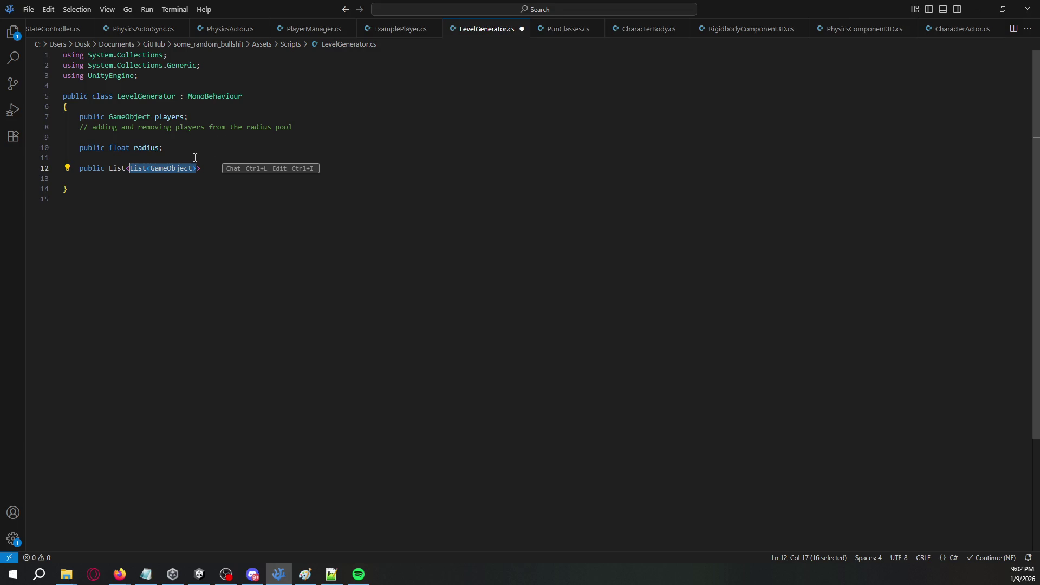
key(BackSpace)
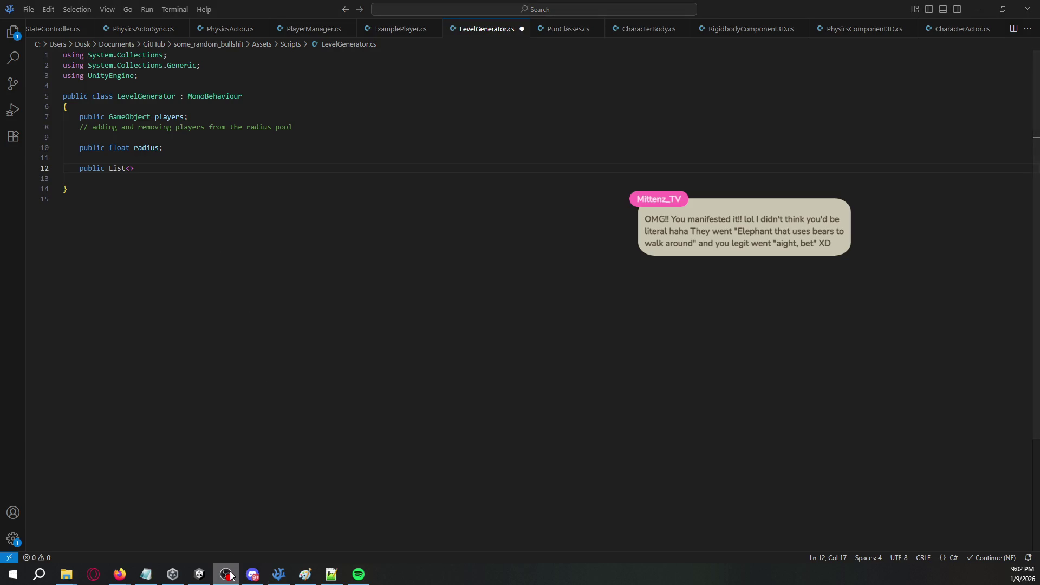
Return to Unity and orbit the Scene view closer to the elephant.
click(199, 575)
mouse_move(373, 178)
mouse_down()
mouse_move(385, 171)
mouse_move(390, 255)
mouse_move(478, 138)
mouse_move(342, 148)
mouse_up()
key(alt+Tab)
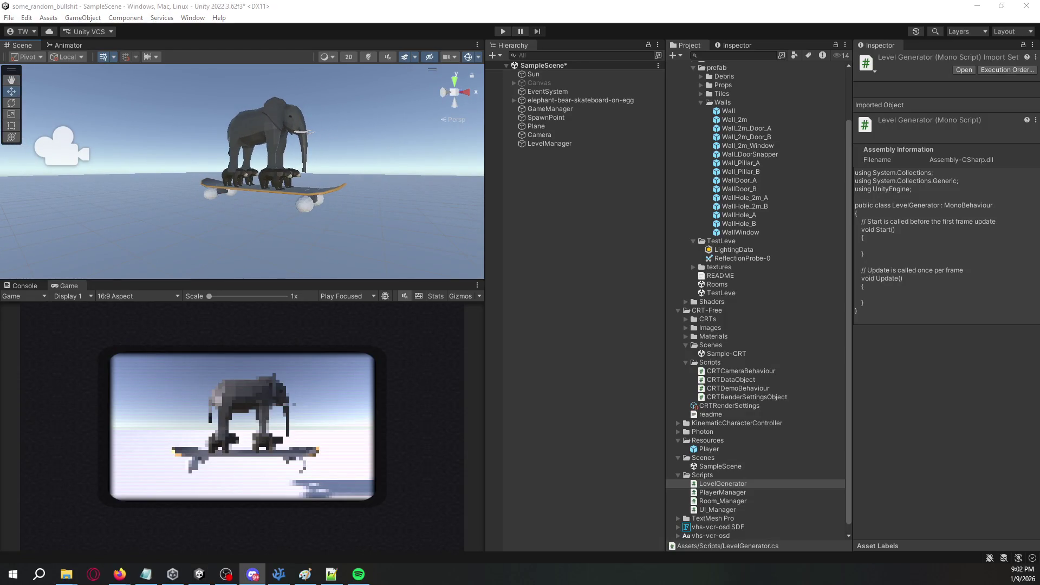
key(alt+Tab)
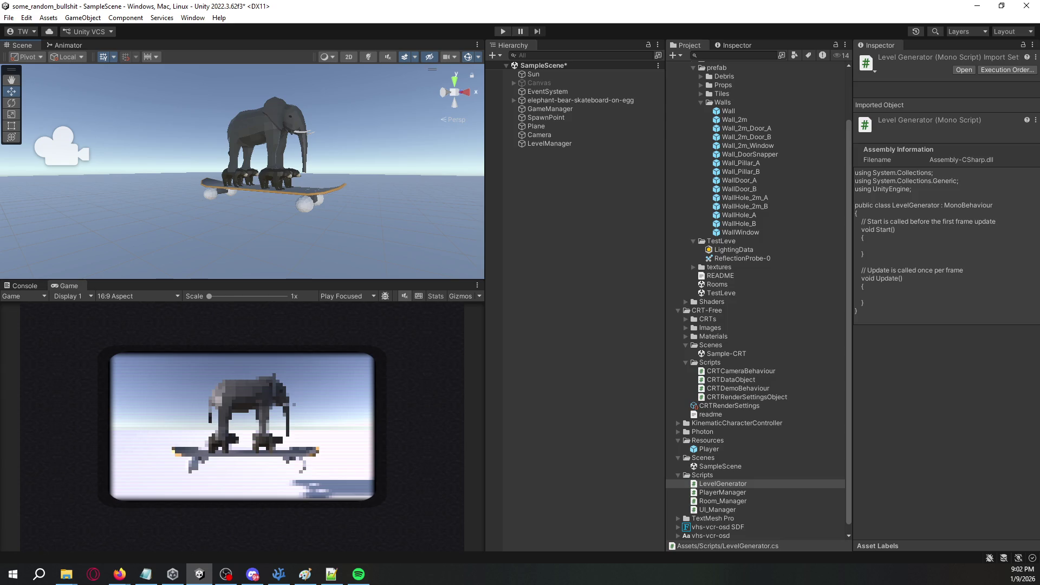
key(alt+Tab)
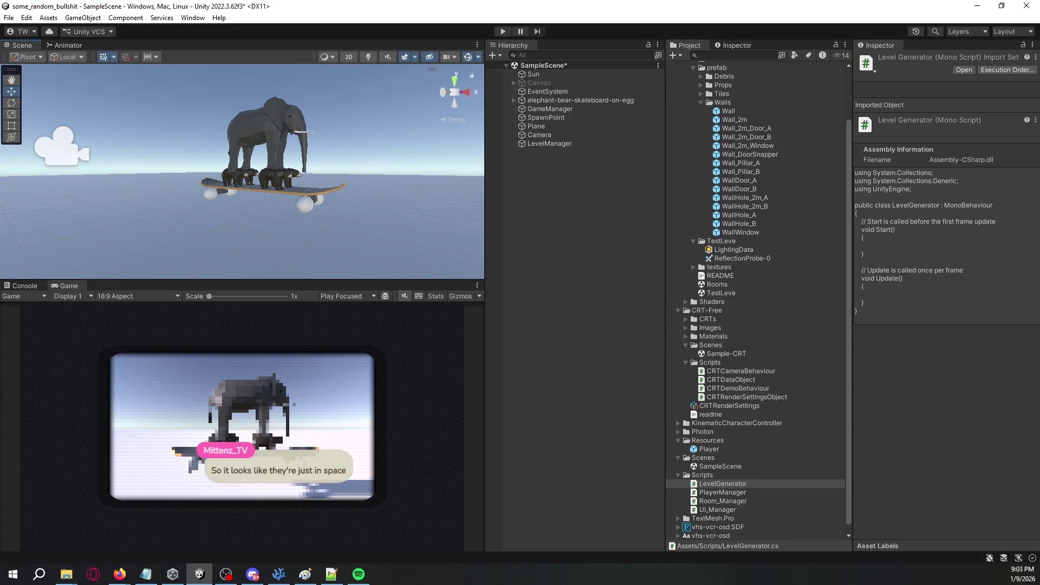
Download and import the 3 Skyboxes package from My Assets in the Package Manager.
click(26, 17)
mouse_move(193, 17)
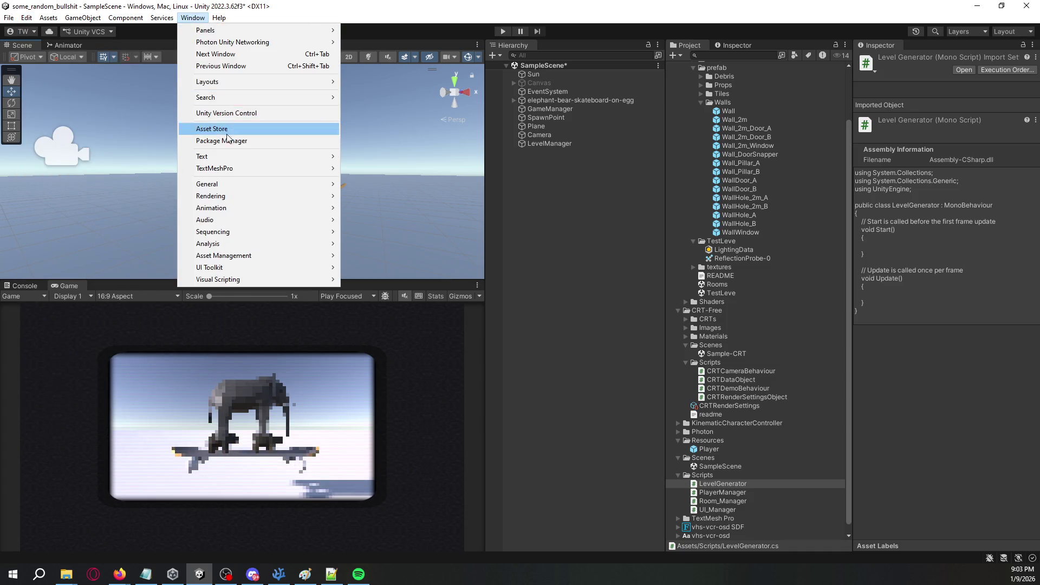
click(217, 142)
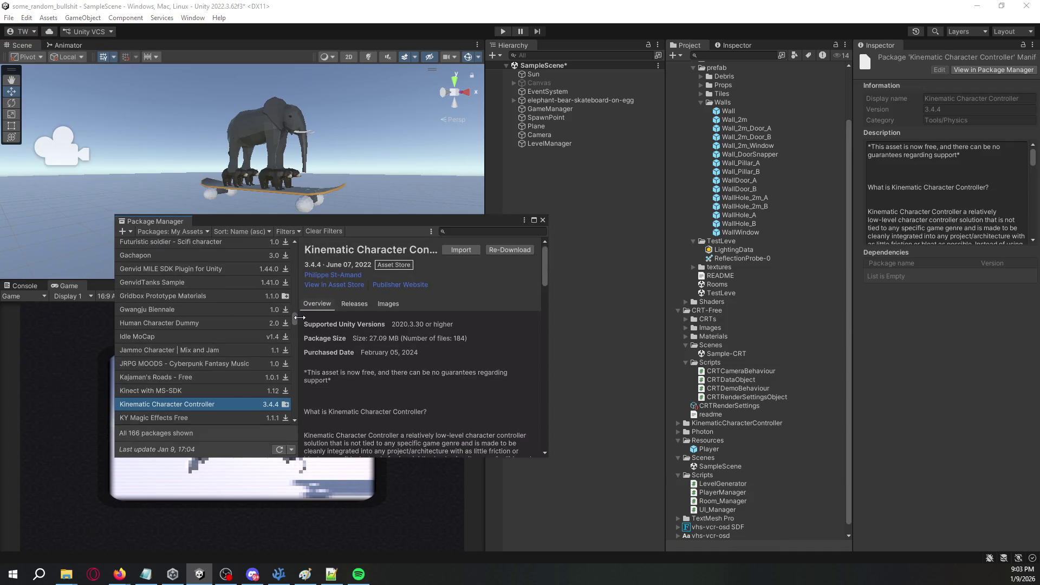
drag(294, 317, 295, 248)
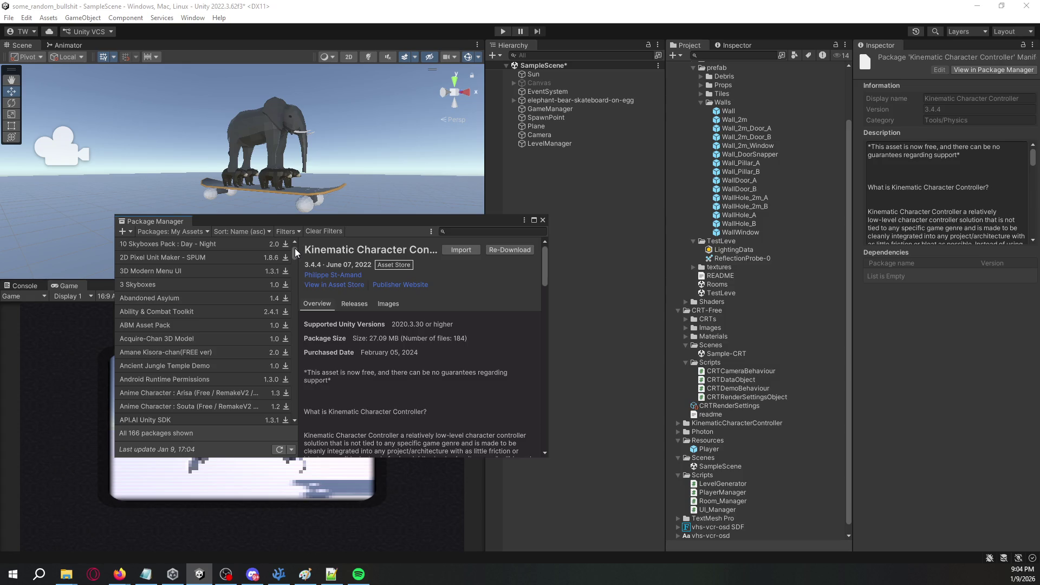
click(223, 248)
click(206, 283)
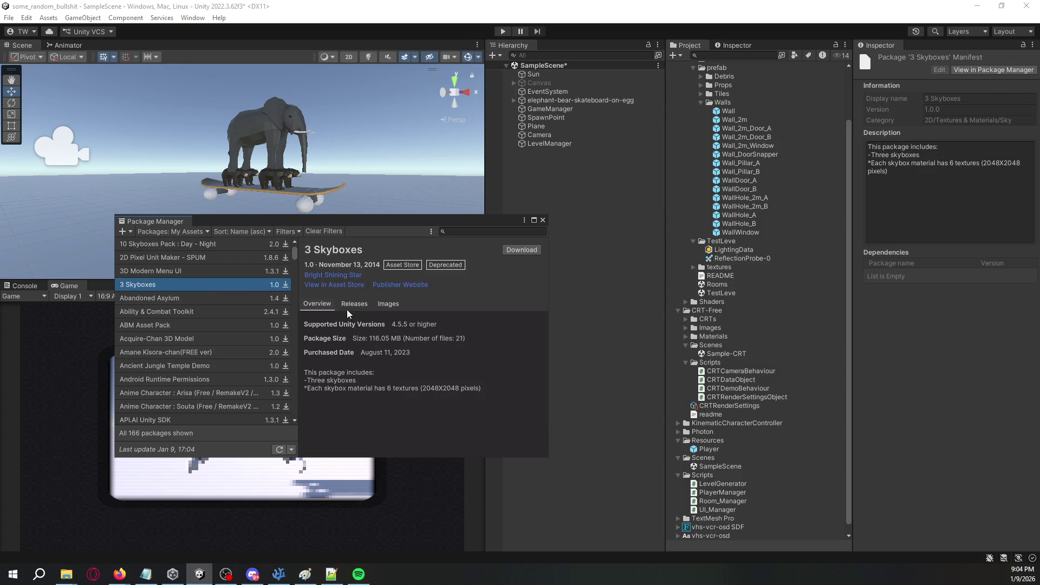
click(387, 303)
click(520, 250)
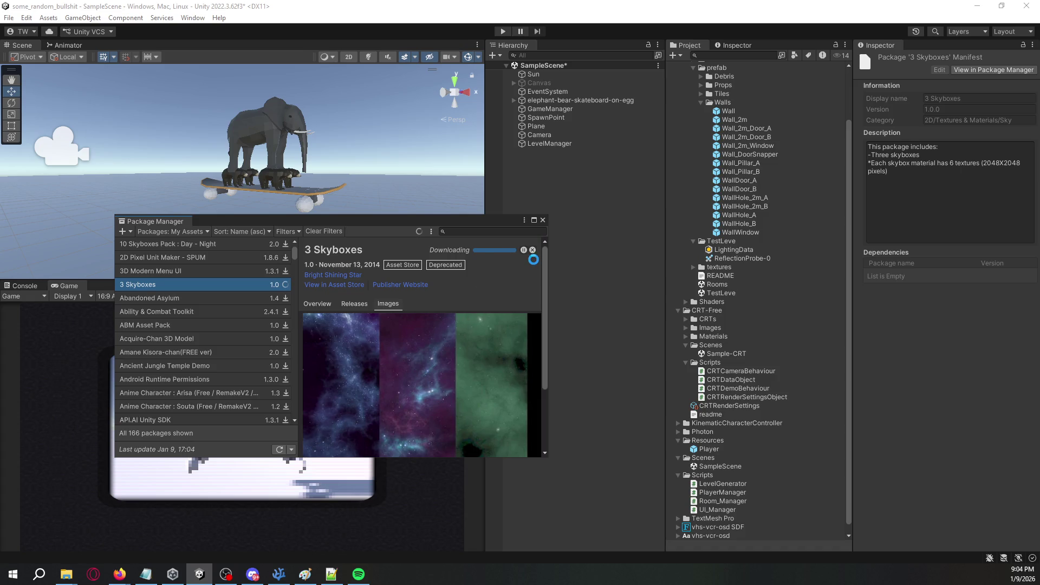
click(457, 251)
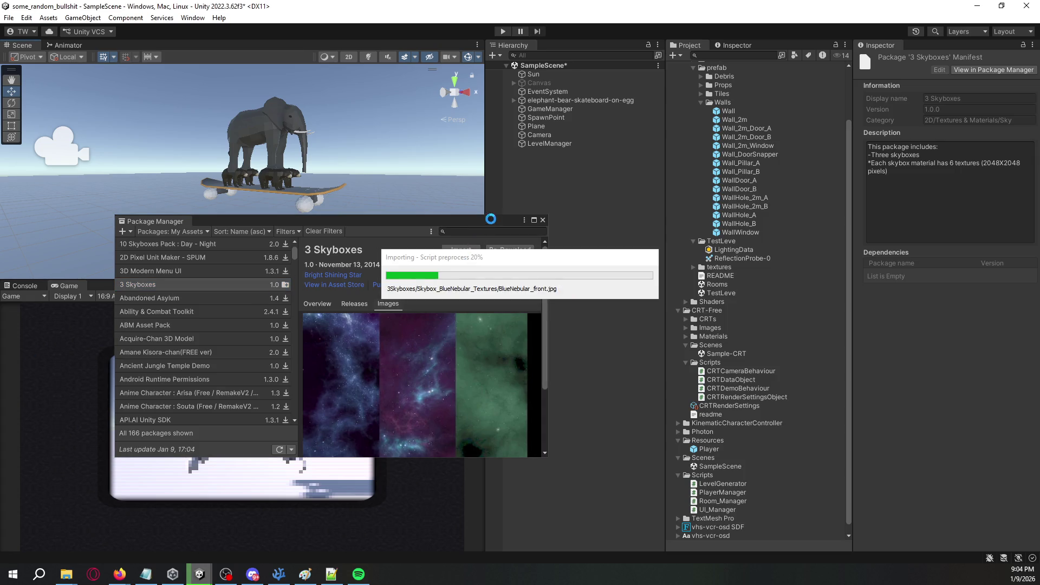
click(543, 220)
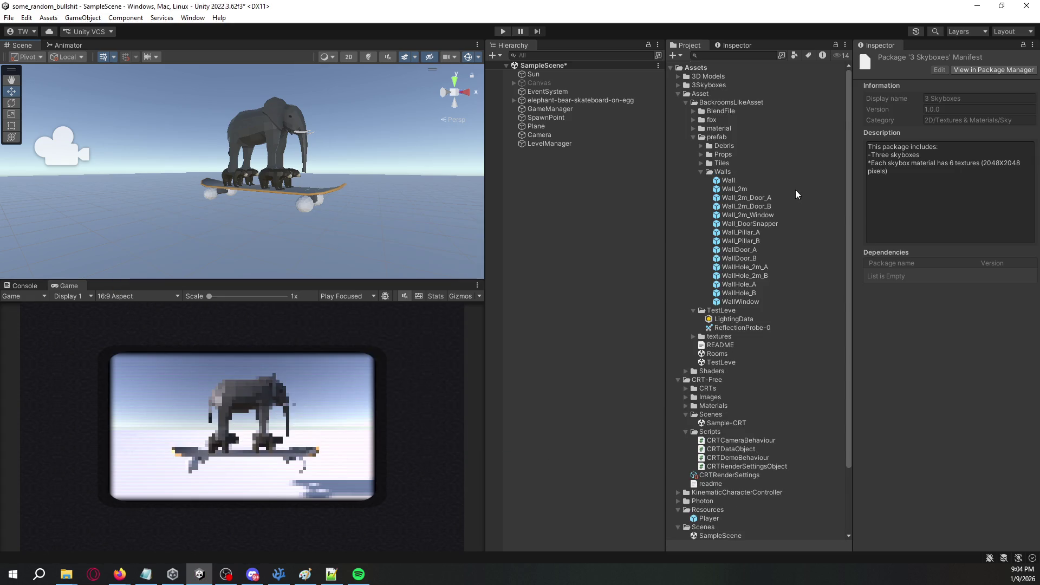
Drag the Skybox_BlueNebular material from 3Skyboxes > Materials into the Scene as the sky.
click(678, 85)
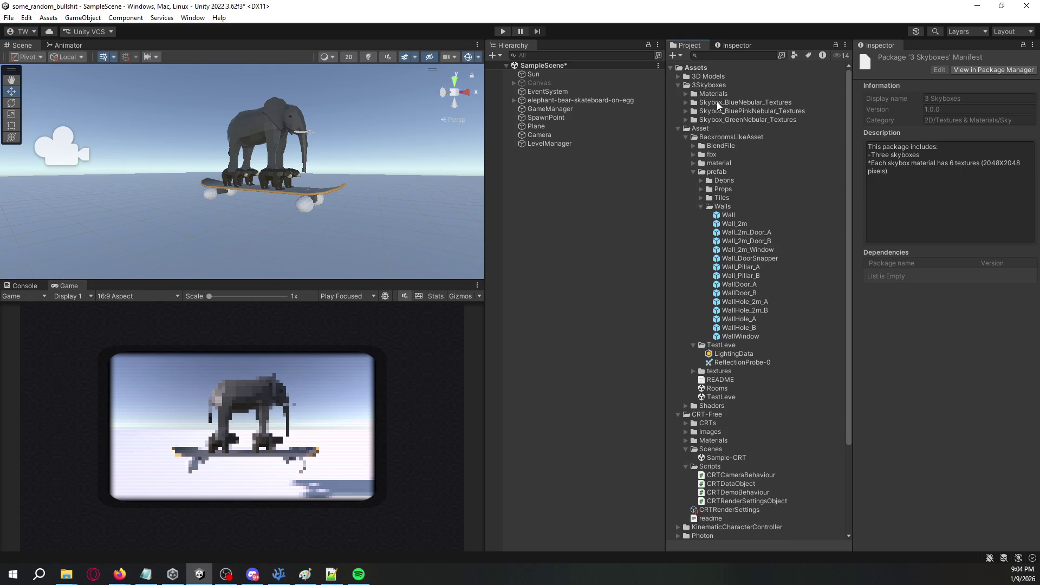
click(681, 103)
click(686, 102)
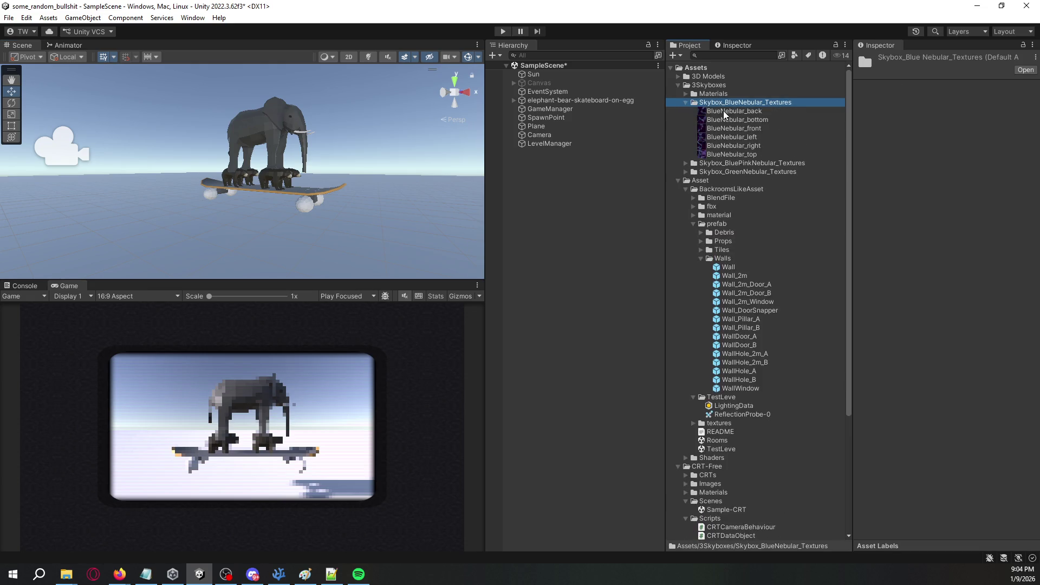
click(684, 94)
click(686, 94)
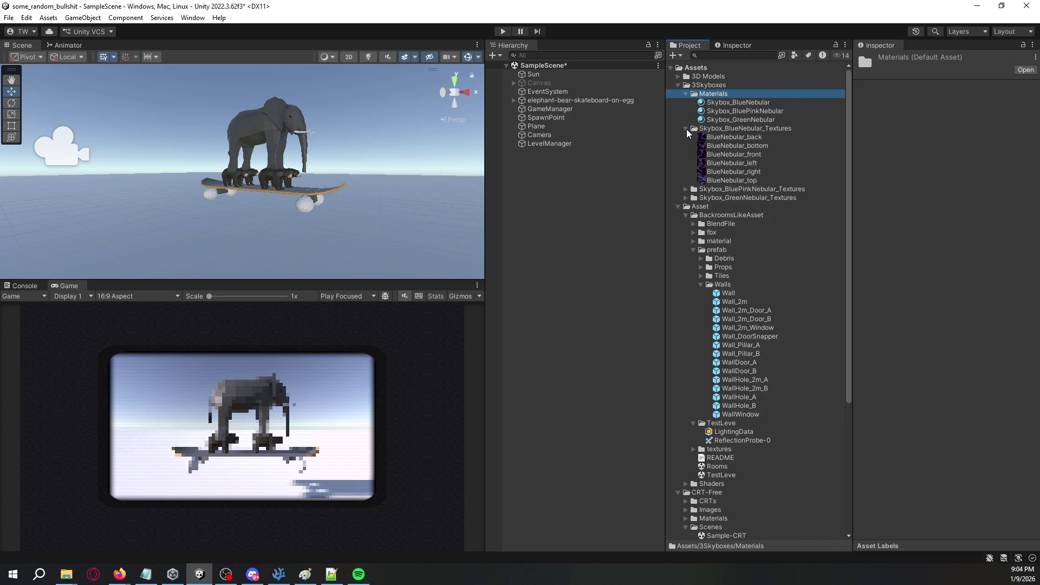
click(686, 129)
mouse_move(741, 106)
mouse_down()
mouse_move(542, 108)
mouse_move(395, 127)
mouse_move(410, 130)
mouse_move(385, 150)
mouse_move(387, 95)
mouse_move(379, 246)
mouse_move(370, 125)
mouse_move(363, 163)
mouse_move(346, 148)
mouse_move(348, 159)
mouse_up()
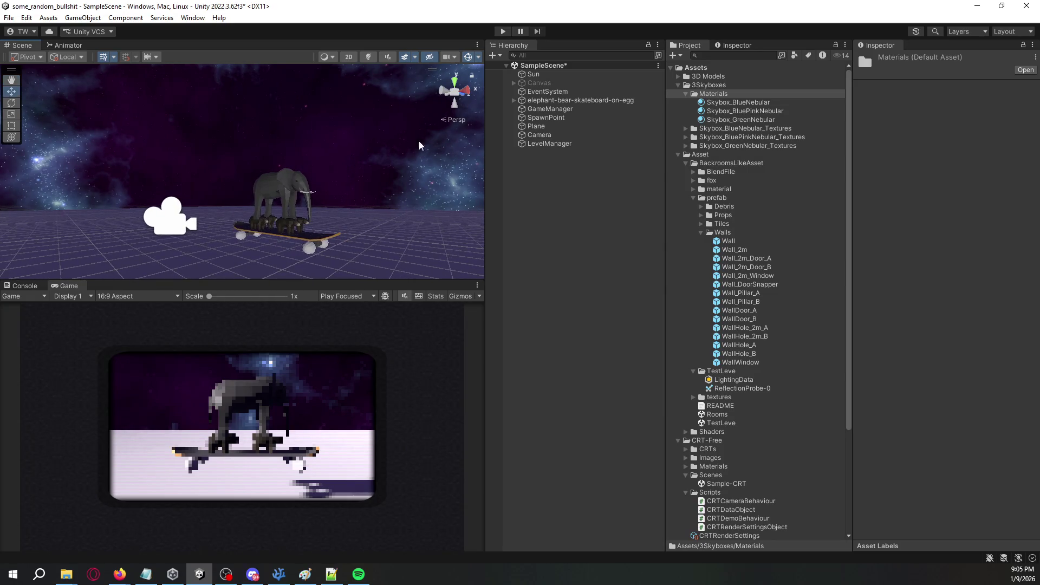
click(558, 135)
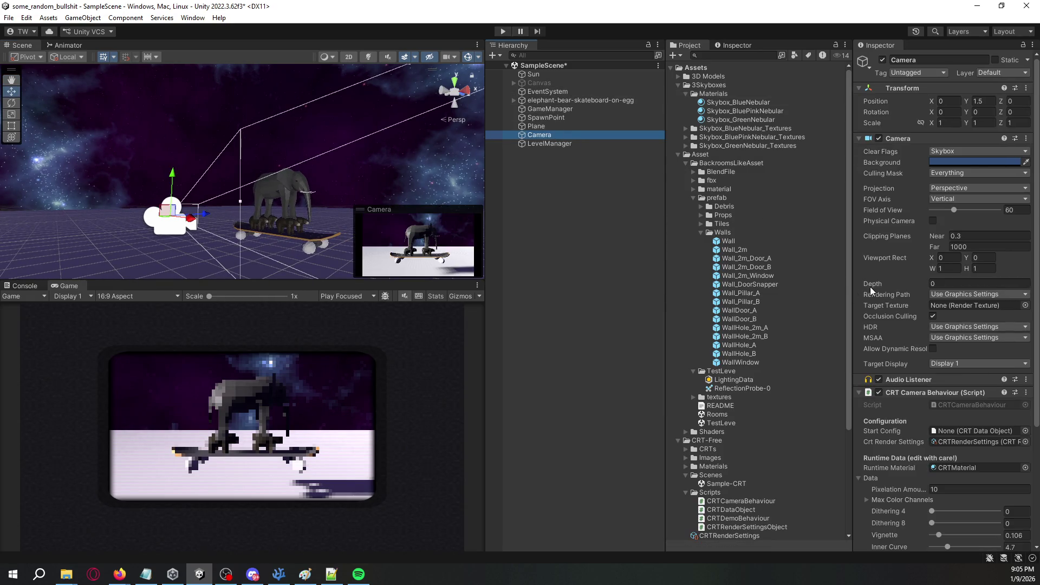
Set the camera's CRT Pixelation Amount to 5 and save the scene.
scroll(929, 346, down, 5)
drag(914, 331, 912, 333)
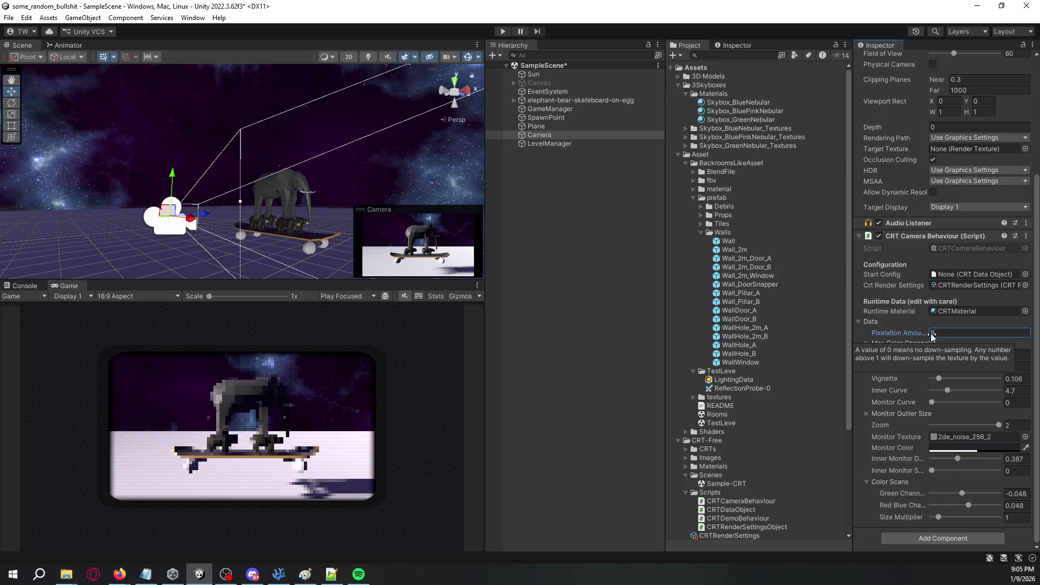
click(946, 333)
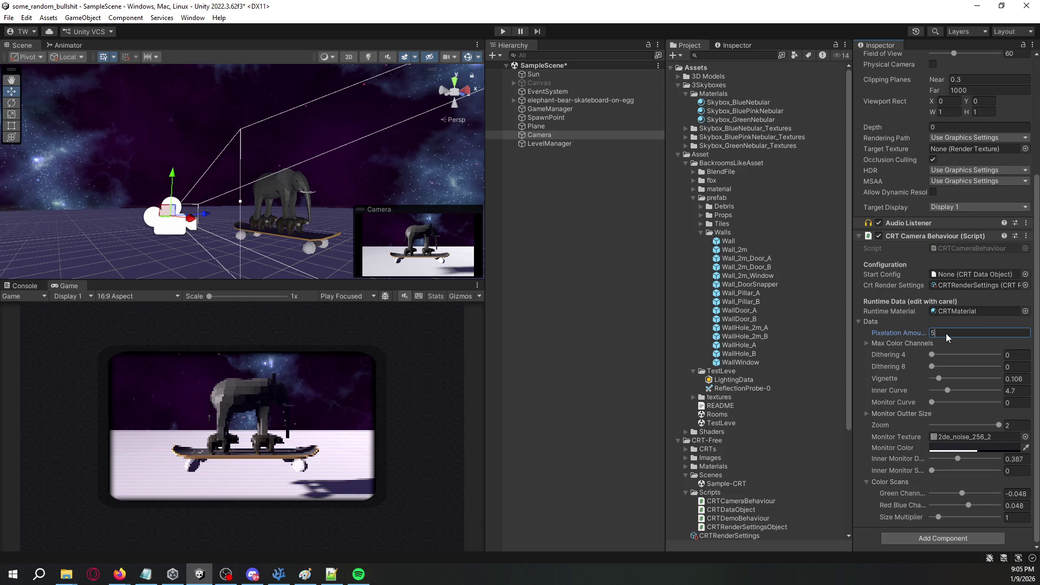
click(619, 297)
key(ctrl+s)
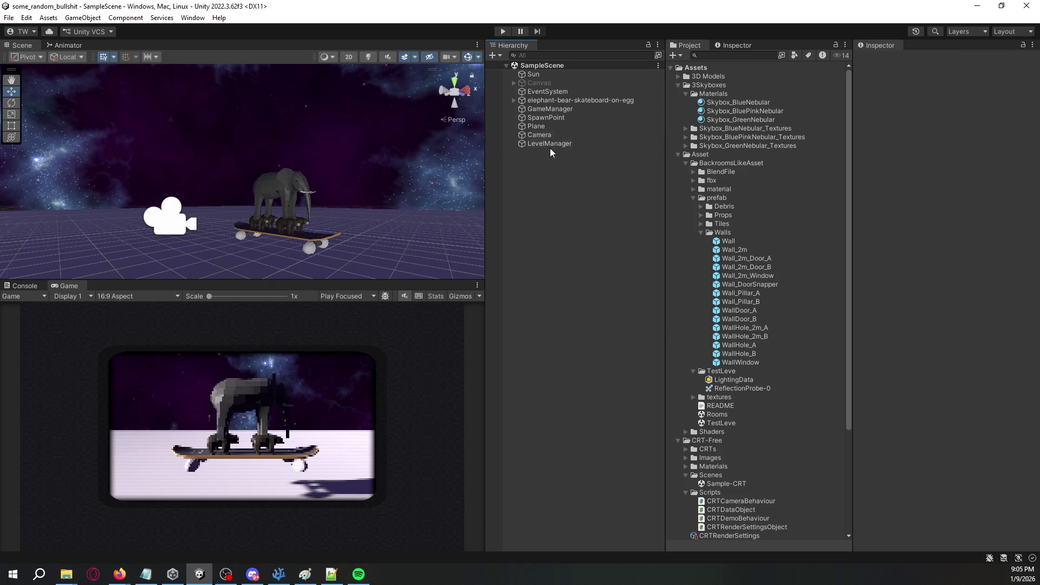
Check the Camera and LevelManager objects, then add '>' to LevelGenerator's List declaration.
click(555, 133)
click(559, 144)
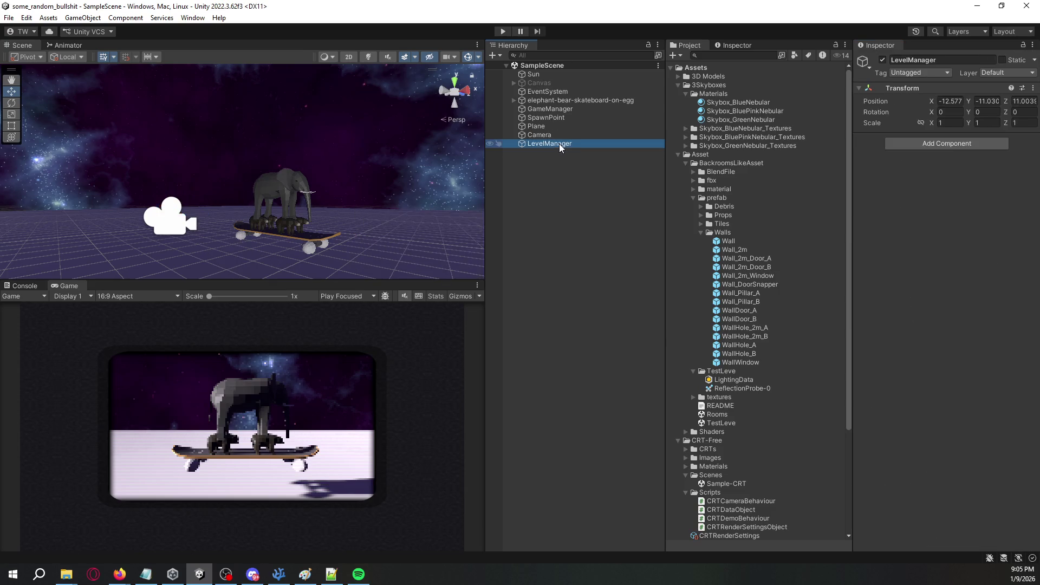
click(567, 193)
mouse_move(341, 211)
mouse_down()
mouse_move(320, 205)
mouse_move(357, 206)
mouse_up()
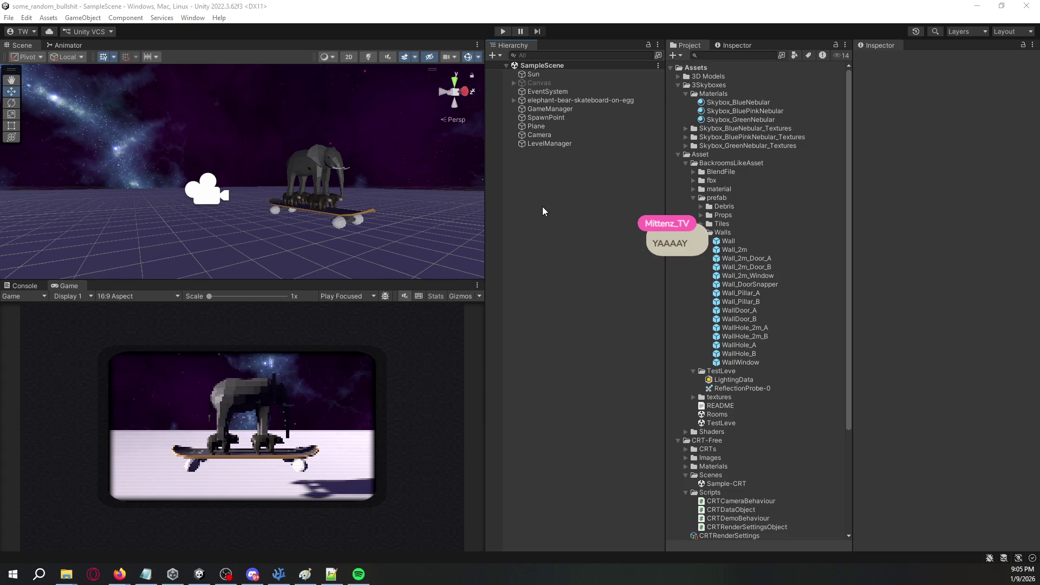
key(alt+Tab)
text(>)
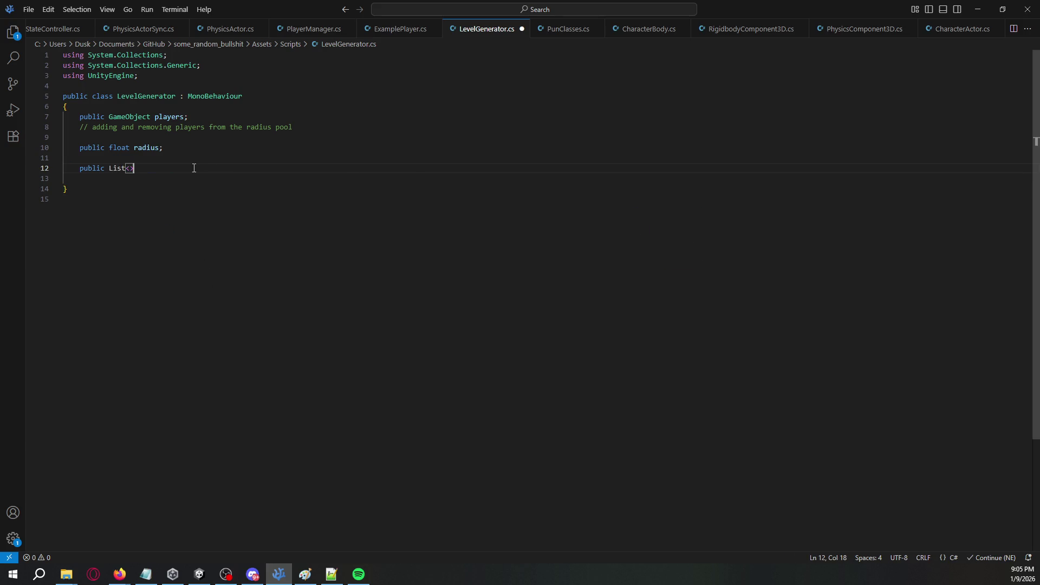
Delete 'List<>' from line 12, then orbit Unity's Scene view between nebula sky and ground.
key(BackSpace)
key(BackSpace)
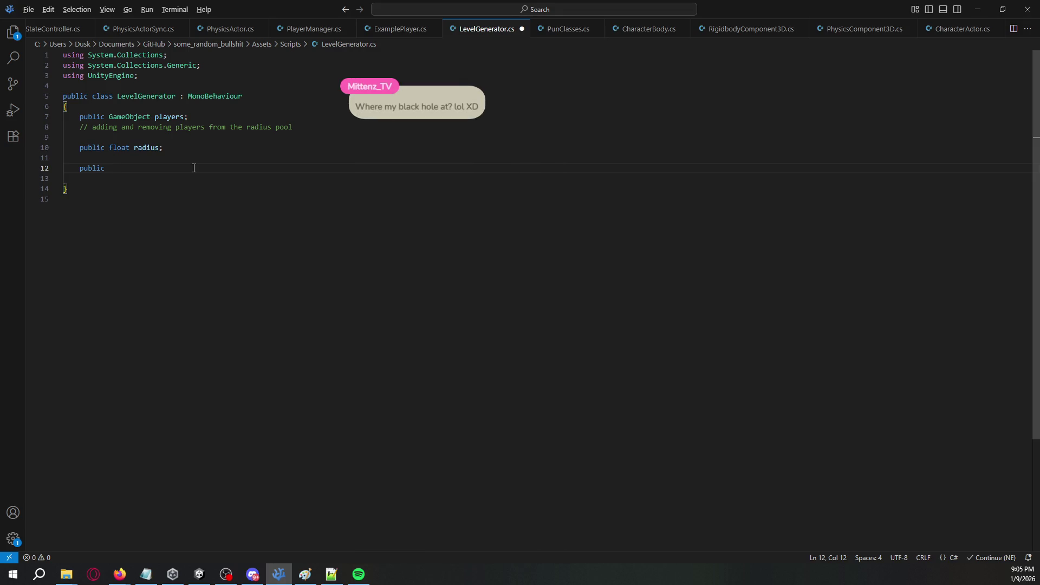
key(alt+Tab)
drag(284, 219, 288, 135)
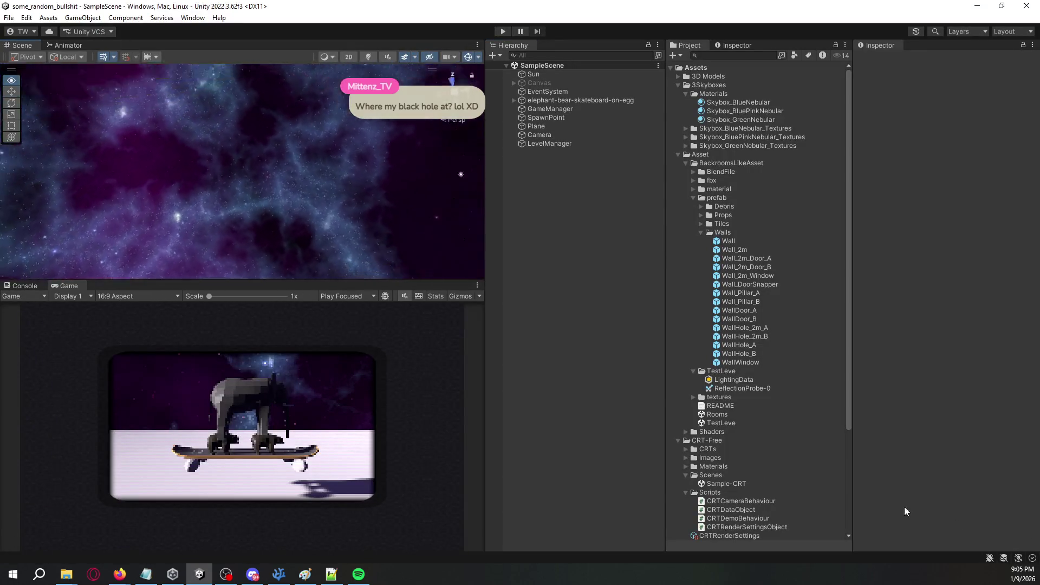
mouse_move(306, 562)
mouse_down()
mouse_move(434, 301)
mouse_move(361, 370)
mouse_move(392, 345)
mouse_move(532, 464)
mouse_move(735, 366)
mouse_move(759, 308)
mouse_move(623, 210)
mouse_move(167, 157)
mouse_move(149, 257)
mouse_move(245, 66)
mouse_move(452, 291)
mouse_up()
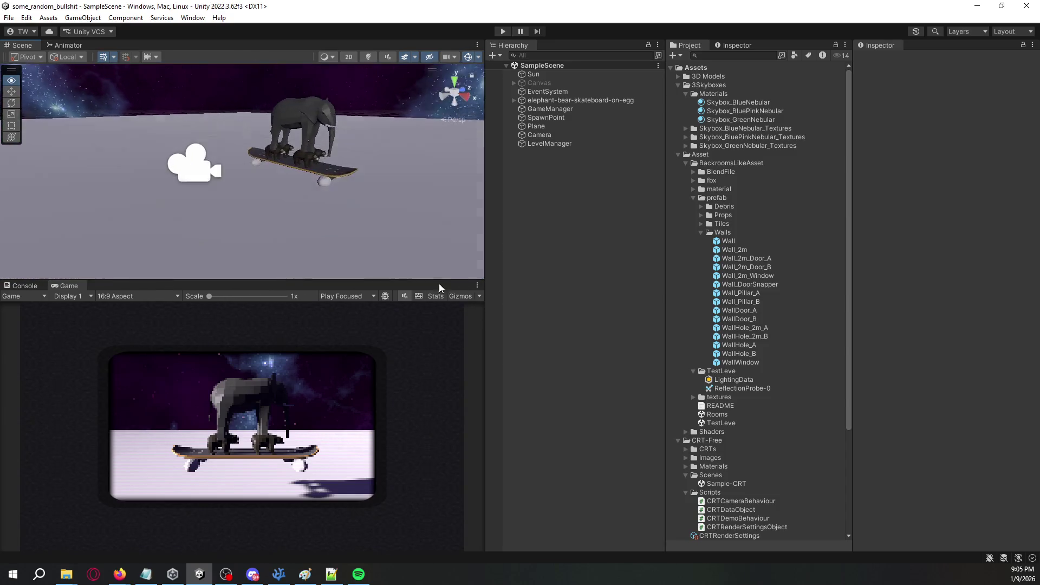
key(alt+Tab)
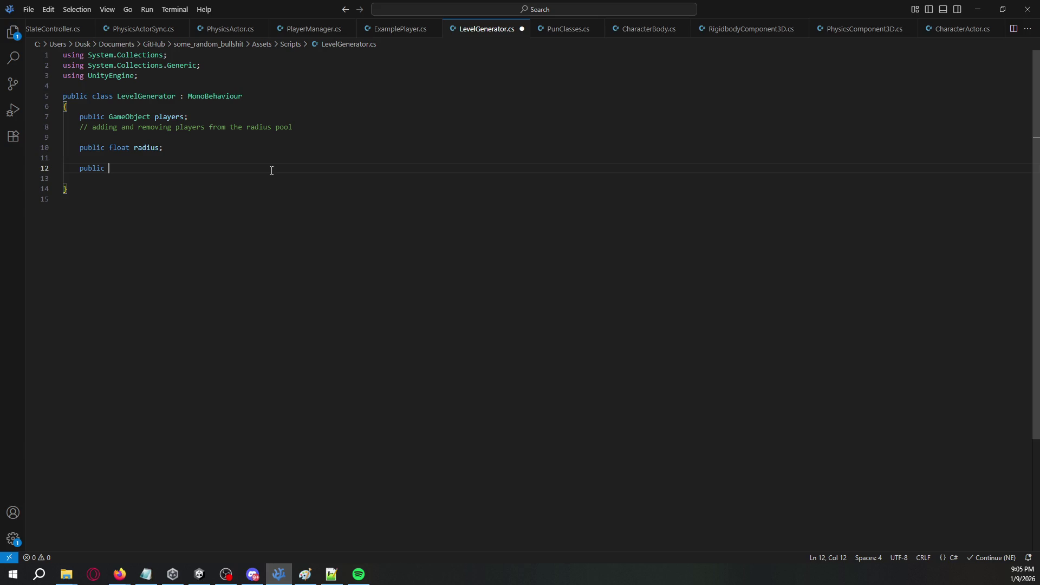
Add a public GameObject[] level0tiles field with an empty line above it.
text(GameO)
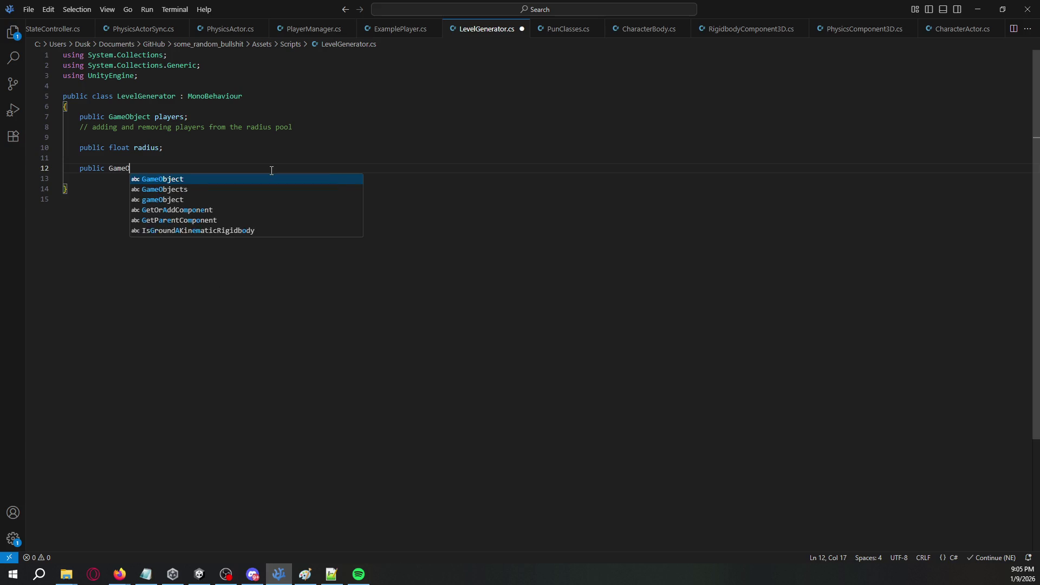
text(bject[])
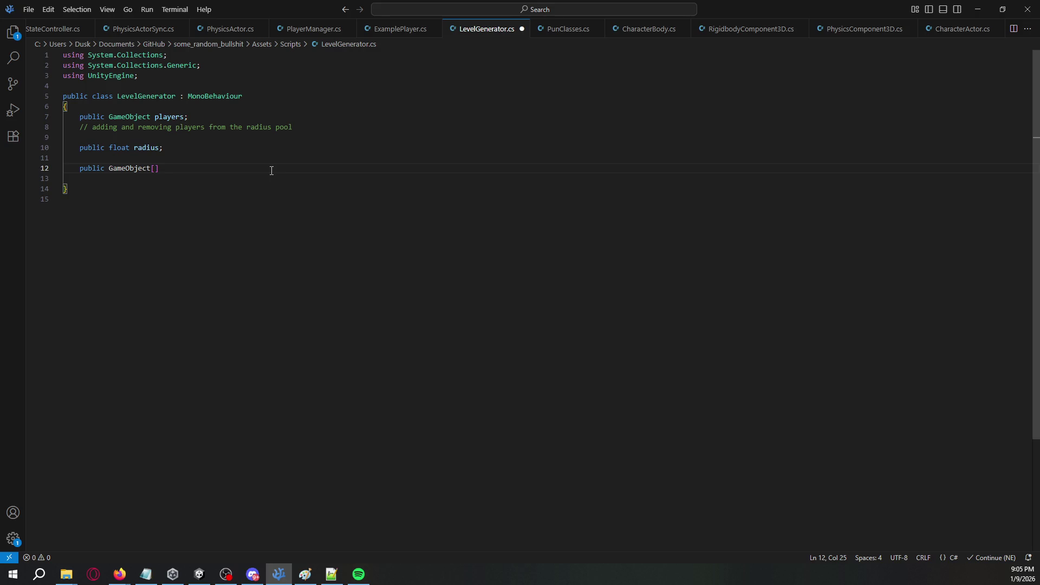
text(wall)
key(BackSpace)
key(BackSpace)
key(BackSpace)
key(ctrl+space)
key(Escape)
text(level0)
text(tiles;)
key(Return)
key(Return)
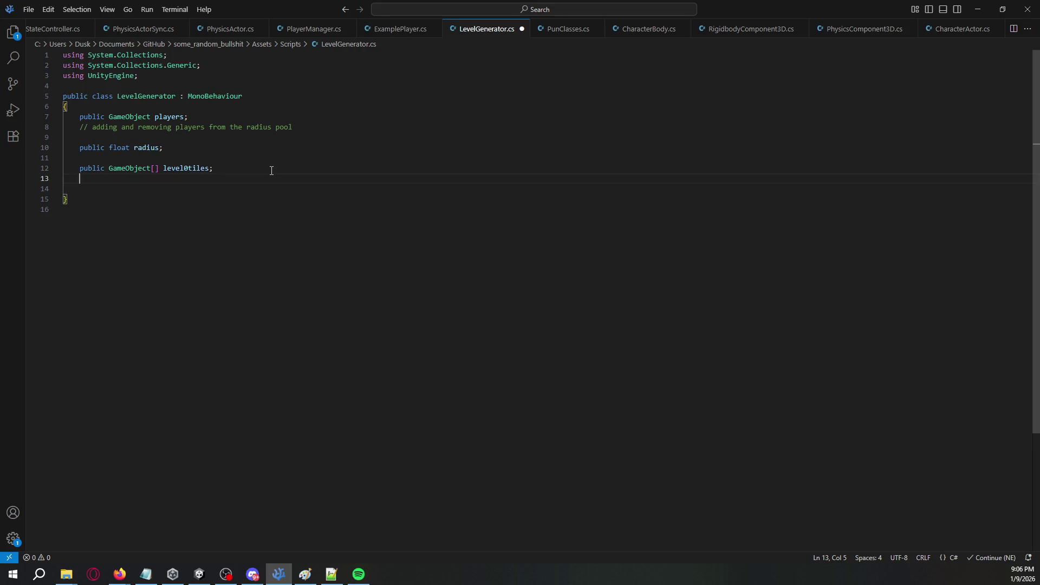
key(Up)
key(Up)
key(Up)
key(Return)
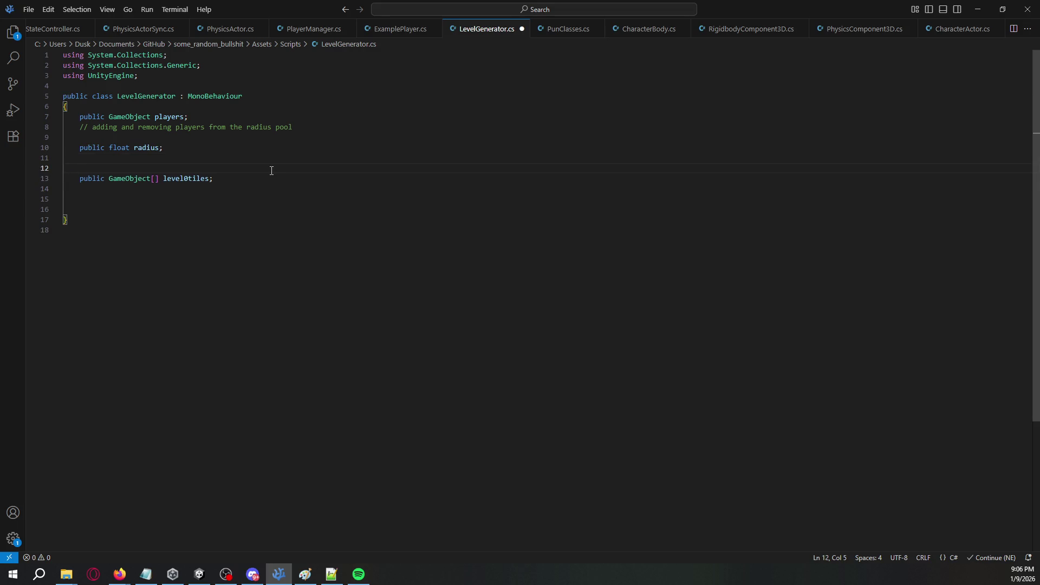
Declare public string[] levelTilesList, commented '// matches the names of the GameObject[] arrays'.
text(public string)
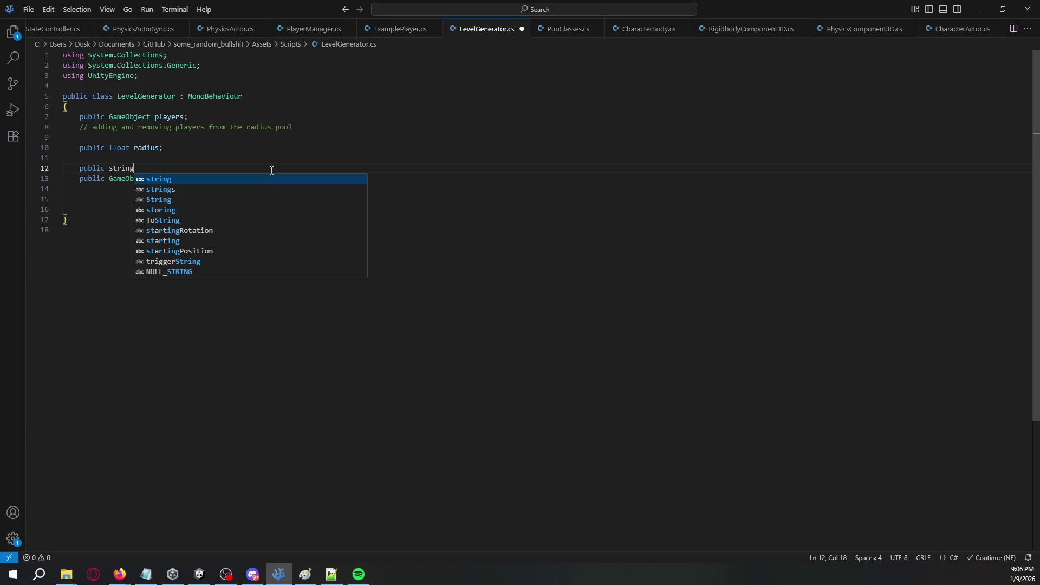
text([] le)
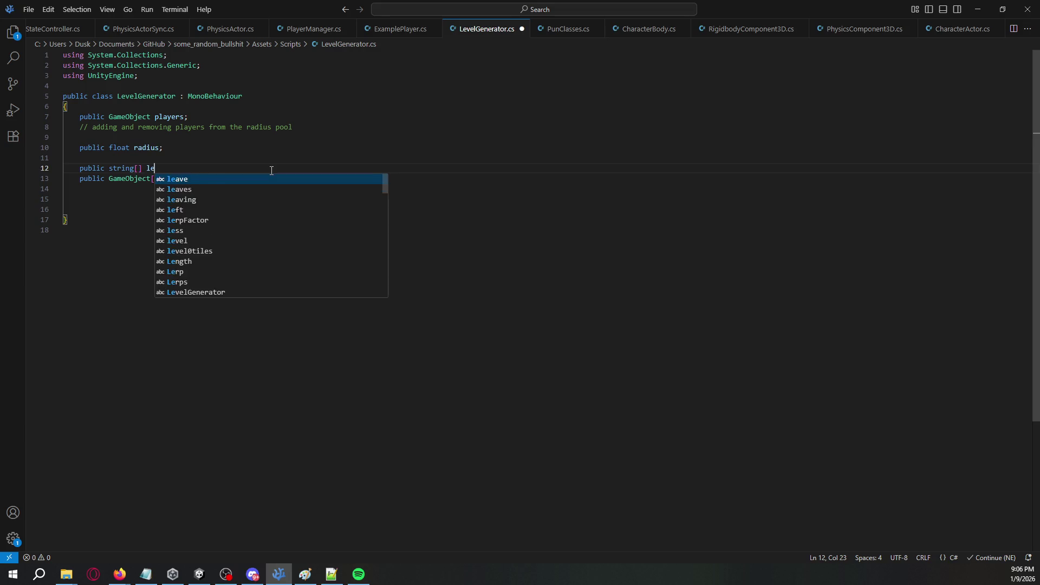
text(veltiles)
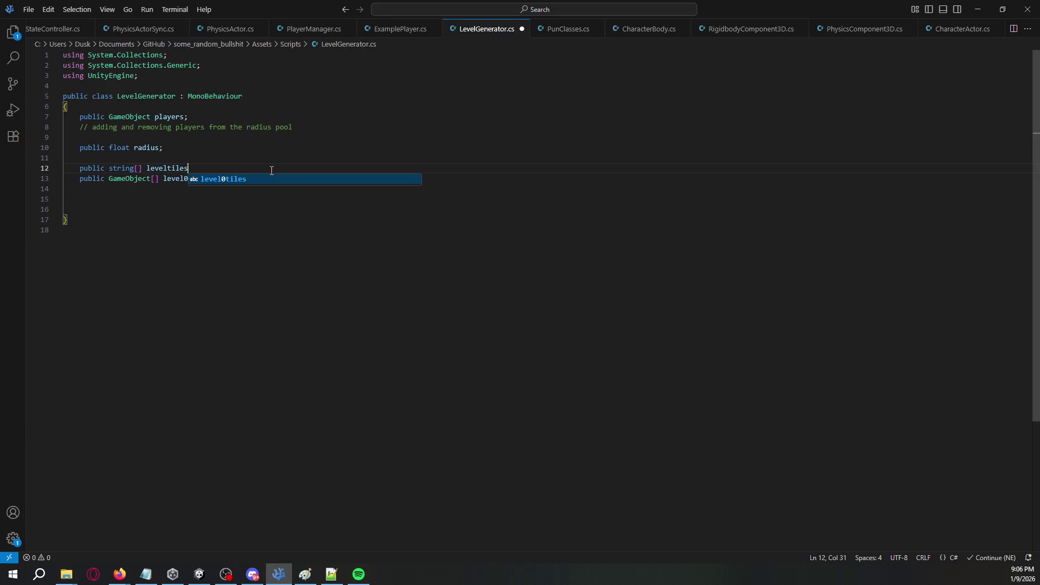
text(list;)
key(Left)
key(ctrl+shift+Left)
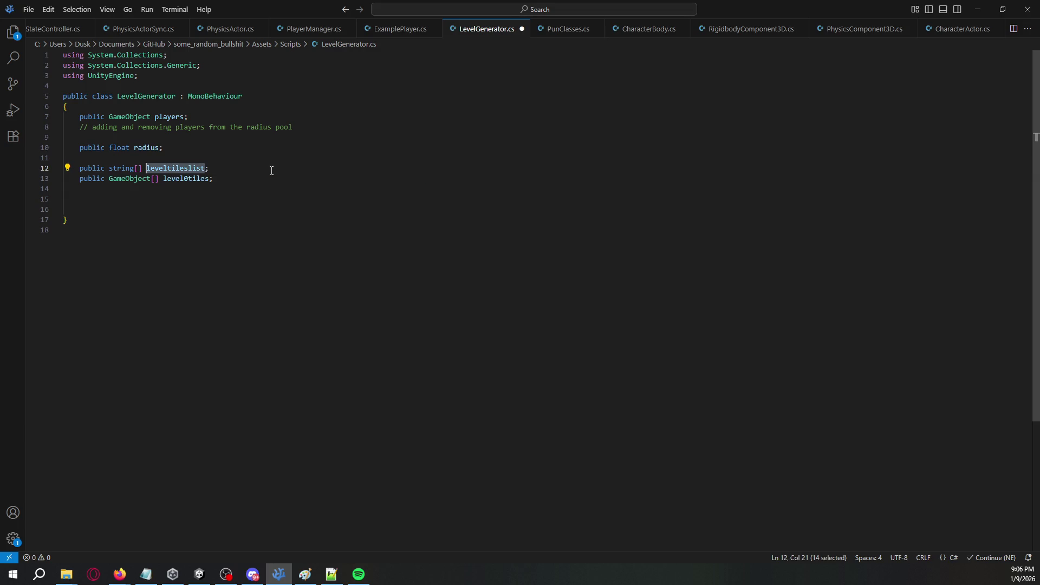
text(levelTi)
text(lesList)
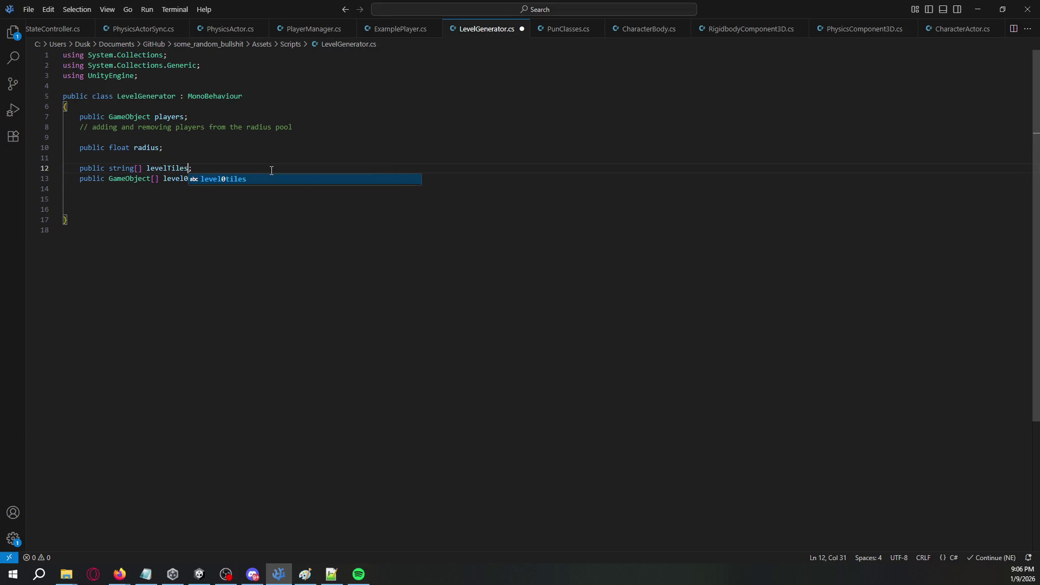
key(Return)
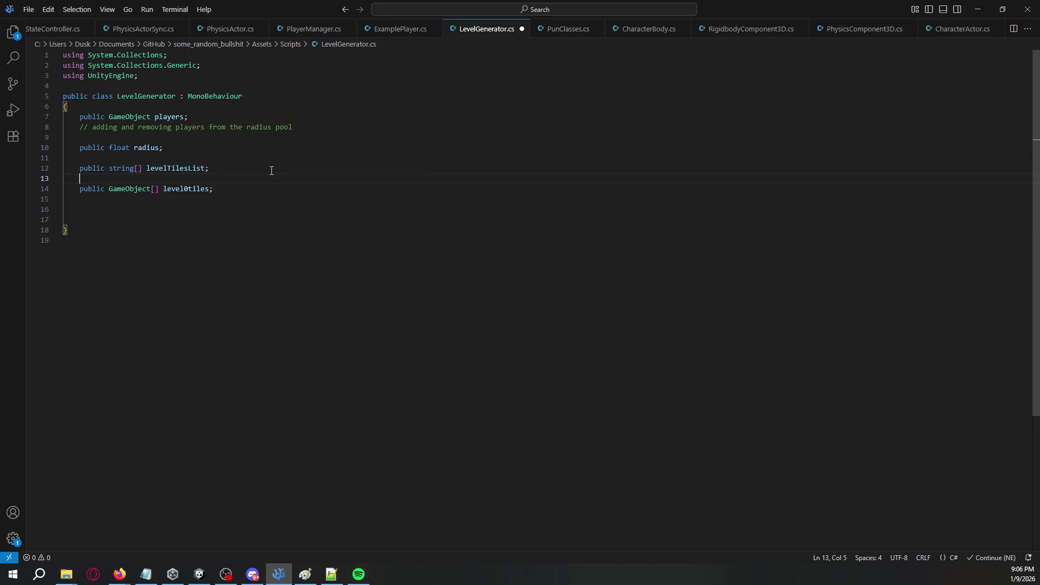
click(272, 170)
text(// matches the names of the)
text( GameObjects)
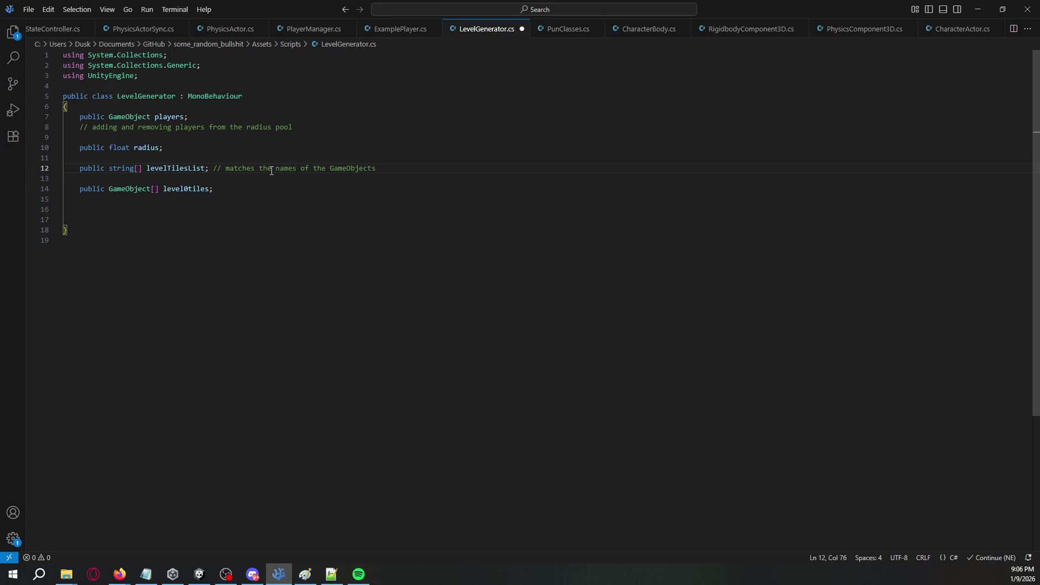
key(BackSpace)
text([])
text( arrays)
Add a void Update() method below the level0tiles field.
key(Down)
key(Down)
key(Return)
key(Return)
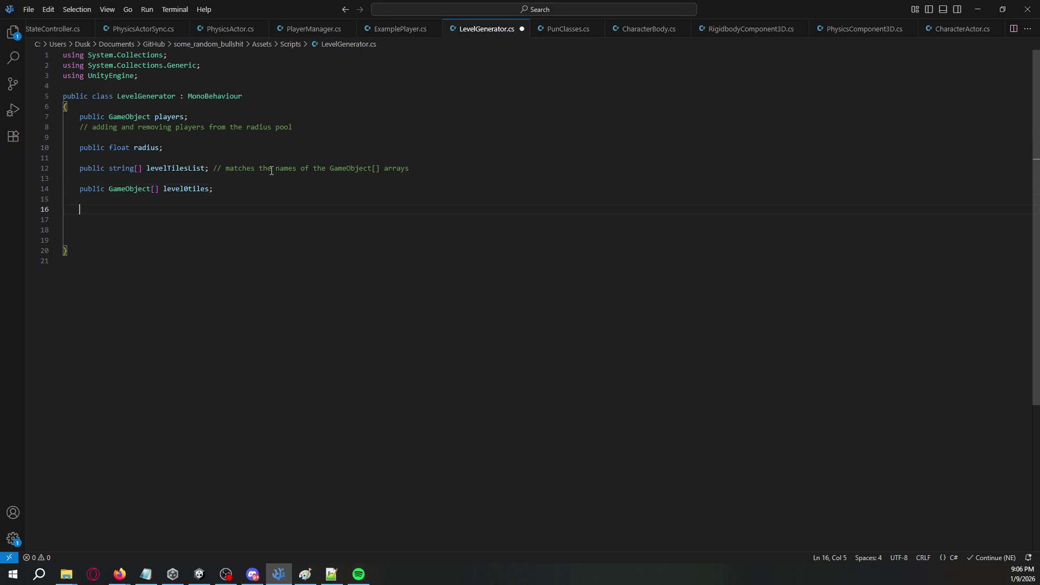
key(Down)
key(Down)
key(Tab)
text(public)
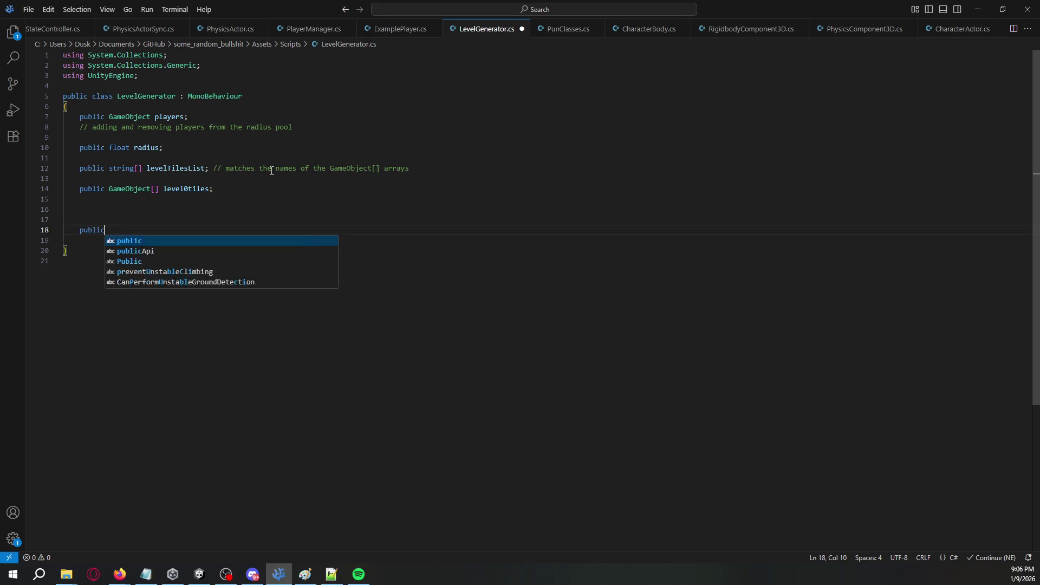
key(BackSpace)
key(BackSpace)
key(BackSpace)
text(v)
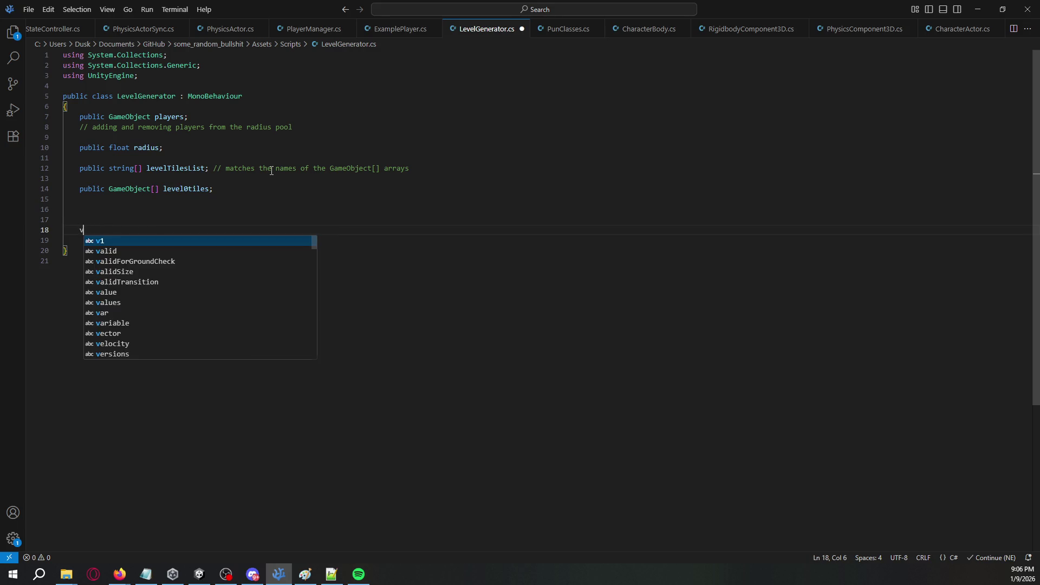
text(oid Update())
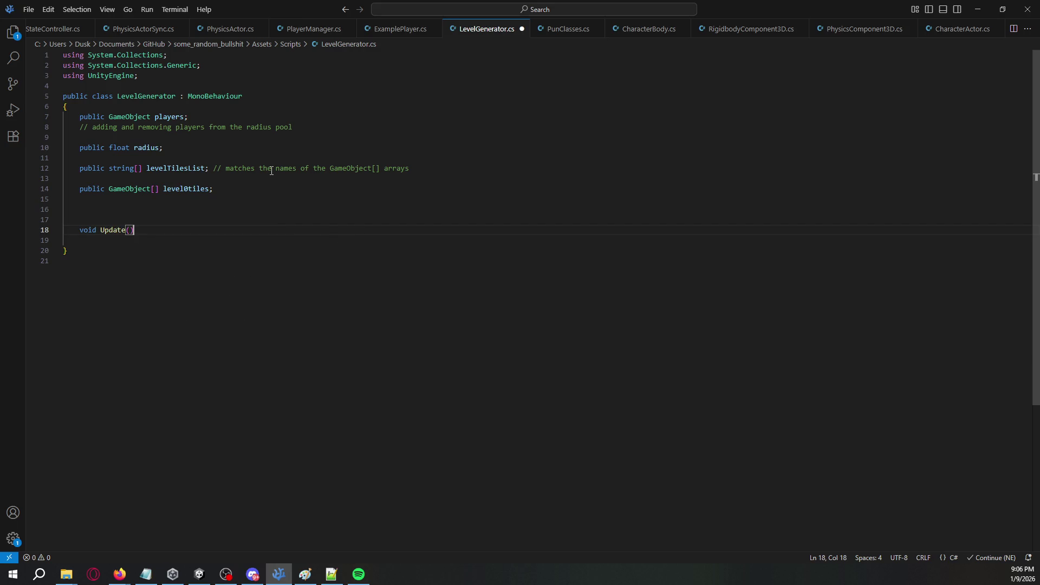
key(Return)
text({)
Fill Update with comments '// Get a radius around the players' and '// Mark blocks for update'.
key(Return)
text(// Get a )
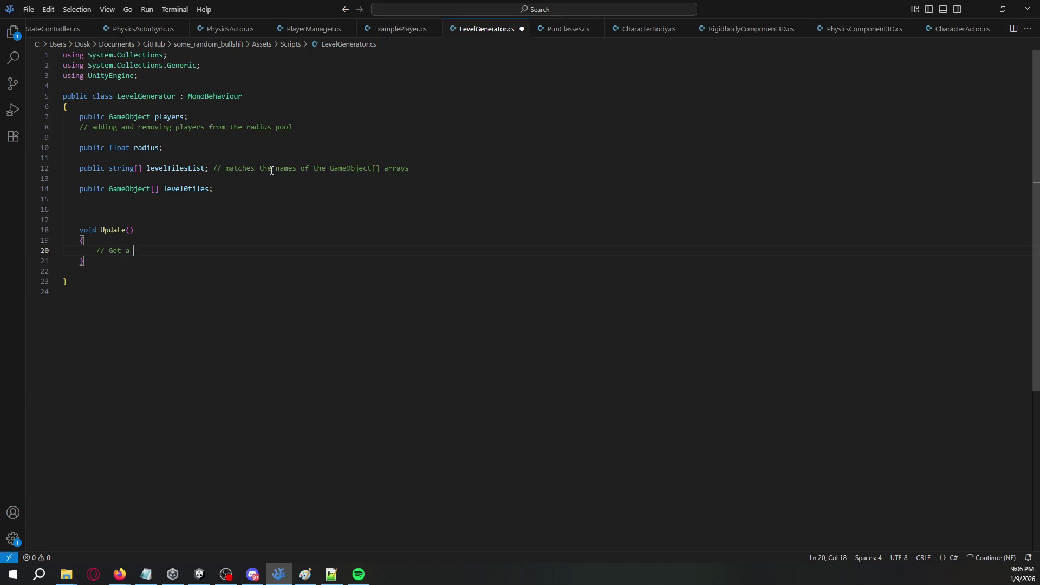
text(radius around the pla)
text(yers)
key(Return)
key(Return)
text(// Mark blocks for update)
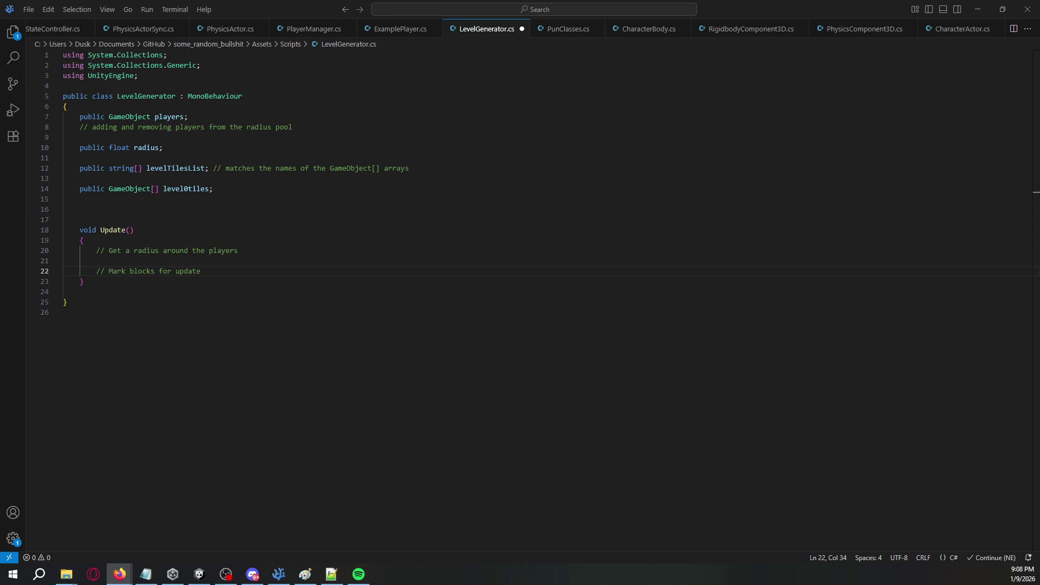
key(alt+Tab)
Read the unity-wave-function-collapse-3d README, highlighting the sentence about its two algorithm versions.
click(314, 270)
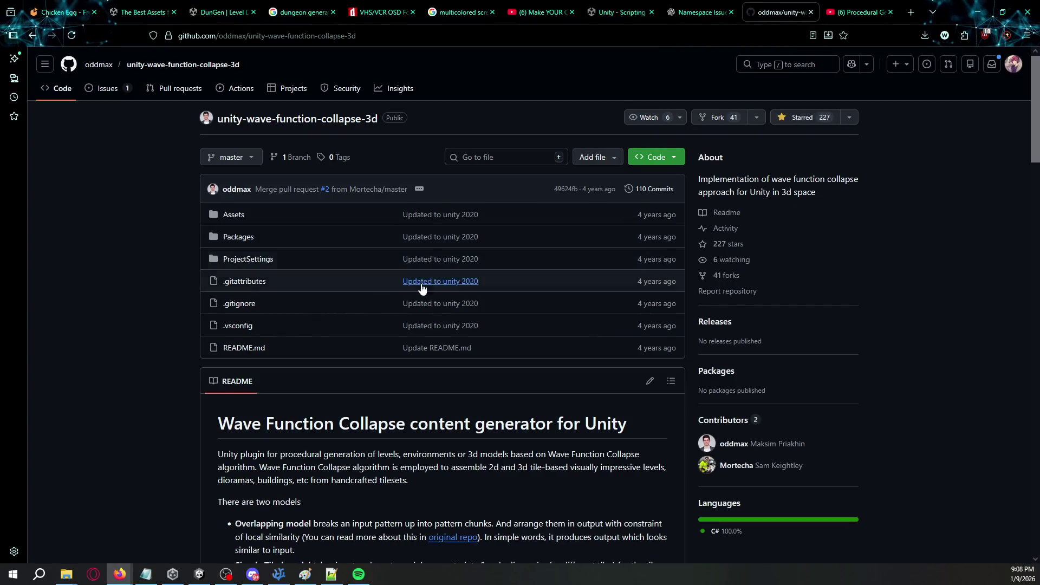
scroll(432, 286, down, 15)
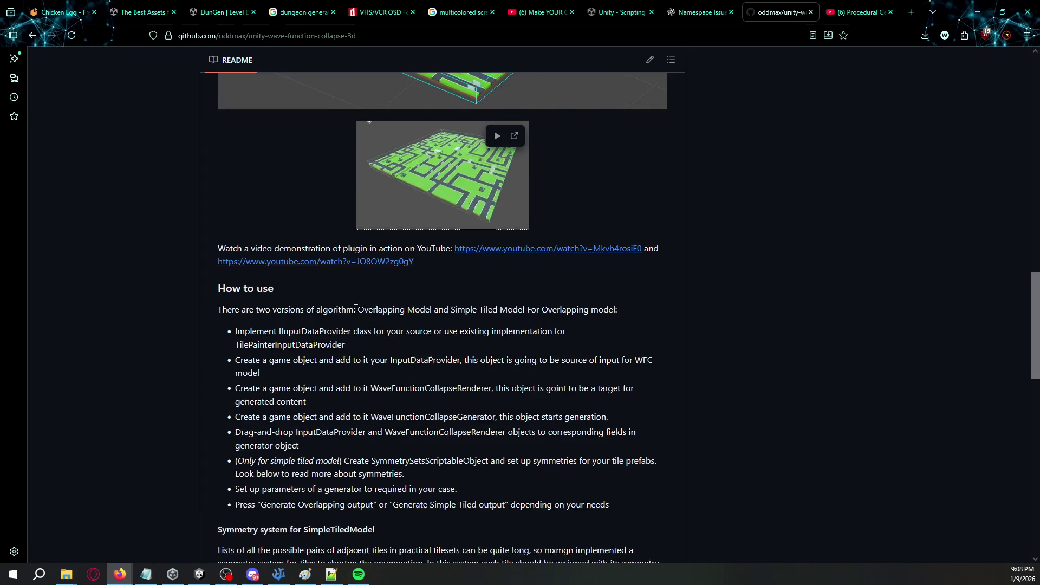
scroll(356, 308, down, 10)
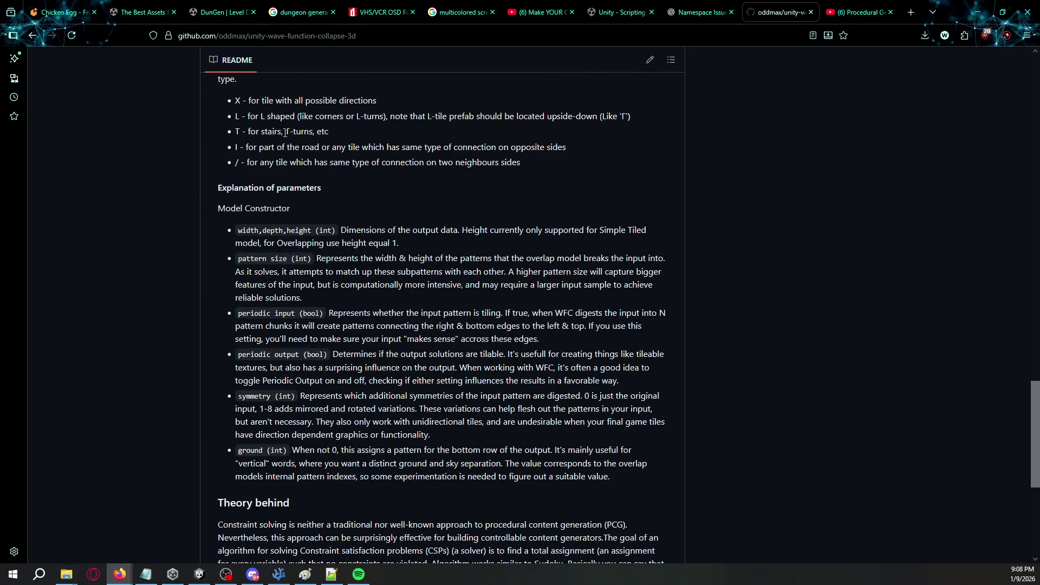
scroll(285, 132, up, 2)
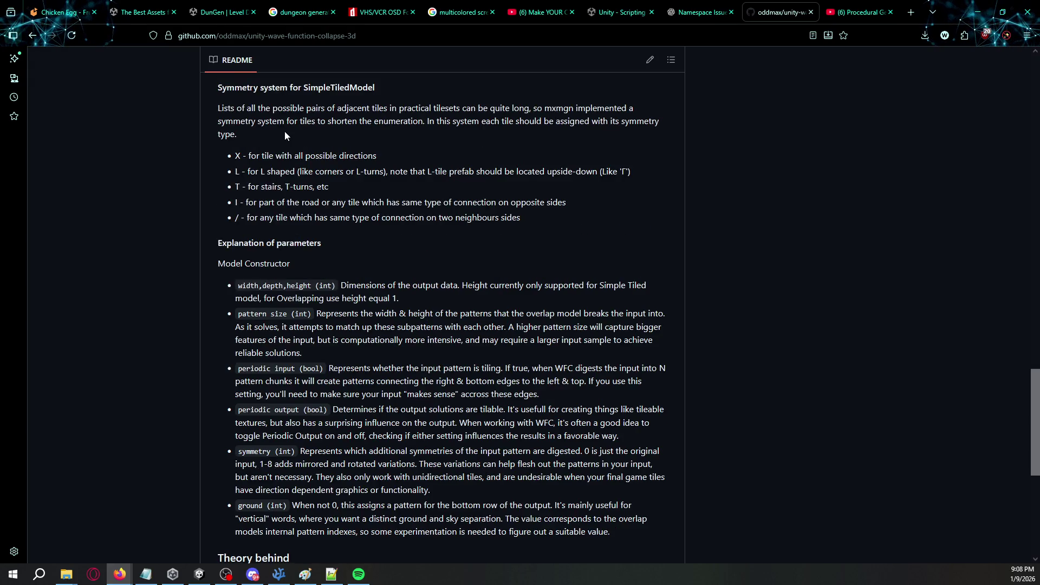
scroll(281, 145, down, 8)
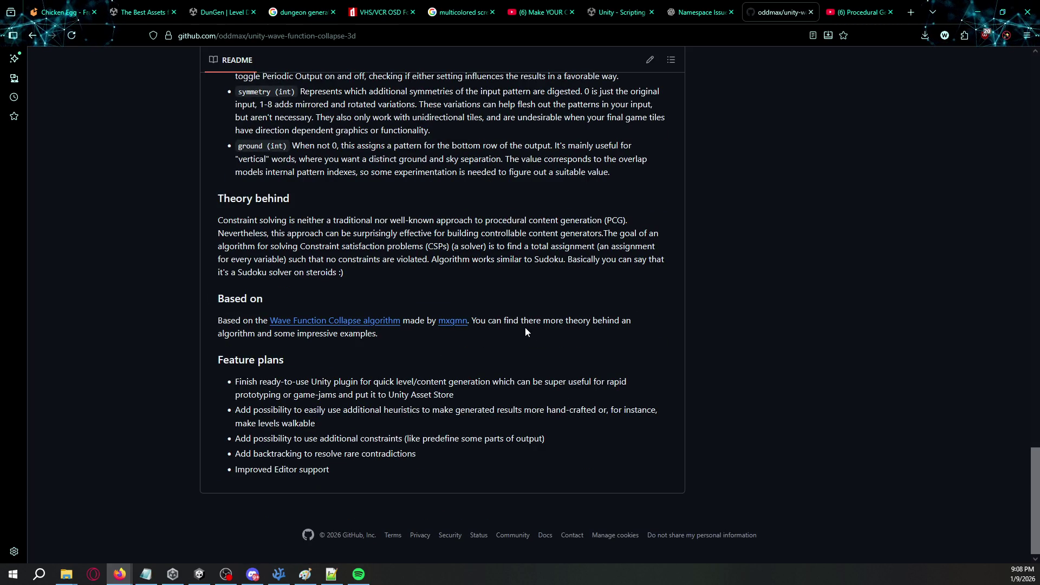
scroll(525, 332, up, 15)
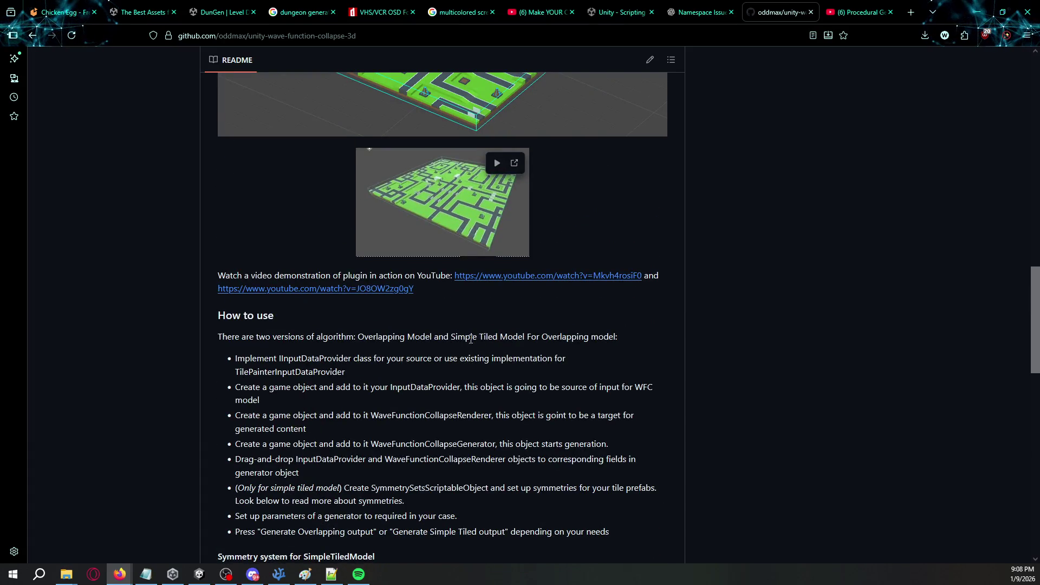
drag(373, 337, 583, 342)
click(583, 342)
scroll(583, 342, up, 15)
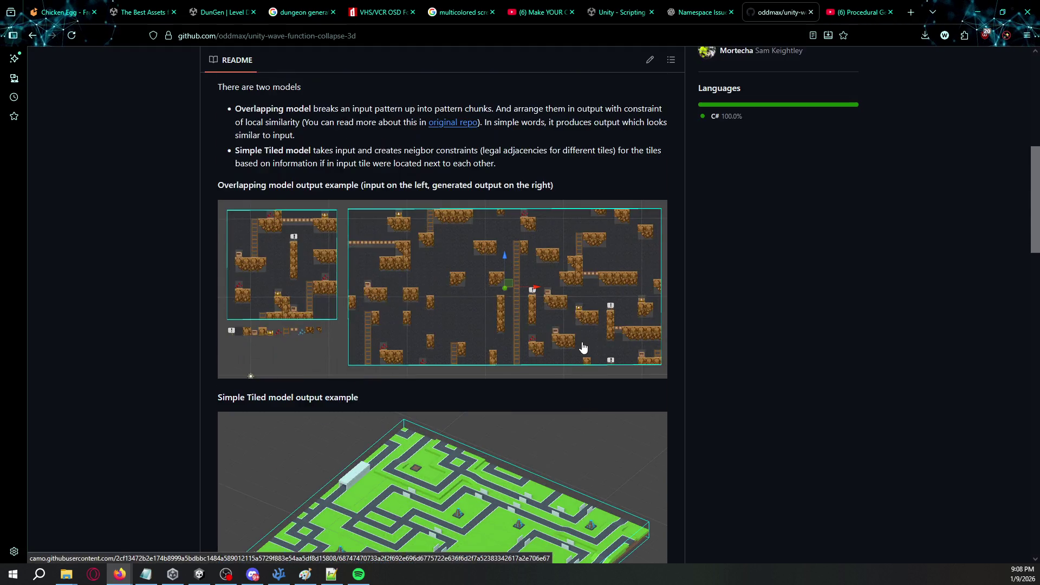
key(alt+Left)
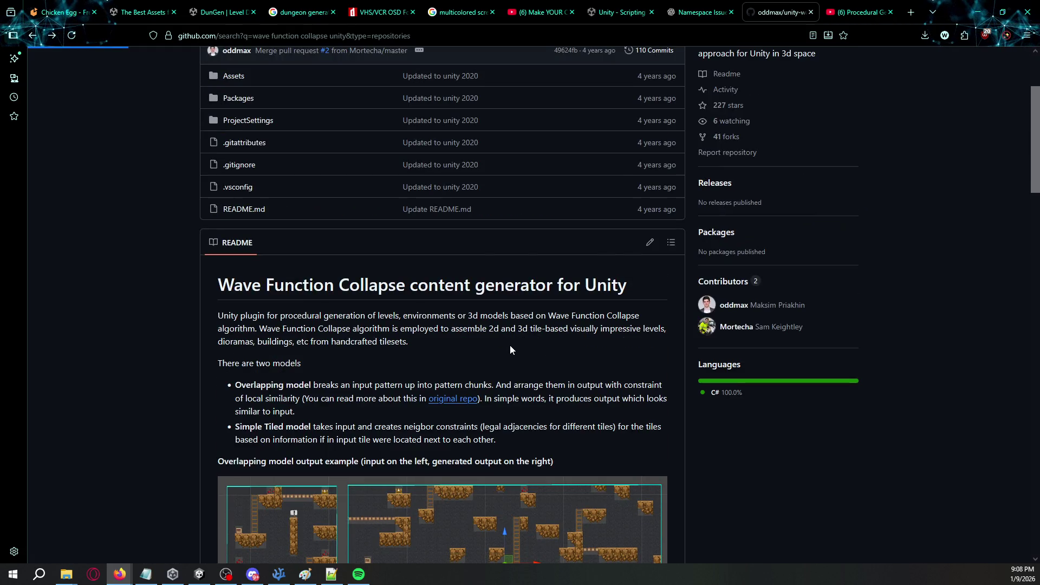
key(alt+Right)
Scroll the WaveFunctionCollapse README to Higher dimensions and open the MarkovJunior link.
click(449, 402)
scroll(450, 402, down, 15)
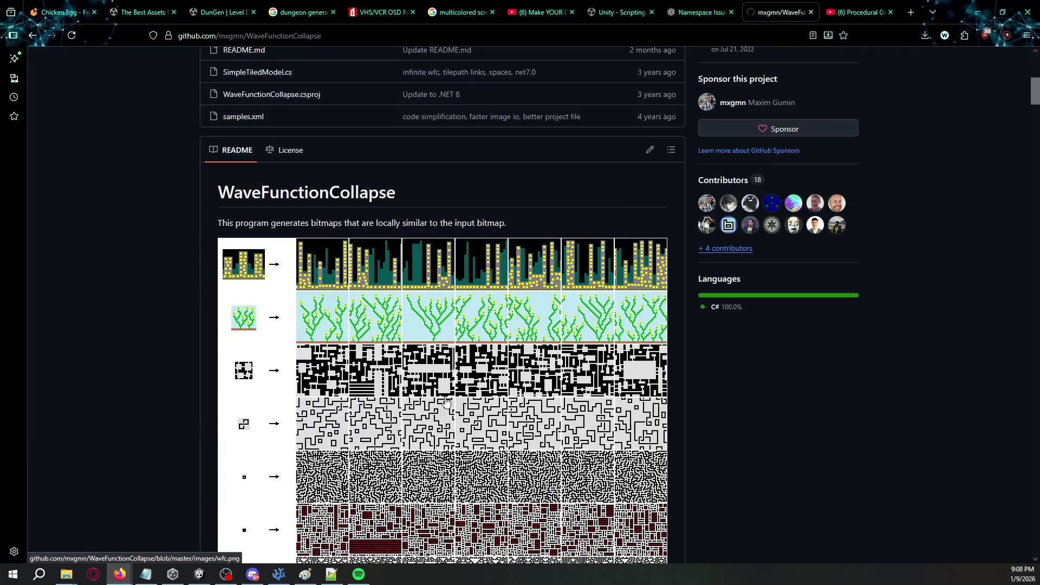
scroll(446, 398, down, 20)
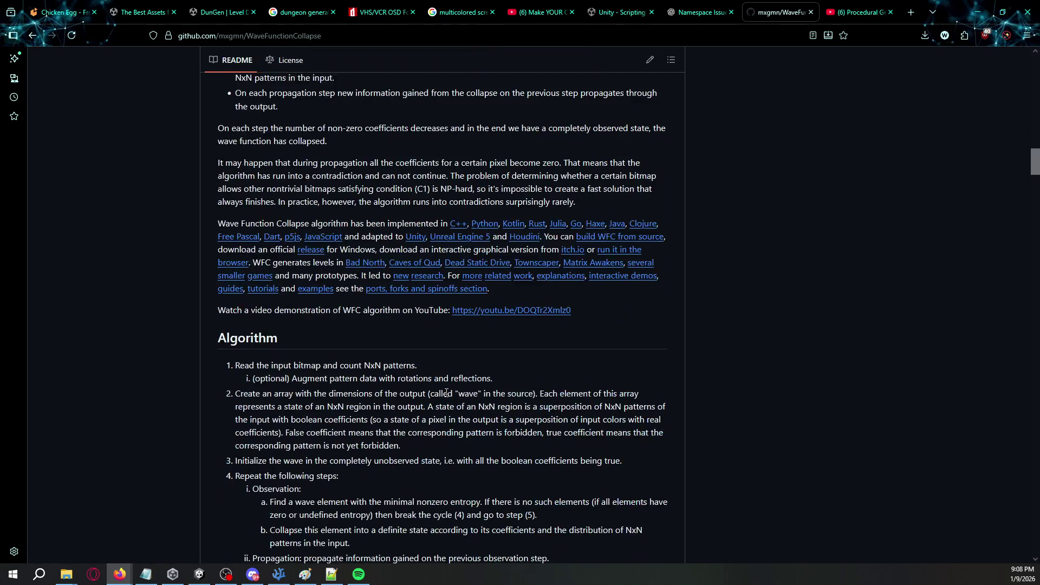
scroll(448, 396, down, 20)
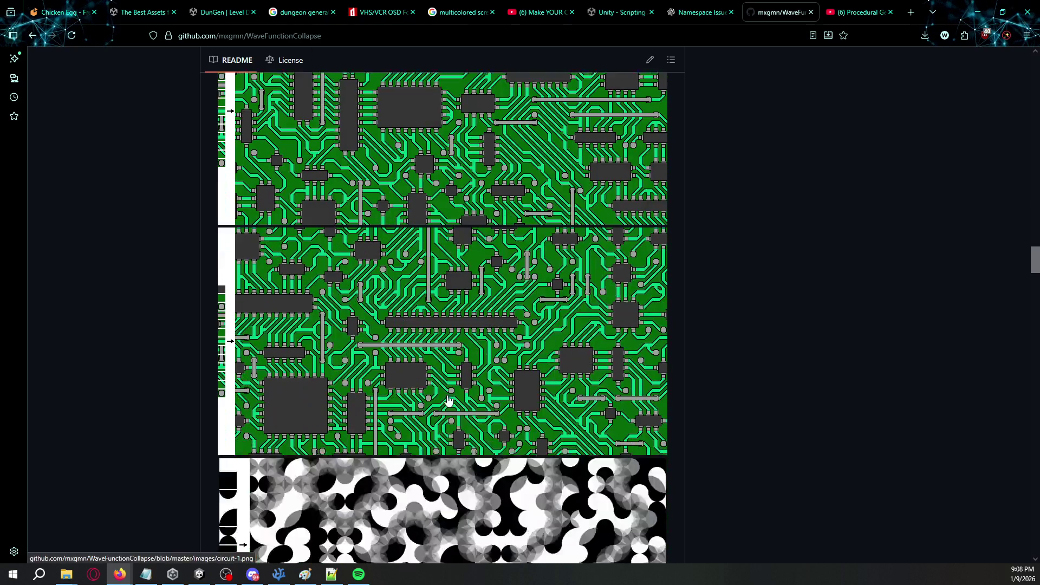
scroll(449, 399, up, 1)
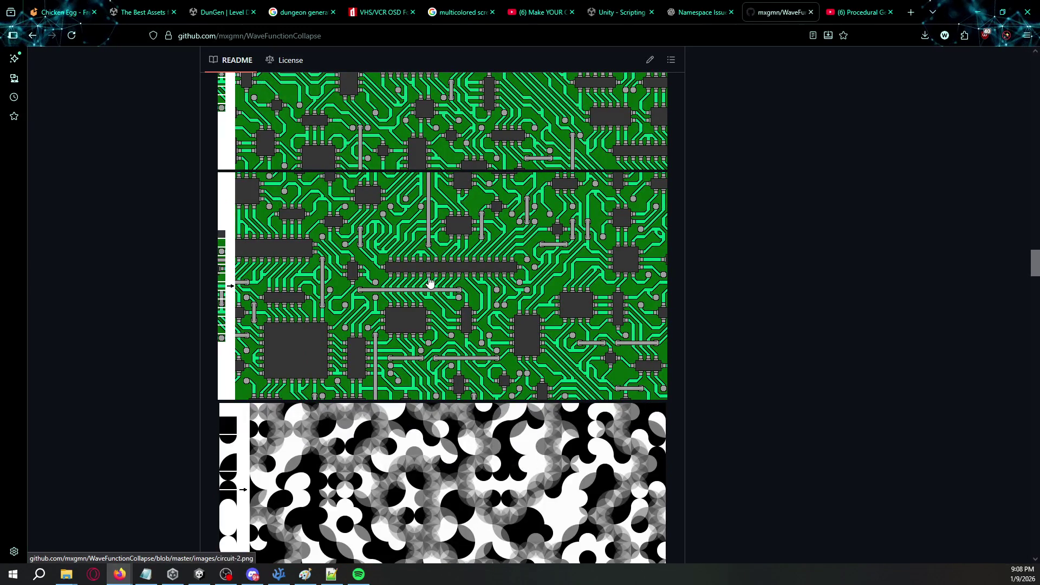
scroll(430, 281, down, 12)
scroll(425, 294, down, 7)
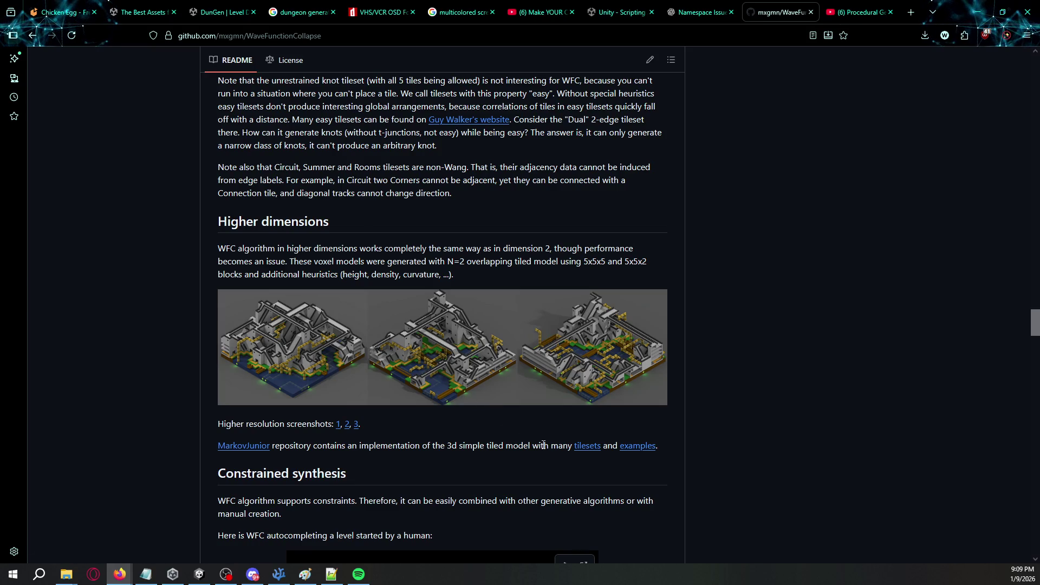
scroll(544, 445, down, 1)
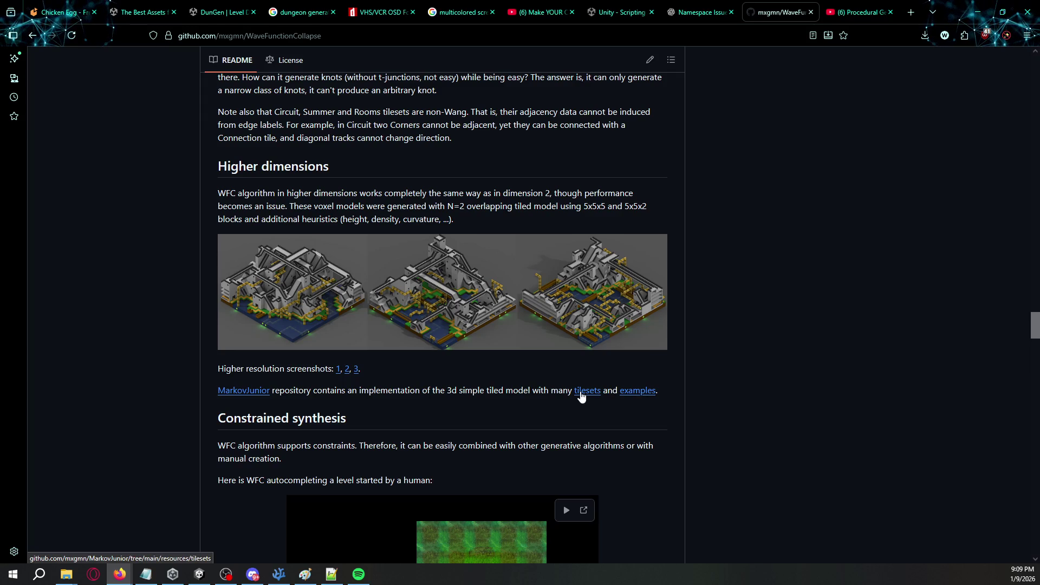
click(257, 393)
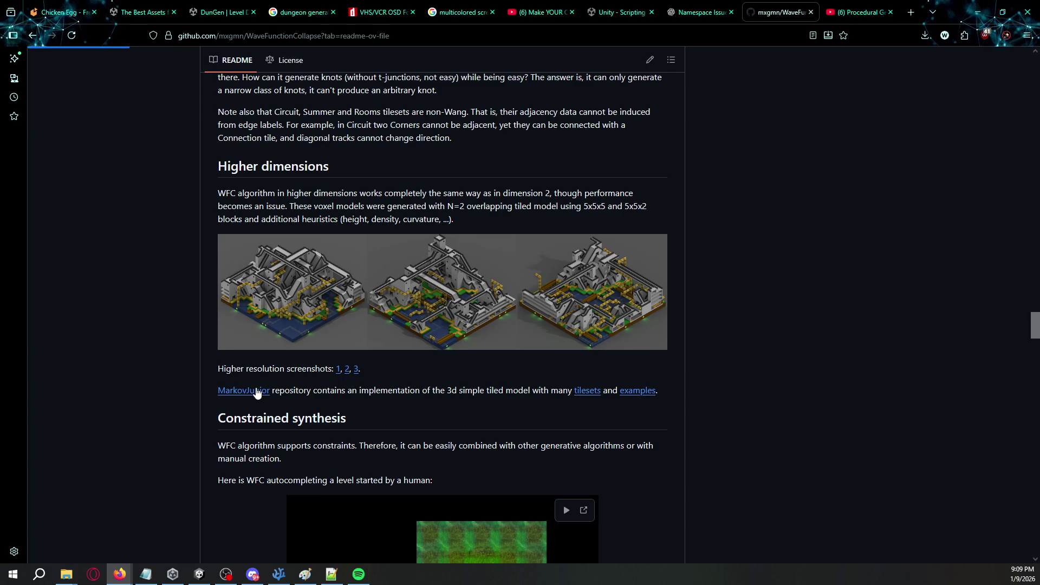
Scroll to the bottom of the MarkovJunior README, then bring LevelGenerator.cs back up.
scroll(376, 367, down, 5)
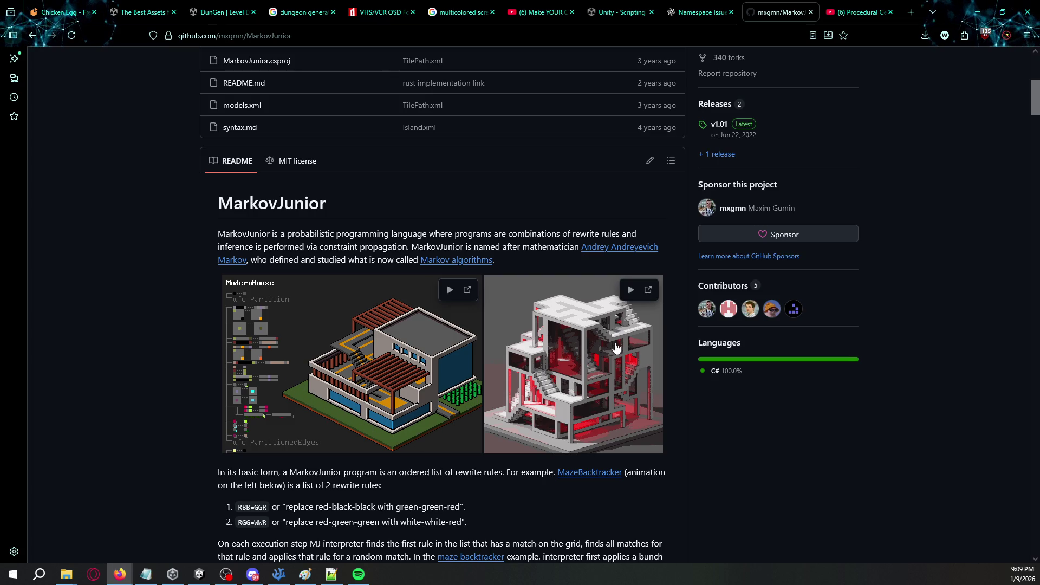
scroll(614, 349, down, 5)
scroll(599, 361, down, 4)
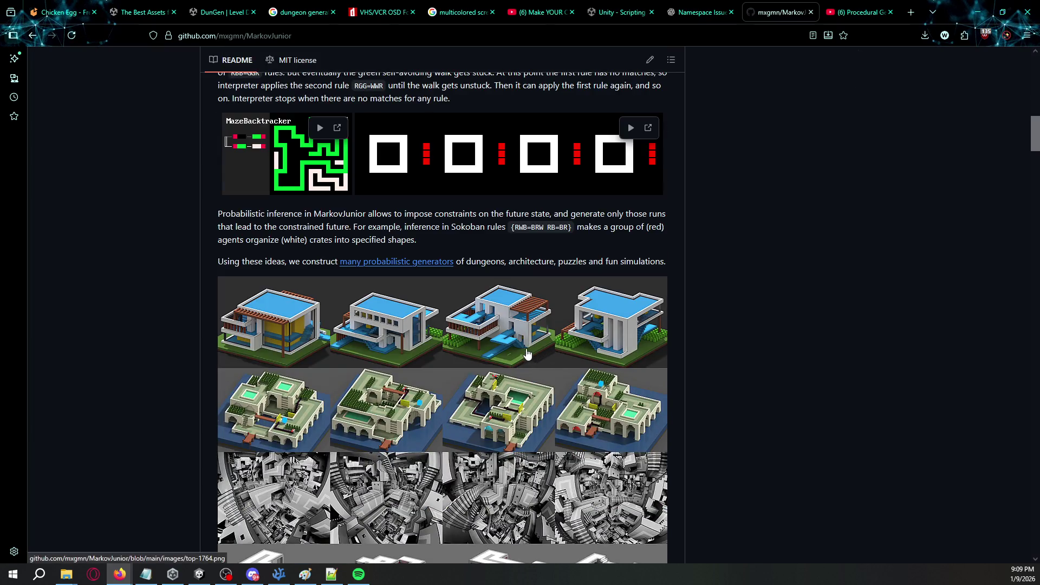
scroll(504, 354, down, 5)
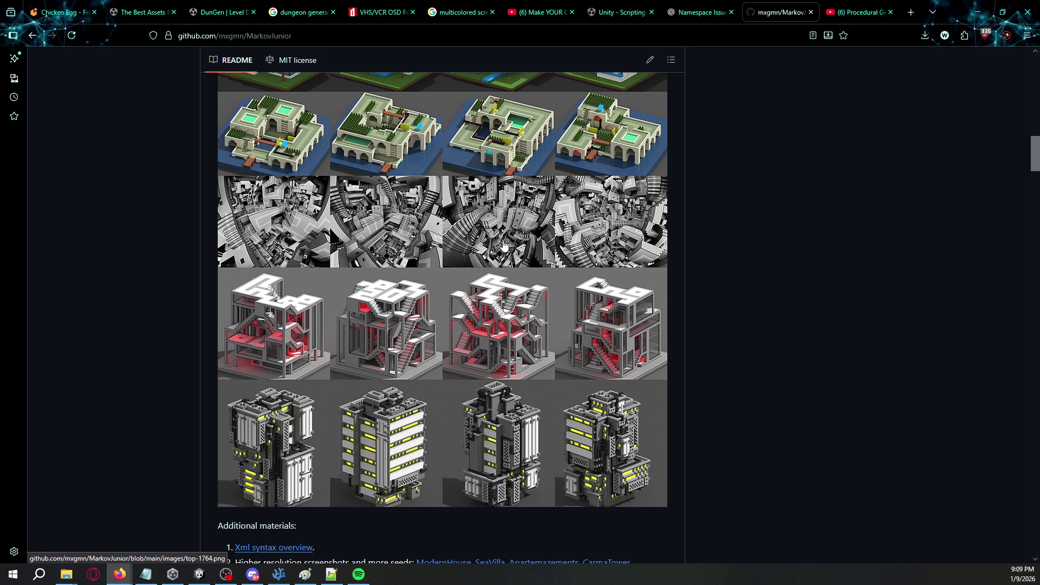
scroll(614, 244, down, 14)
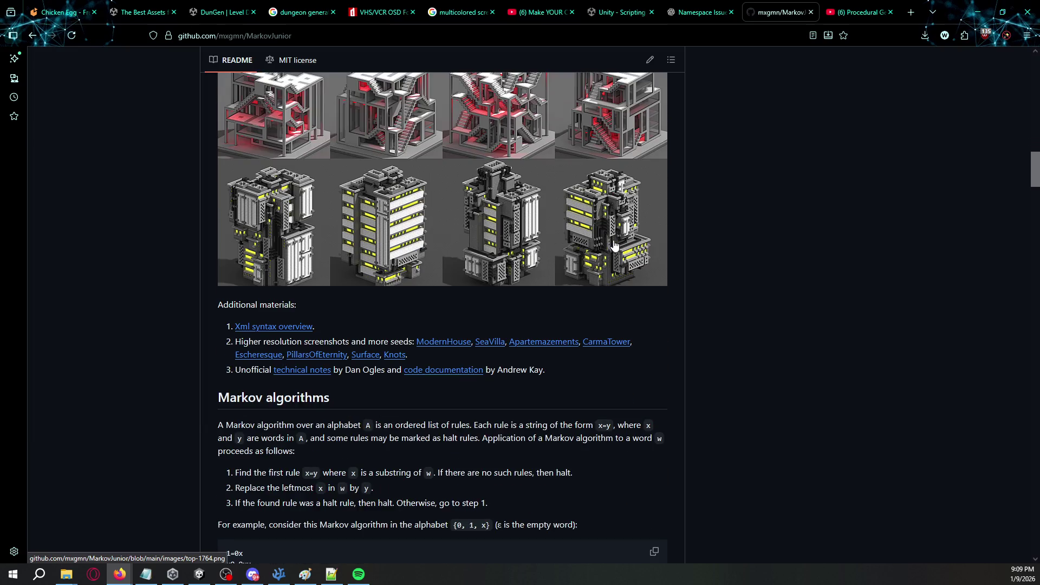
scroll(614, 245, down, 5)
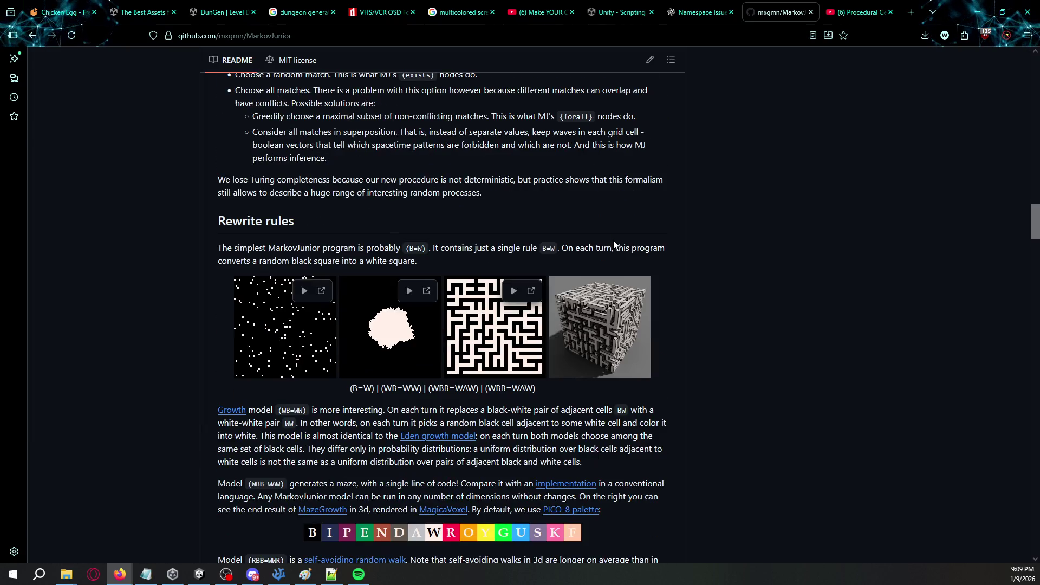
scroll(714, 253, down, 4)
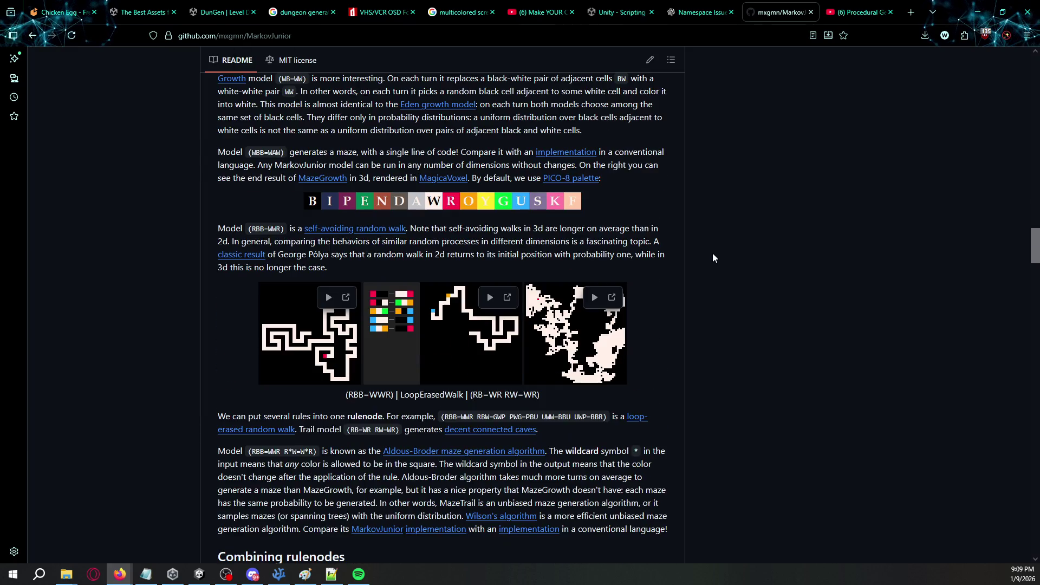
scroll(713, 252, down, 8)
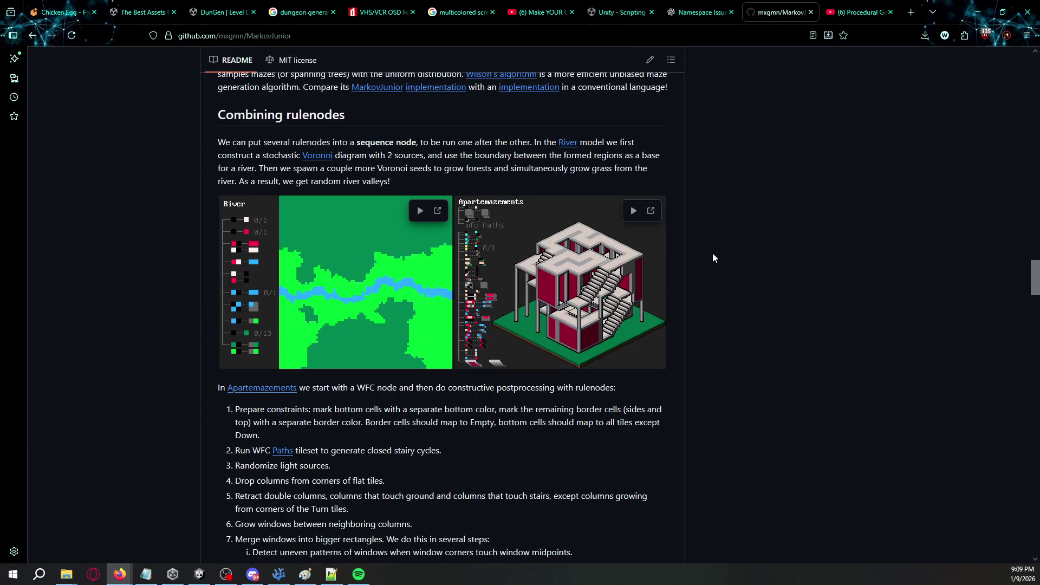
scroll(713, 253, down, 15)
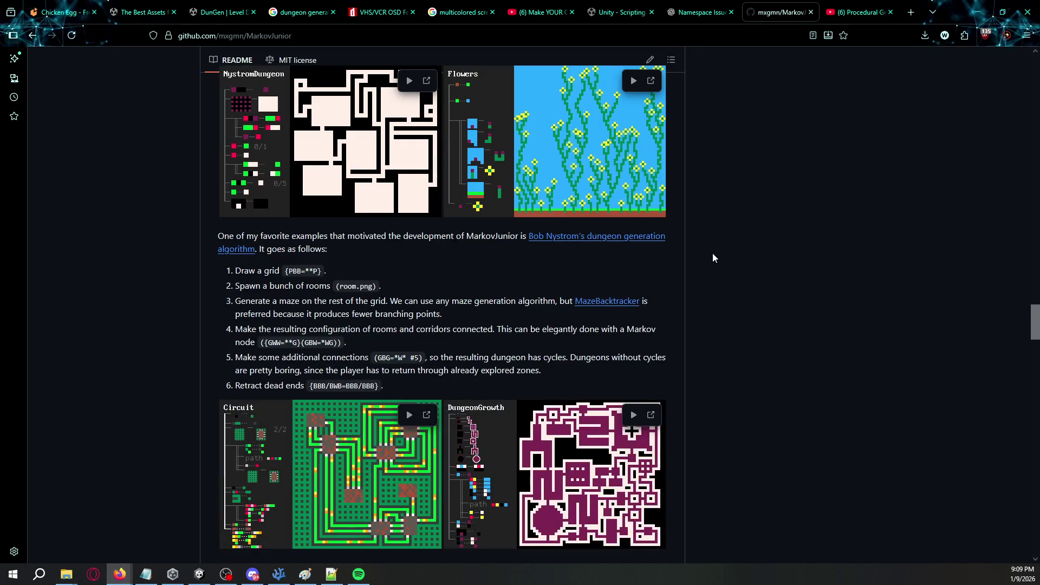
scroll(713, 252, down, 7)
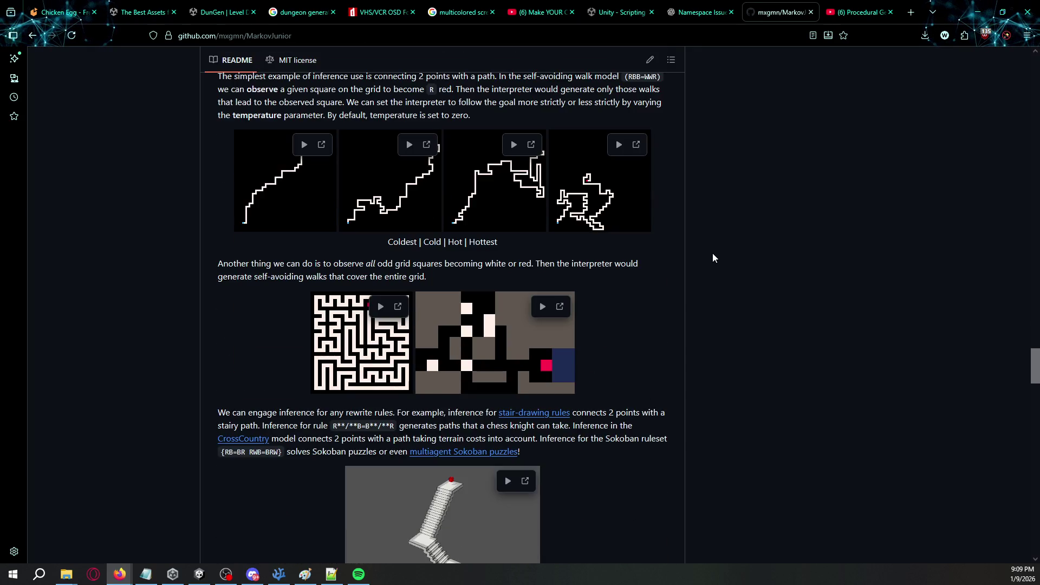
scroll(713, 252, down, 5)
scroll(713, 253, down, 7)
scroll(713, 252, down, 2)
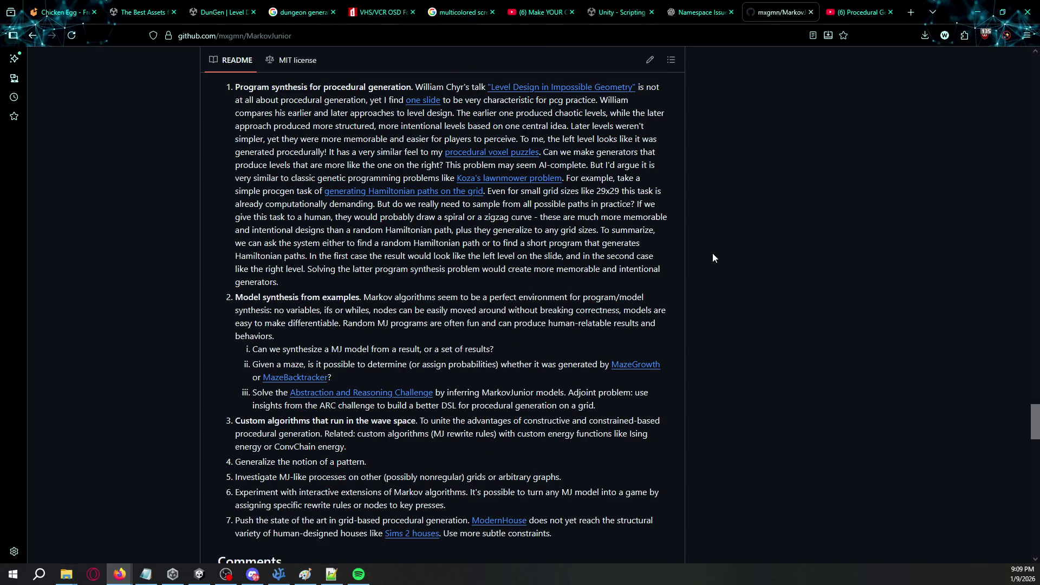
scroll(713, 254, down, 2)
scroll(713, 254, up, 2)
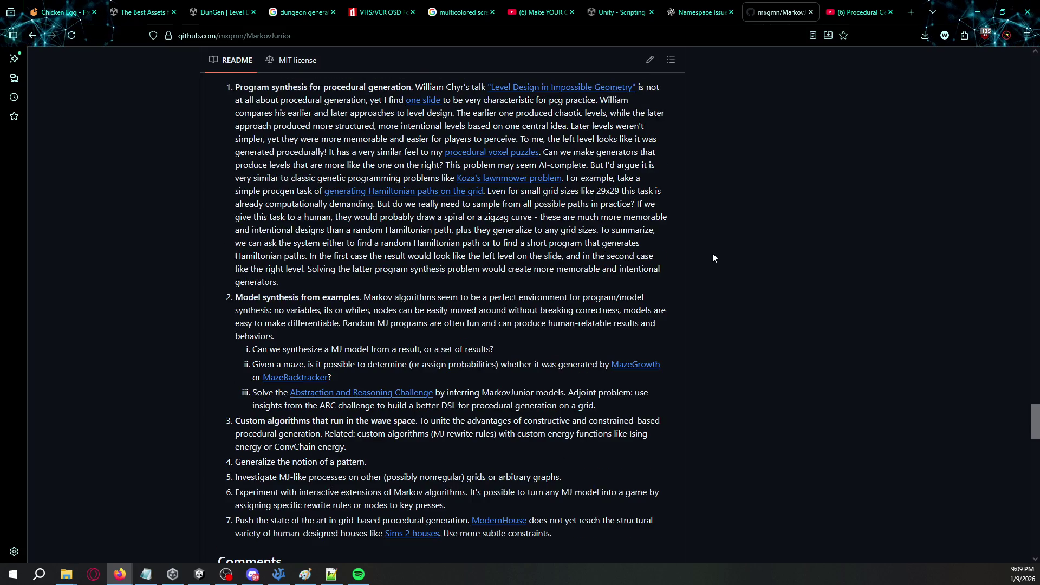
scroll(713, 253, down, 15)
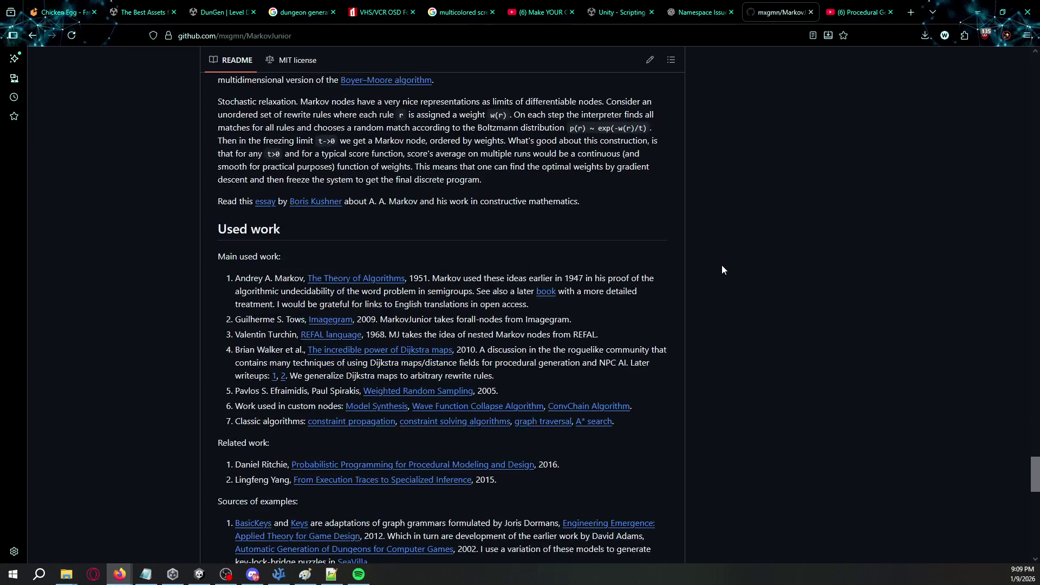
mouse_move(1030, 496)
mouse_down()
mouse_move(1016, 60)
mouse_move(1015, 115)
mouse_up()
scroll(891, 241, down, 1)
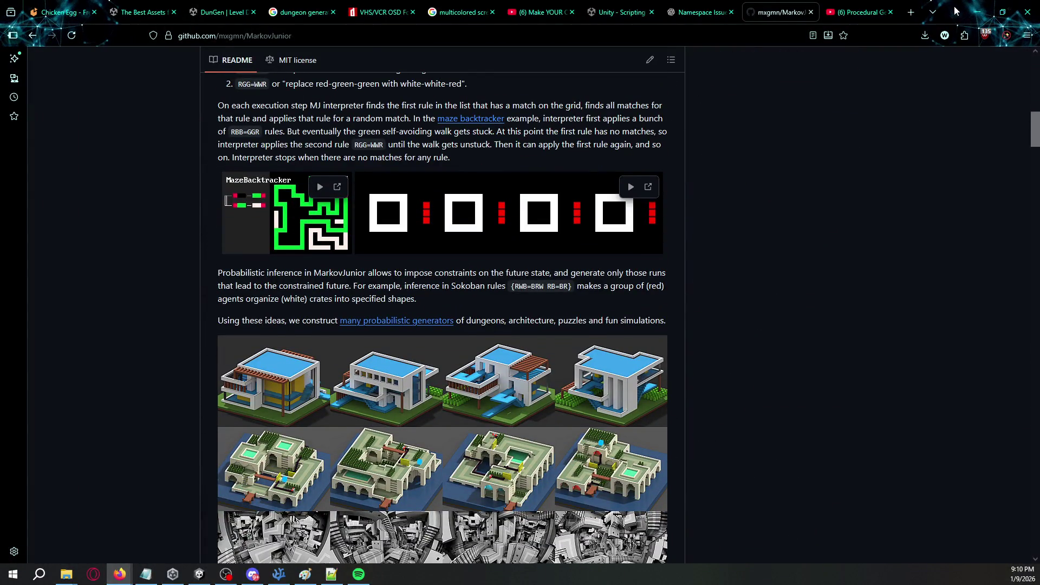
key(alt+Tab)
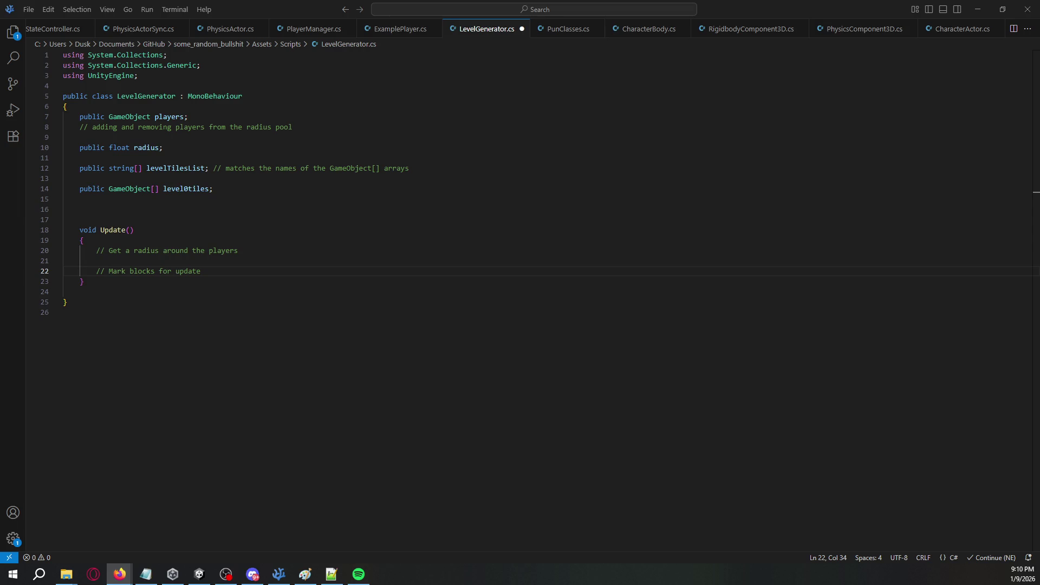
Scroll through the wavefunctioncollapse repository page on GitHub.
key(alt+Tab)
scroll(335, 333, down, 5)
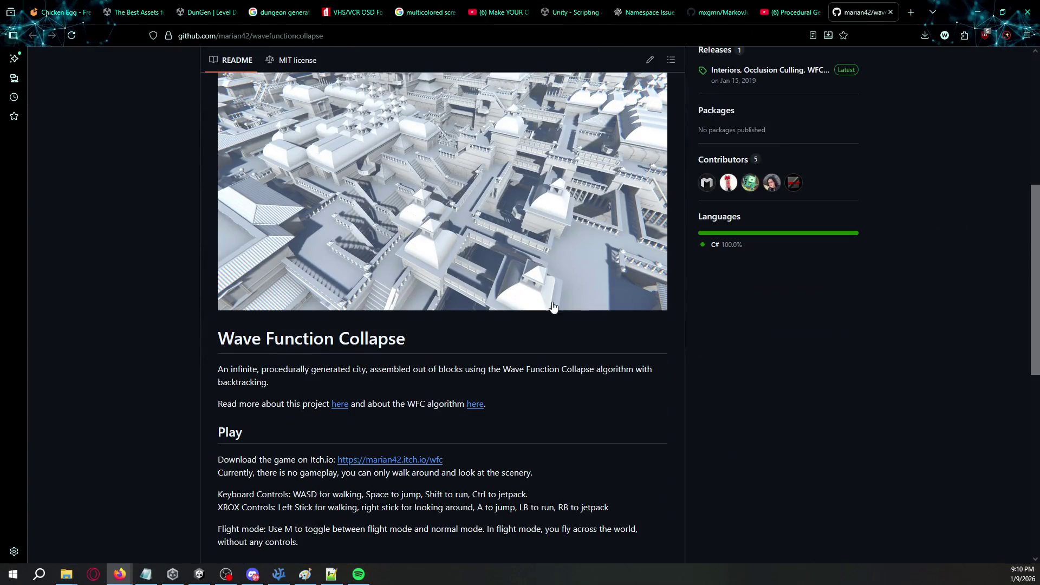
drag(265, 339, 351, 338)
click(369, 389)
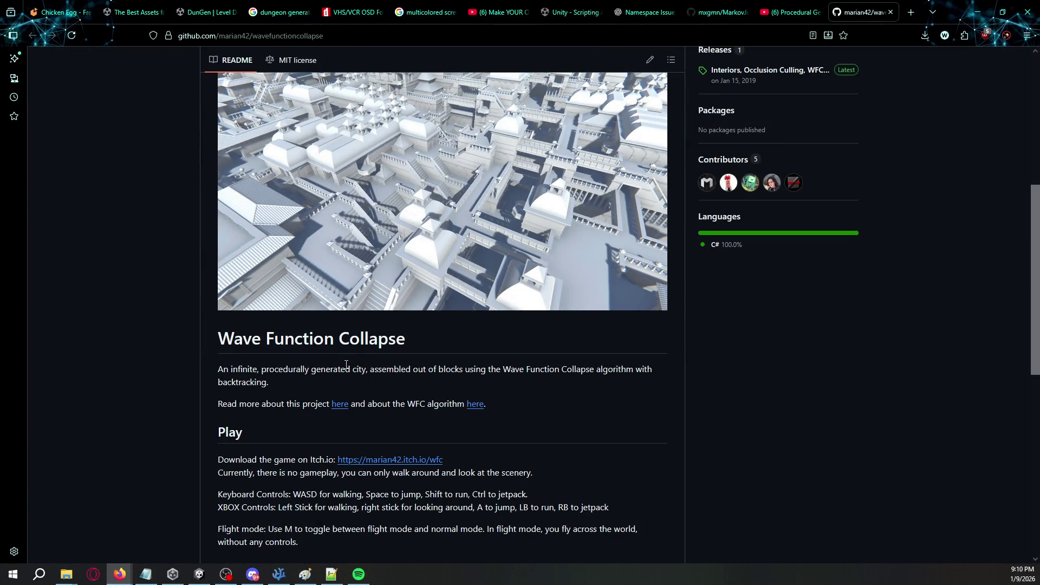
scroll(304, 388, down, 2)
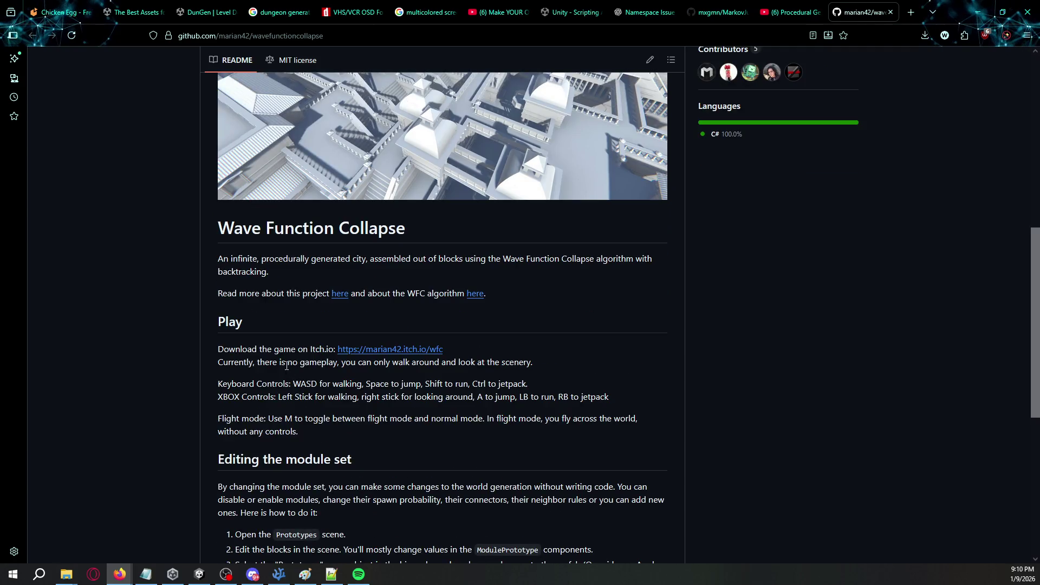
scroll(286, 366, down, 3)
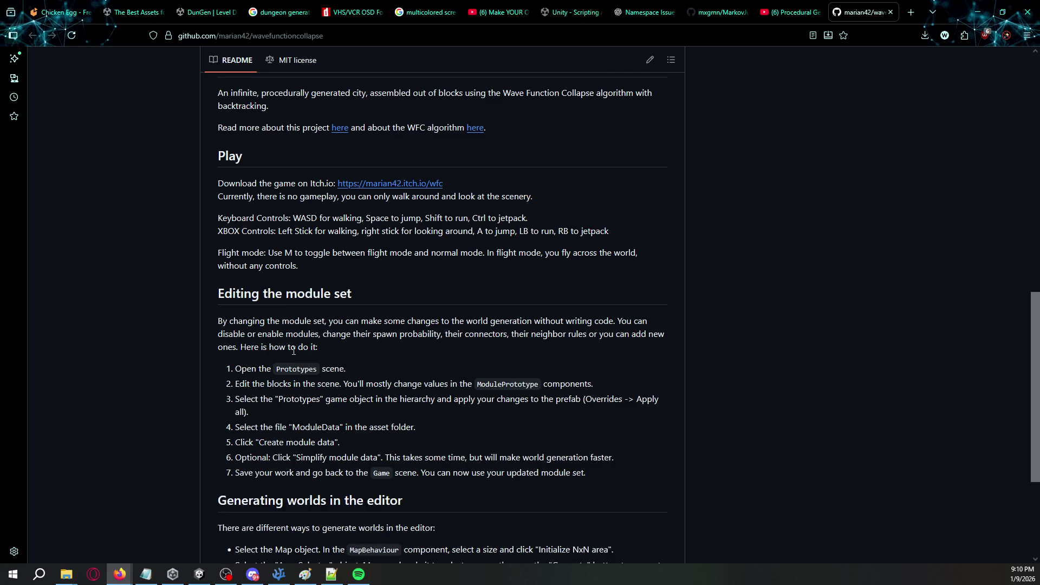
scroll(691, 218, down, 2)
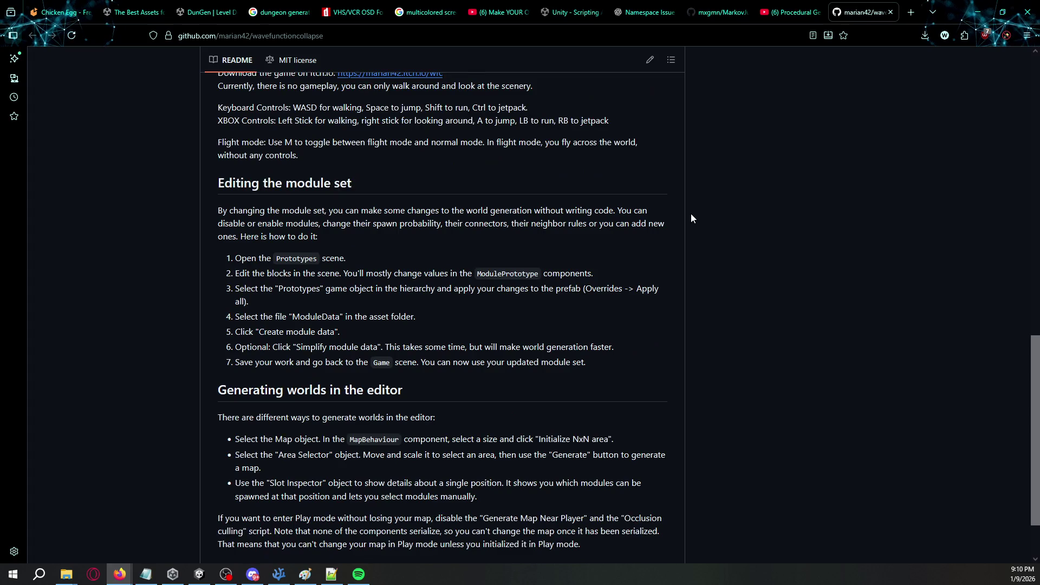
scroll(691, 213, up, 15)
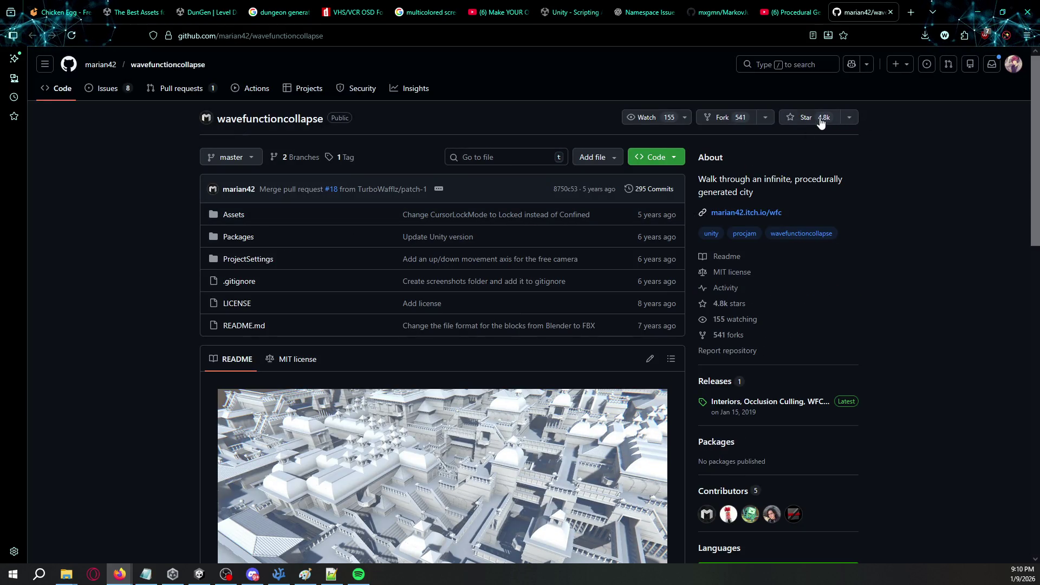
Download the repository as a ZIP file and return to Visual Studio Code.
click(657, 158)
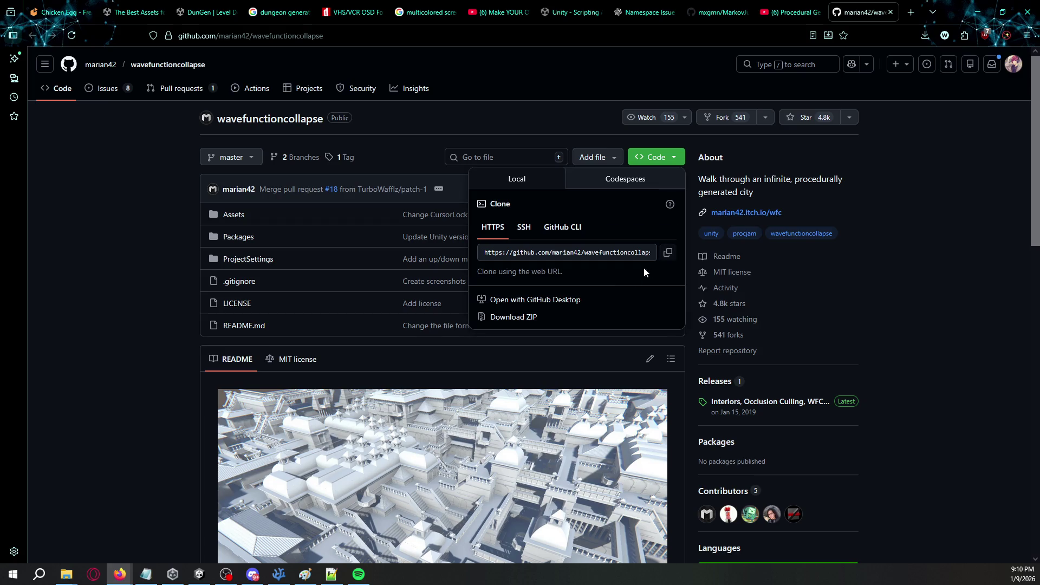
click(596, 317)
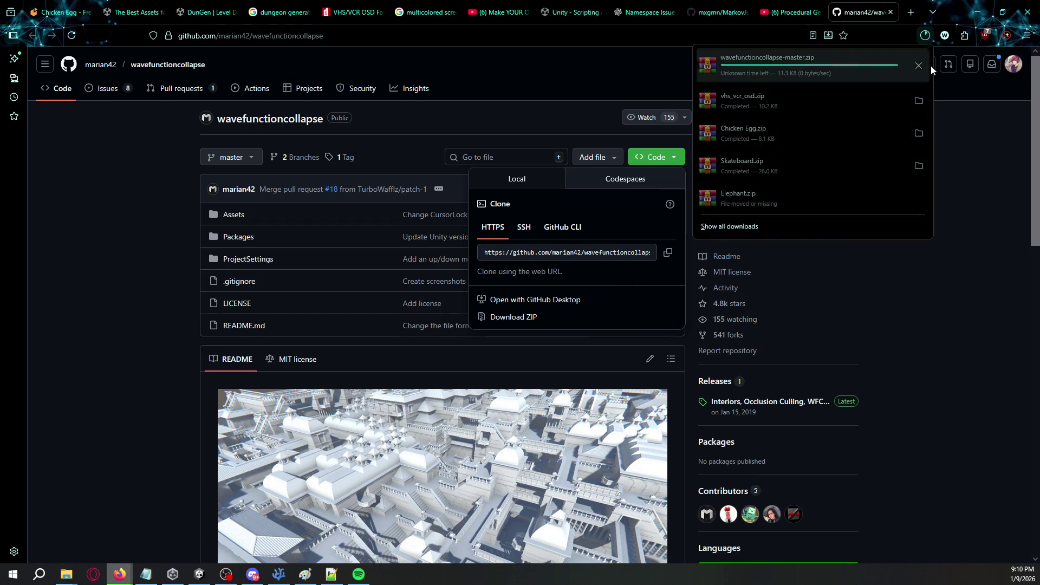
click(958, 15)
click(978, 12)
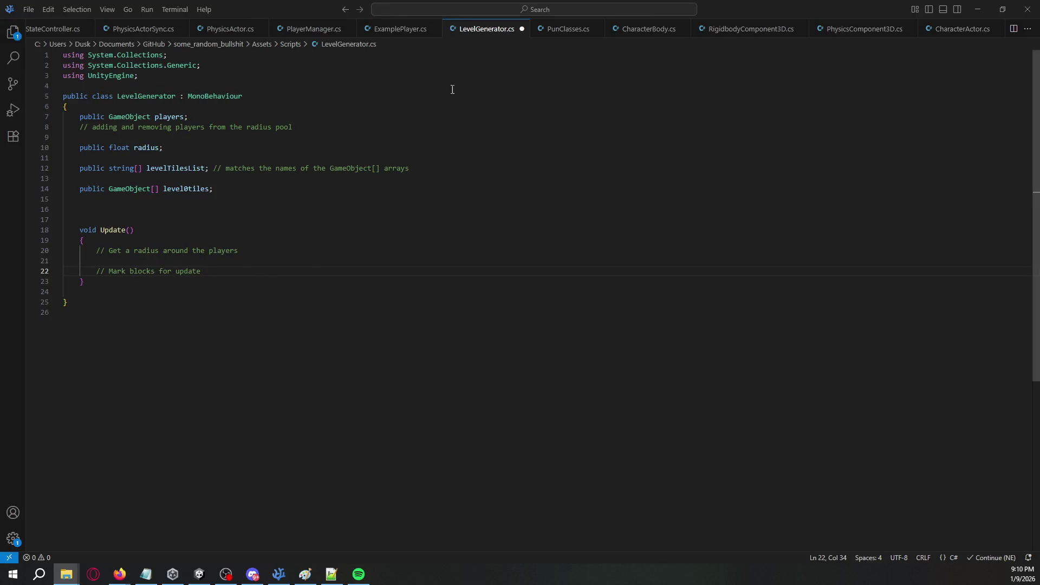
Switch from Visual Studio Code to the Unity editor showing SampleScene.
click(978, 10)
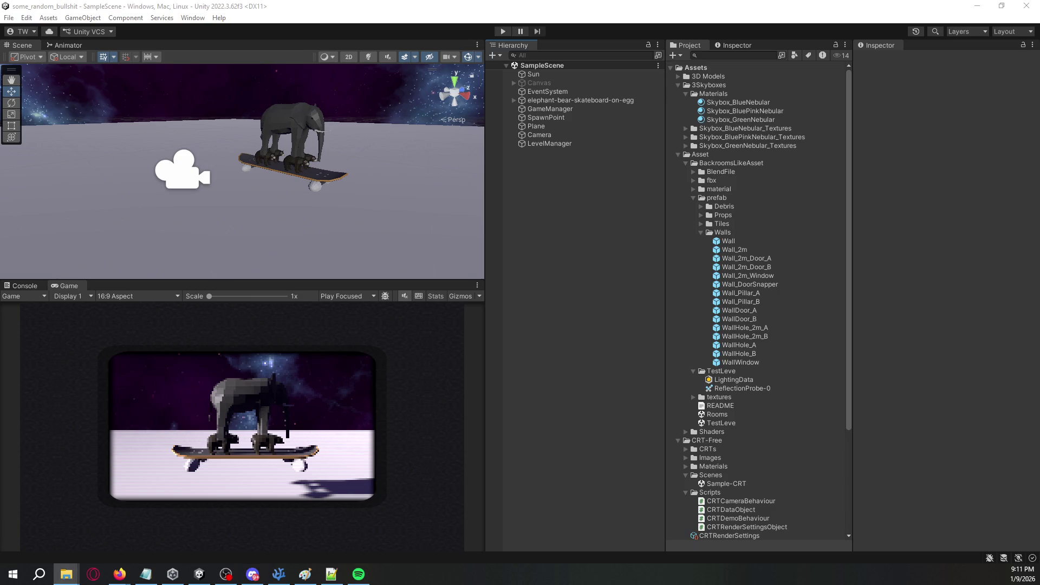
Reveal the skybox Materials folder in File Explorer to bring the WFC files into Assets.
right_click(721, 93)
click(750, 114)
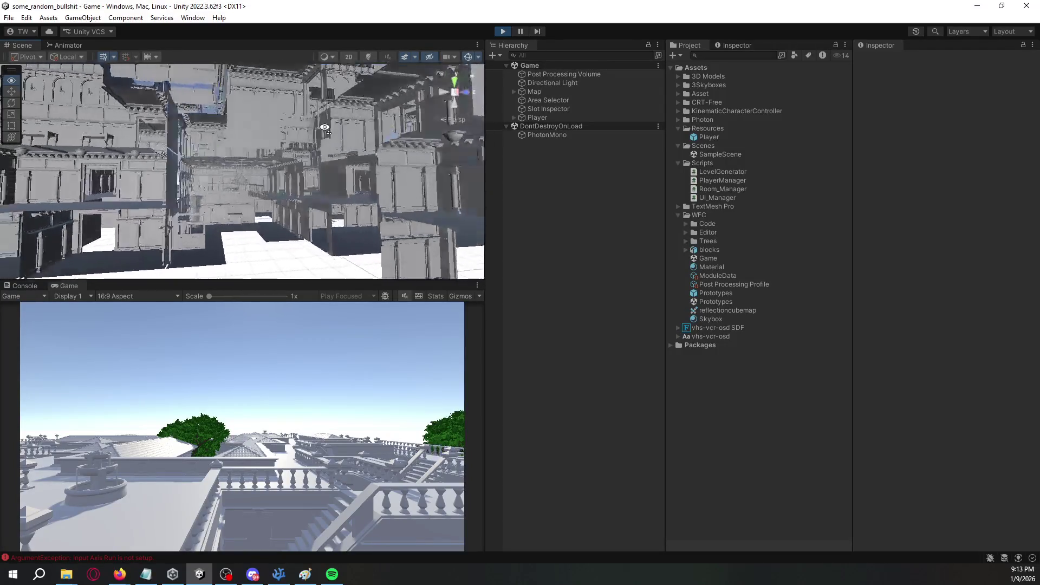
Fly the Scene camera over the generated city rooftops, then stop play mode.
mouse_move(239, 139)
mouse_down()
mouse_move(362, 201)
mouse_move(378, 244)
mouse_move(351, 249)
mouse_move(285, 210)
mouse_move(319, 228)
mouse_move(356, 267)
mouse_move(551, 232)
mouse_move(476, 218)
mouse_move(346, 225)
mouse_up()
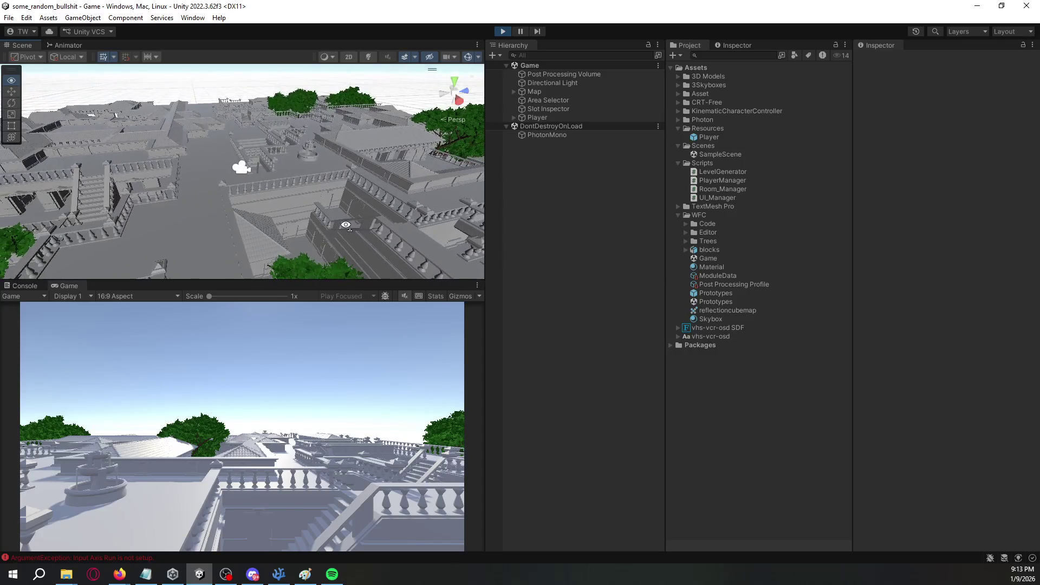
click(504, 31)
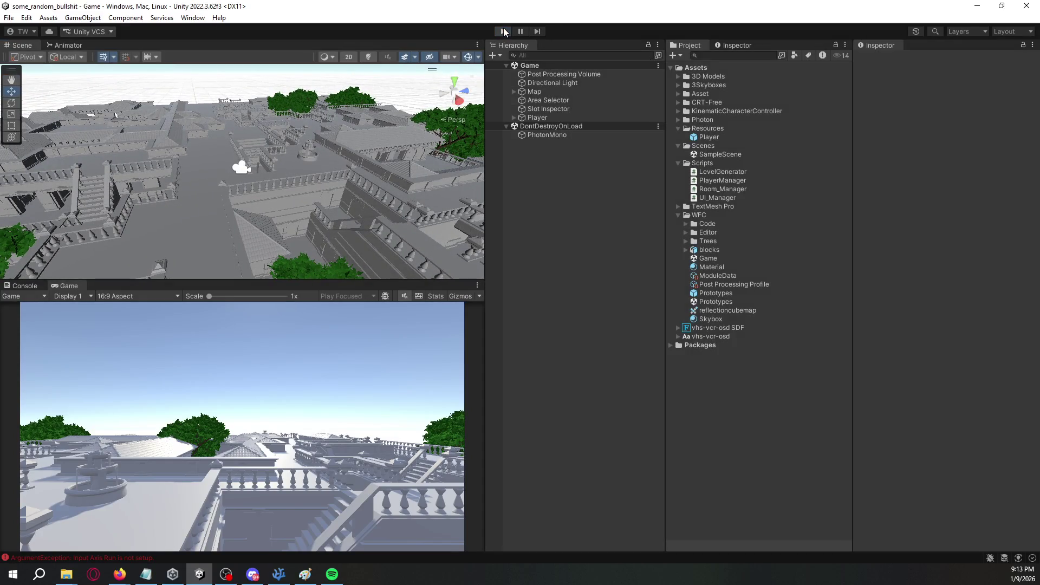
Inspect the Map, Area Selector, Slot Inspector, Player, Post Processing Volume and Directional Light objects.
click(557, 93)
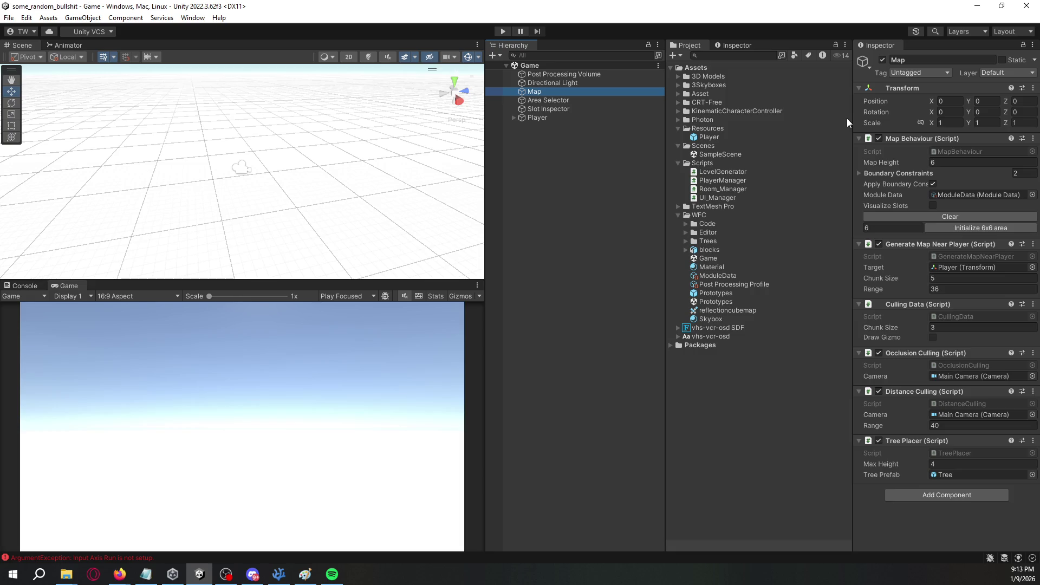
click(597, 100)
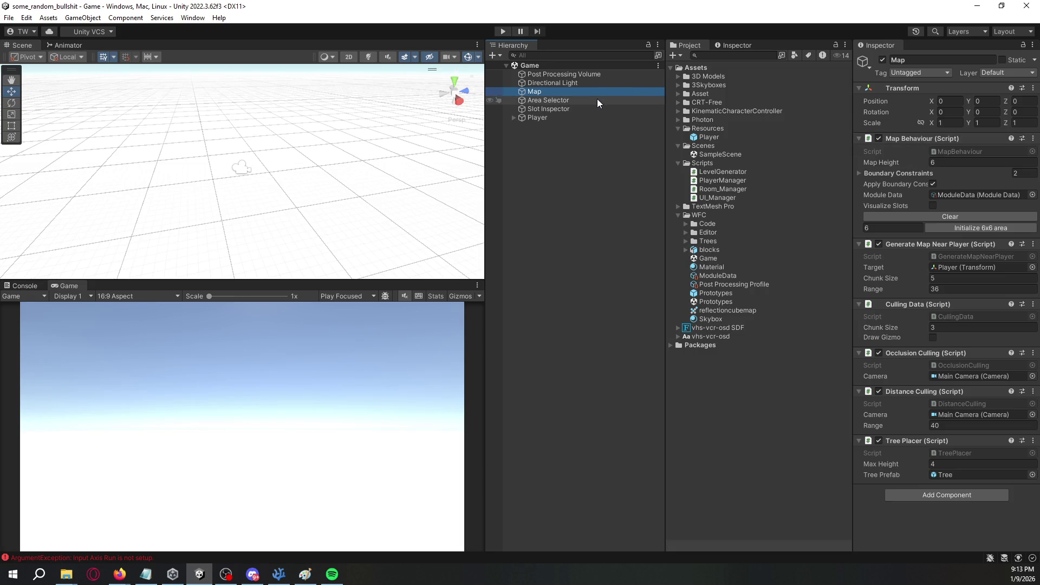
click(590, 108)
click(585, 116)
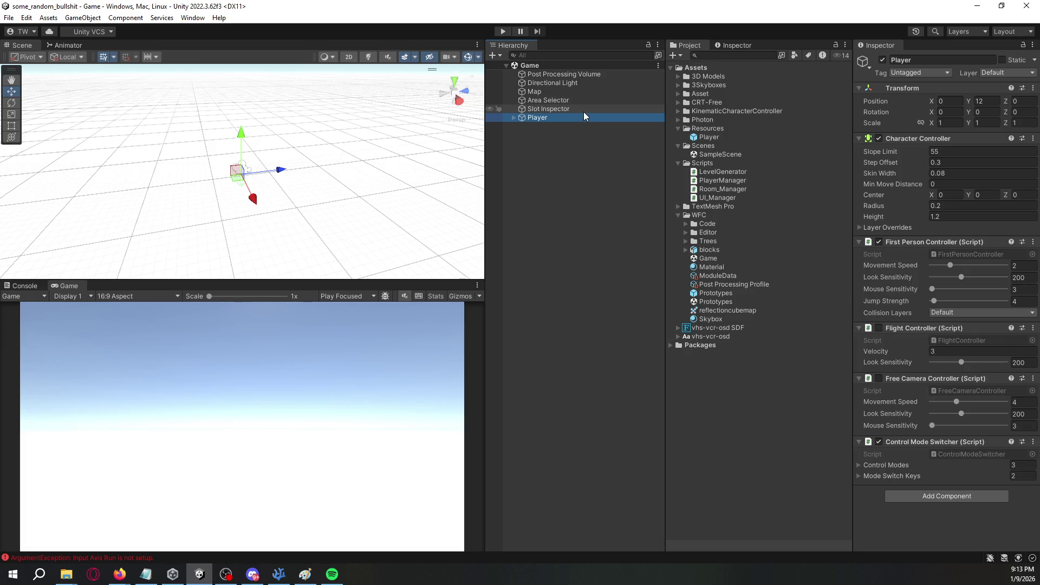
click(584, 111)
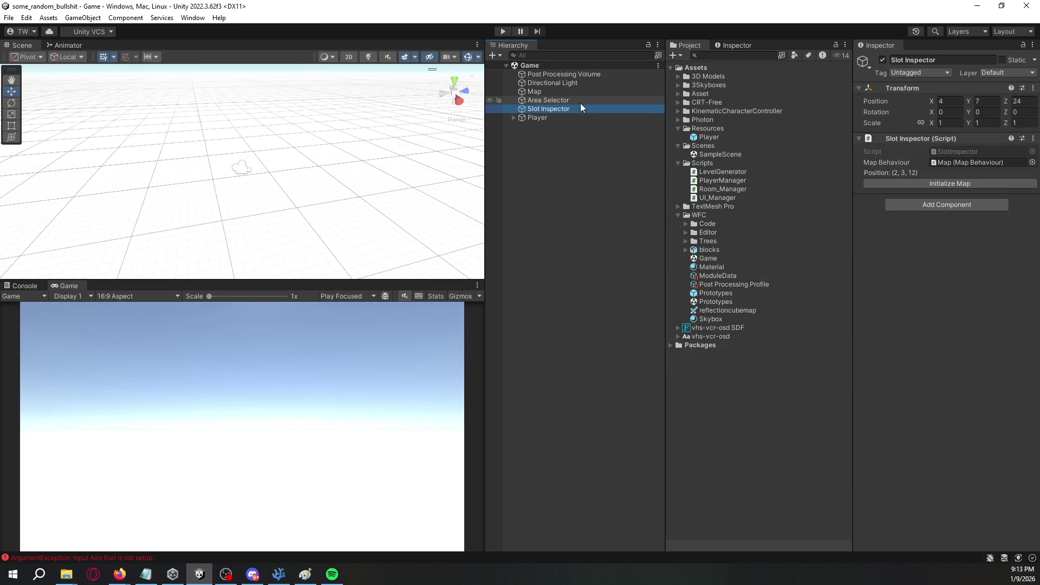
click(581, 102)
click(581, 91)
click(583, 76)
click(583, 83)
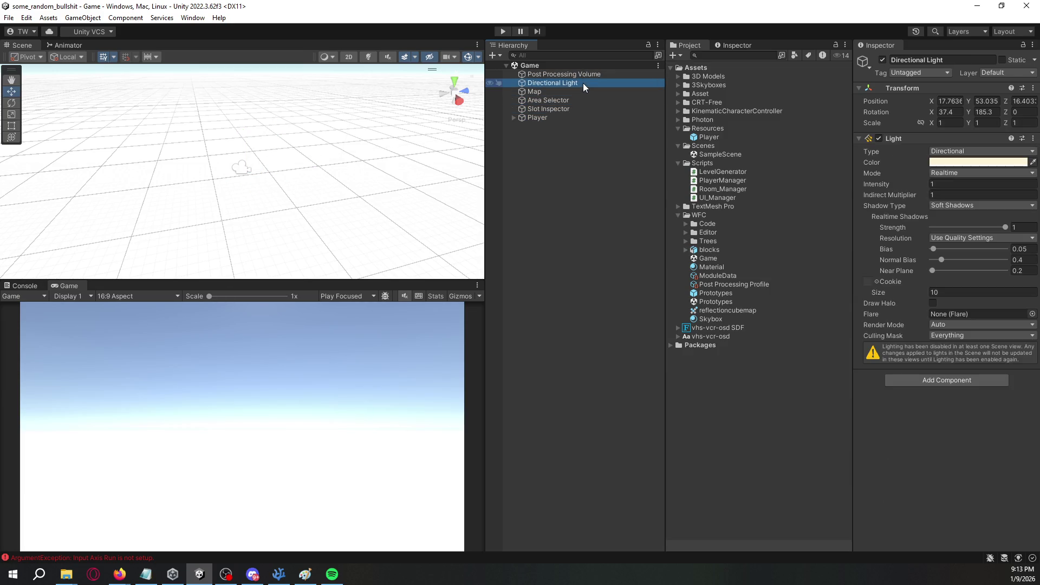
Select Map, Area Selector and Slot Inspector together, then open SampleScene.
click(583, 92)
shift+click(580, 108)
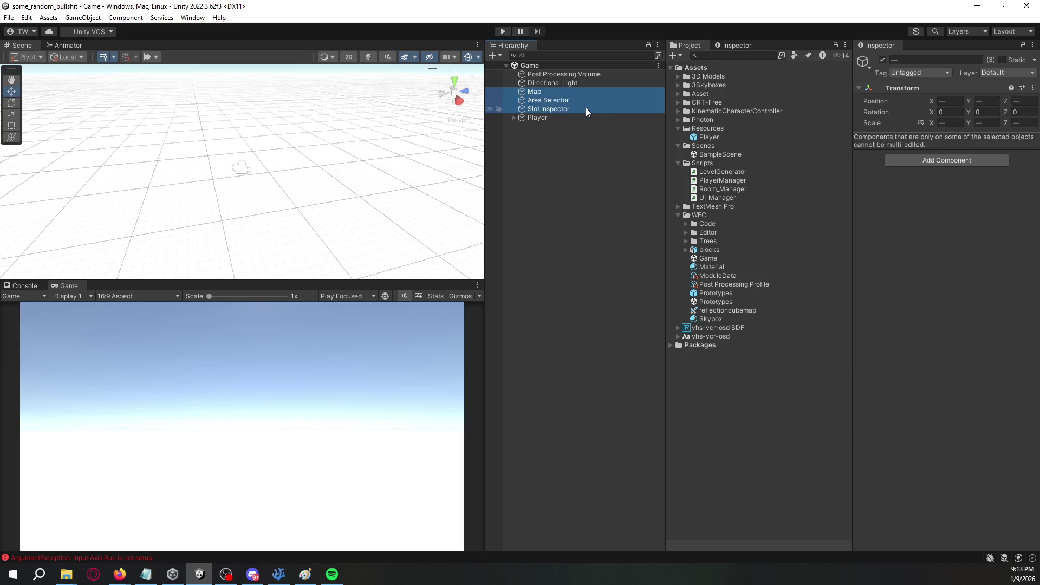
double_click(717, 156)
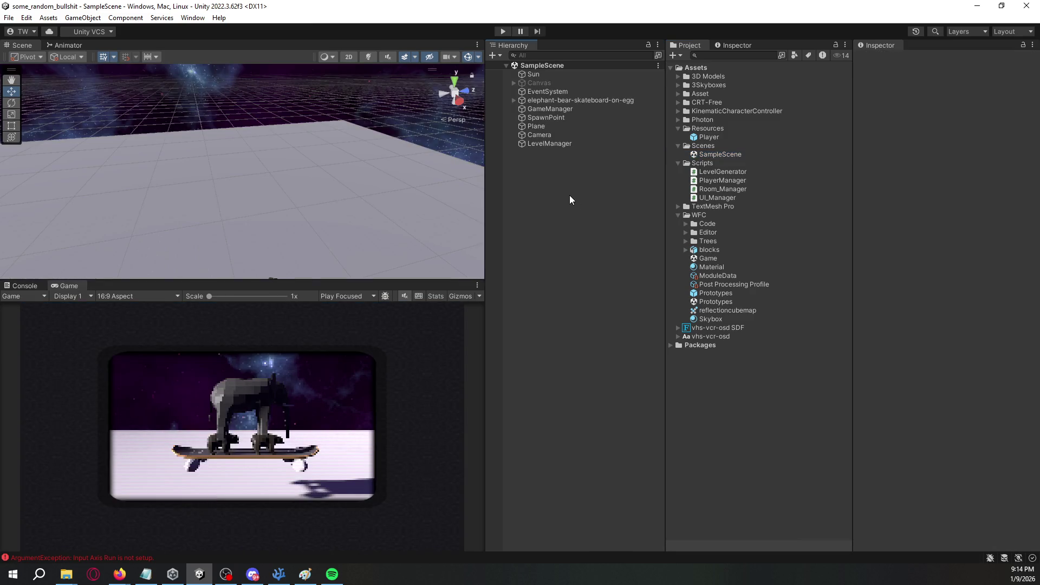
Paste Map, Area Selector and Slot Inspector into SampleScene's Hierarchy, frame them, and select Map.
click(567, 193)
key(ctrl+v)
key(f)
mouse_move(341, 253)
mouse_down()
mouse_move(651, 269)
mouse_move(525, 212)
mouse_move(515, 184)
mouse_up()
click(580, 153)
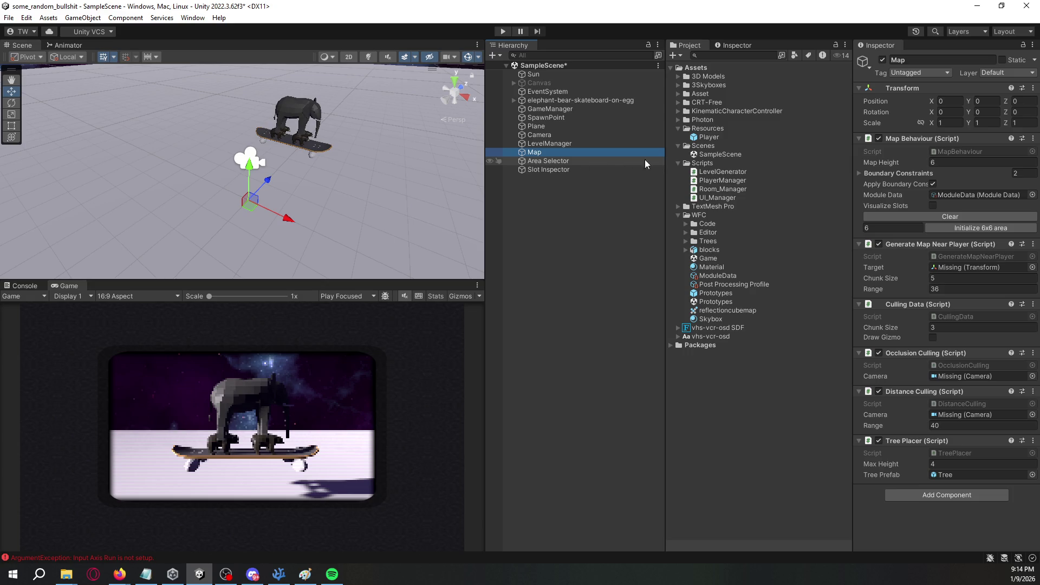
Generate a map area, clear it, and regenerate it with size 4 as a 4x4 area.
click(954, 226)
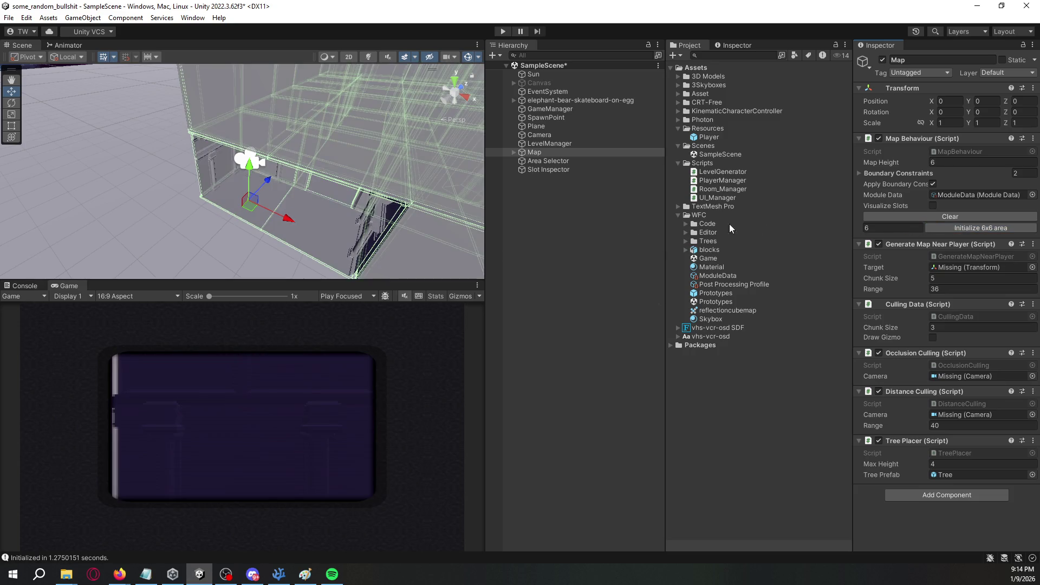
drag(412, 151, 427, 125)
key(f)
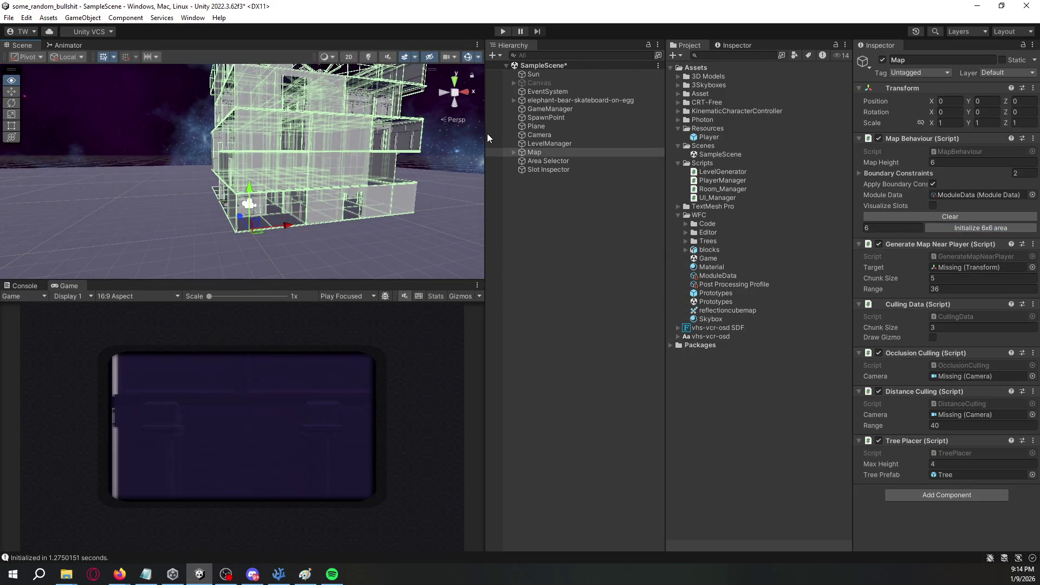
click(949, 215)
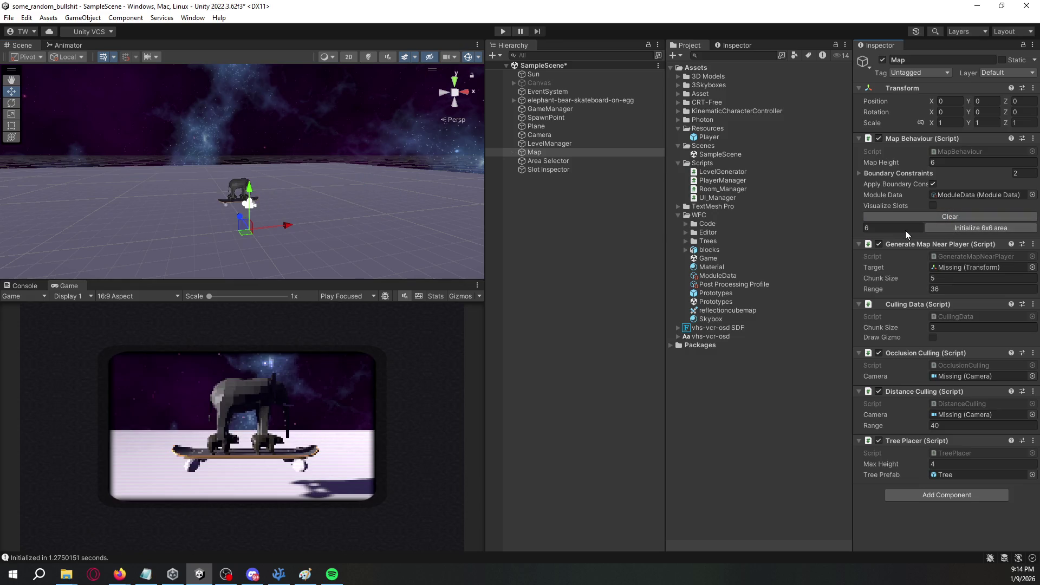
text(4)
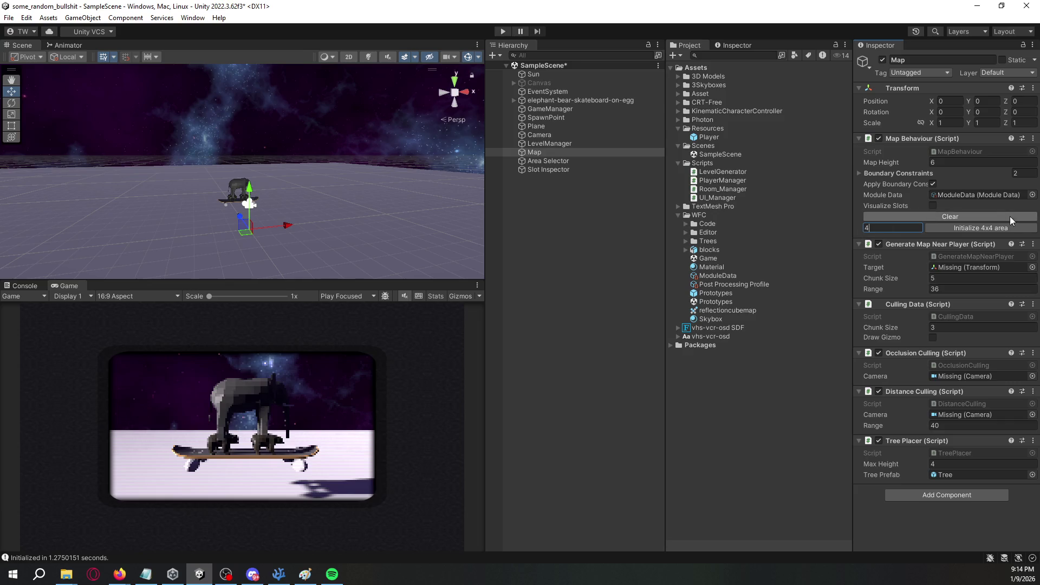
click(978, 229)
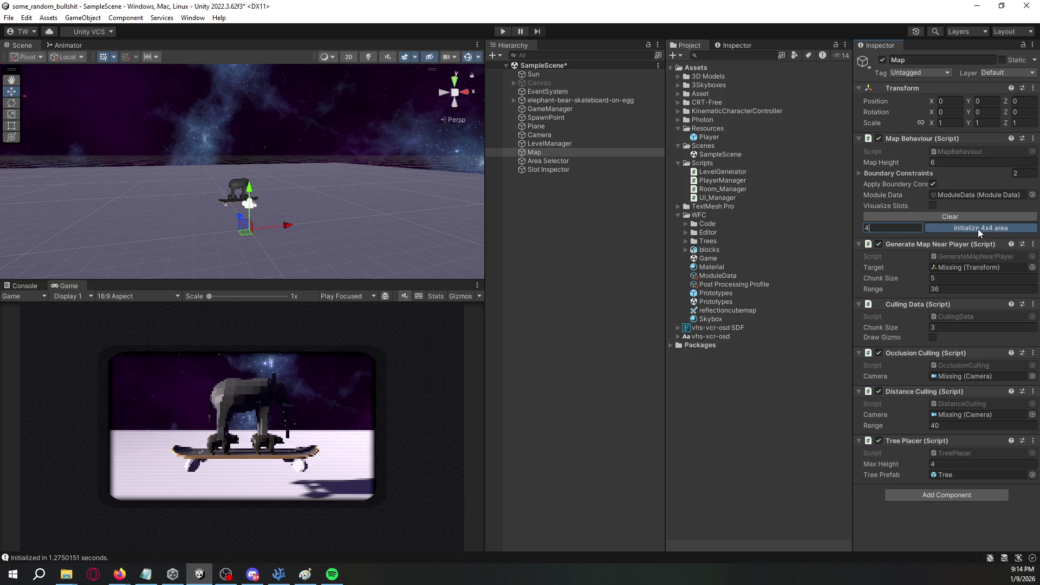
mouse_move(393, 234)
mouse_down()
mouse_move(483, 236)
mouse_move(490, 250)
mouse_up()
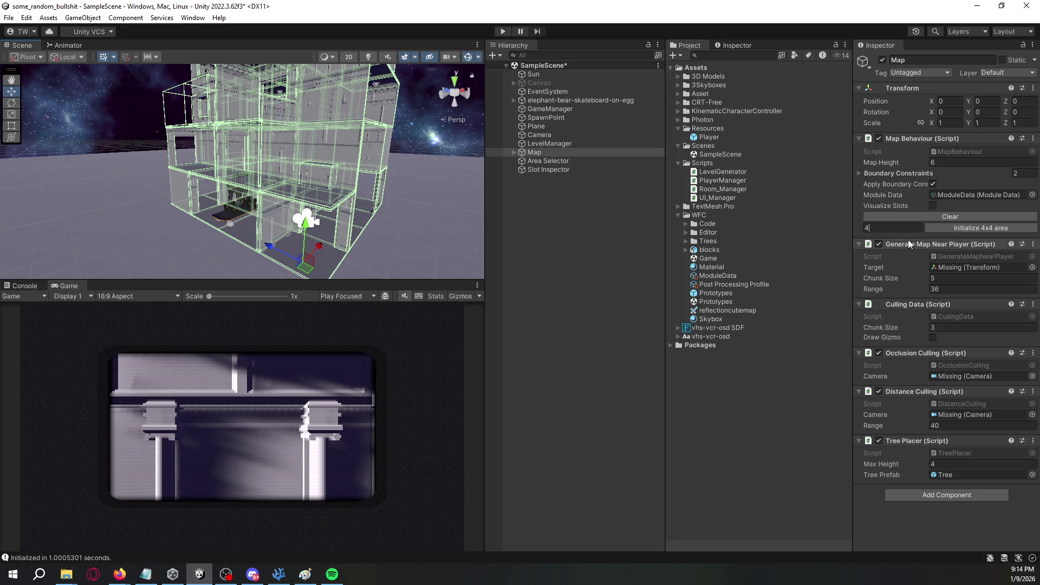
Enlarge the Map's Transform scale to about 2.05.
click(635, 153)
click(921, 123)
drag(934, 126, 957, 127)
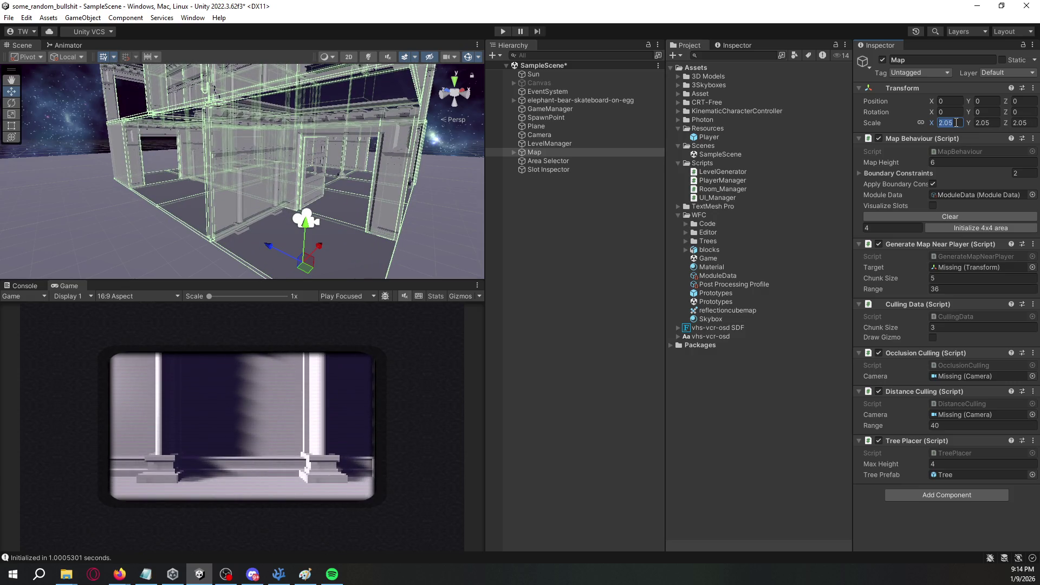
Try Map scales 2 and 1.5, then clear and regenerate a 4x4 area.
text(2)
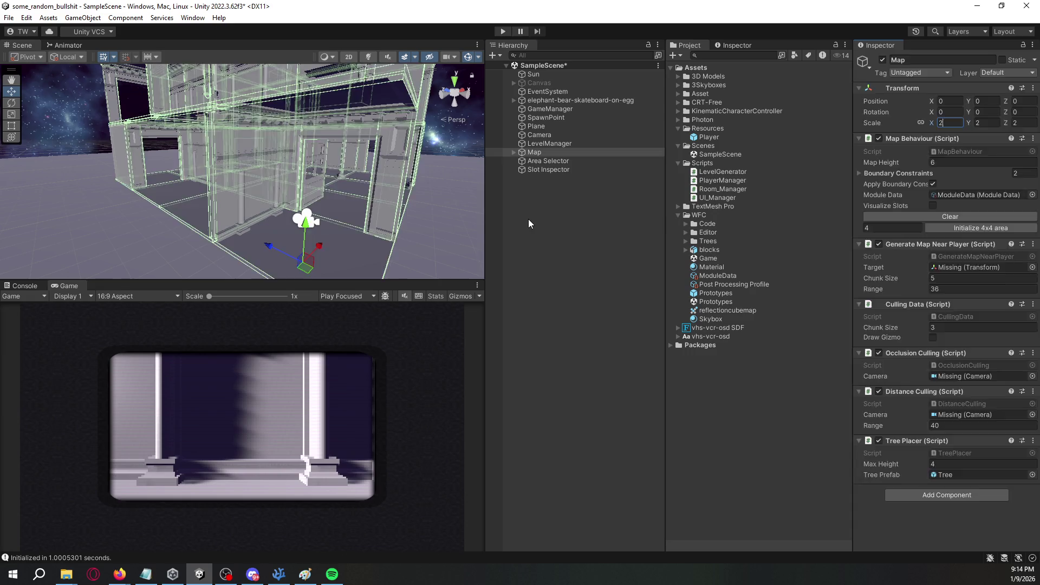
click(528, 219)
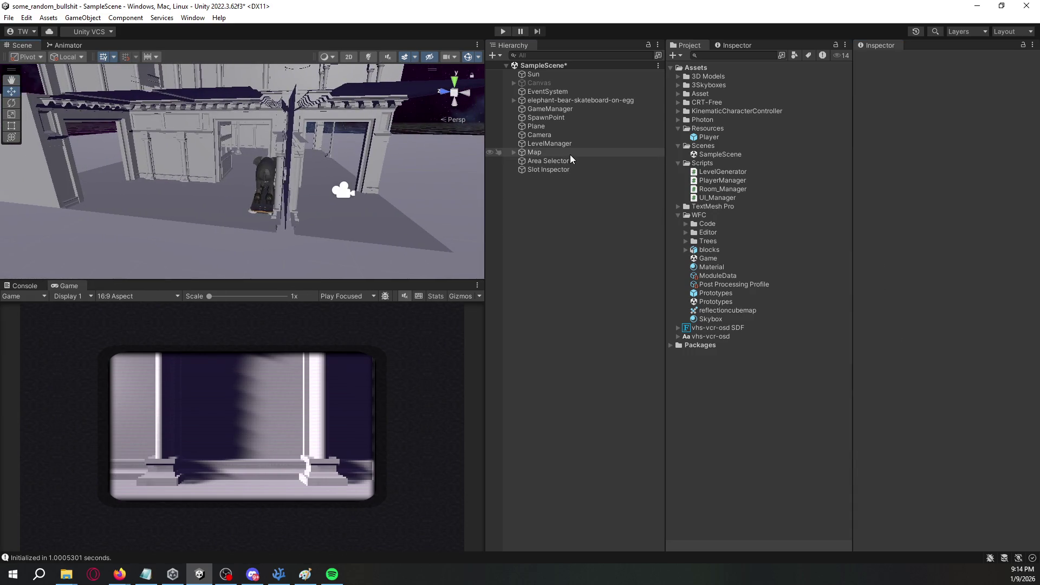
double_click(570, 155)
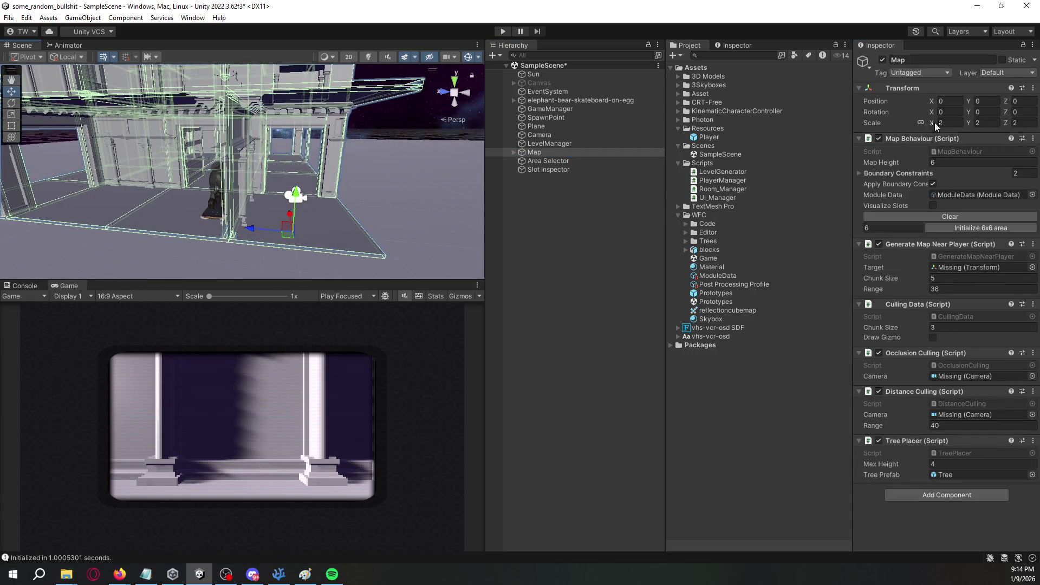
text(1.5)
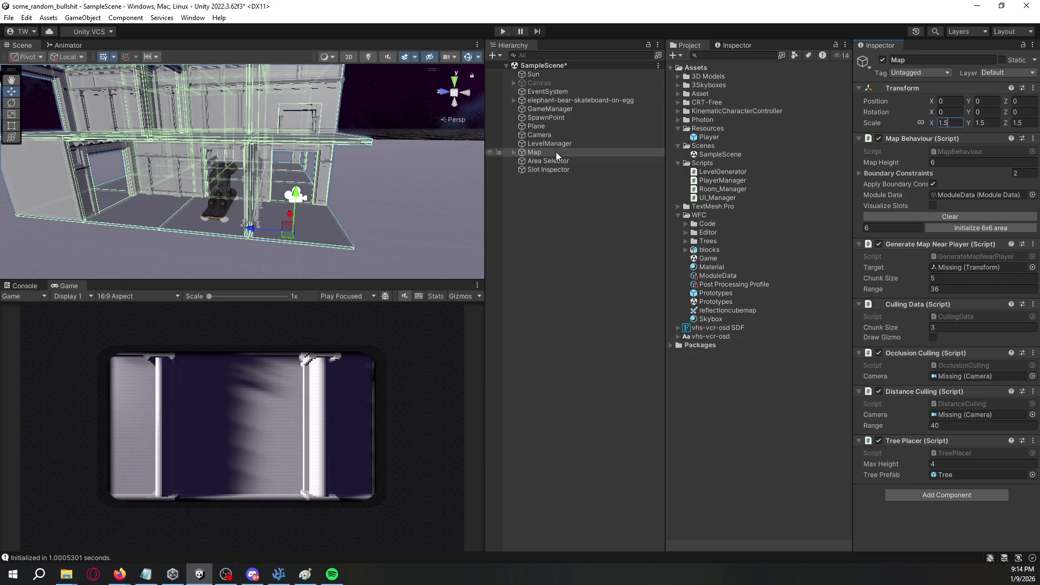
click(913, 217)
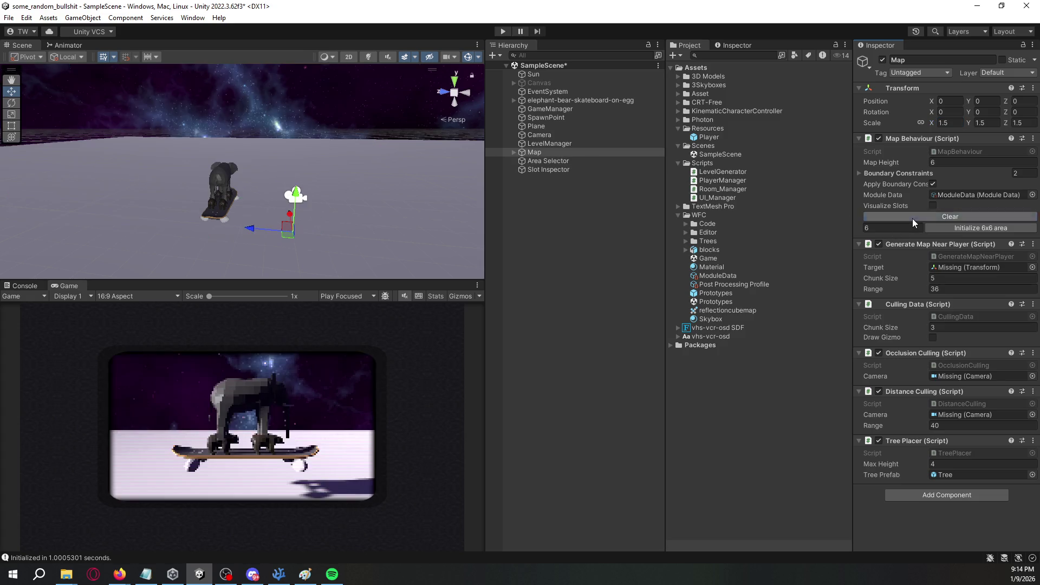
click(913, 230)
text(40)
key(BackSpace)
click(938, 229)
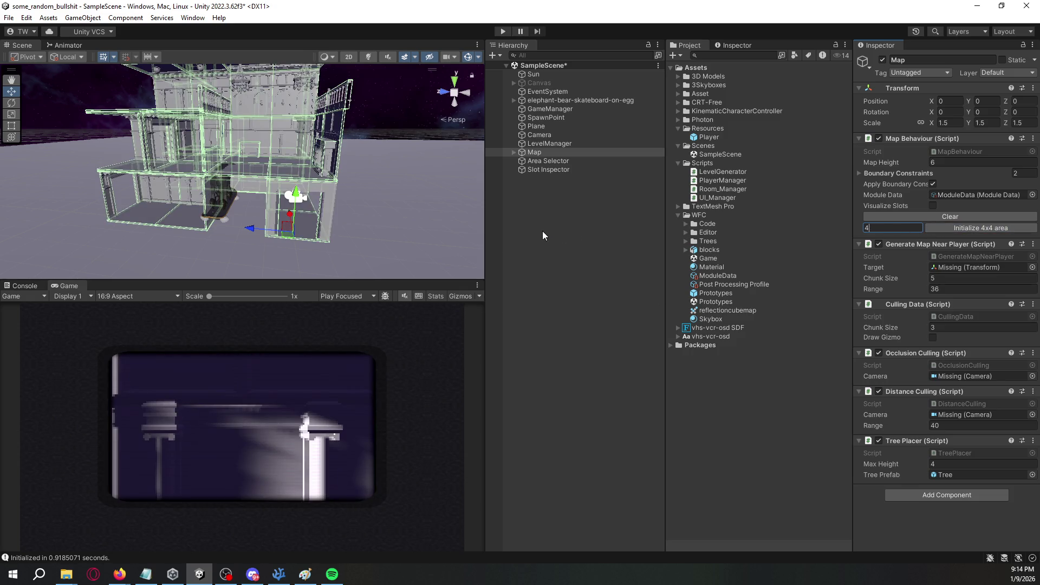
Regenerate the 4x4 area at Map scale 2, then at scale 1, and expand Map's pieces.
scroll(341, 197, up, 5)
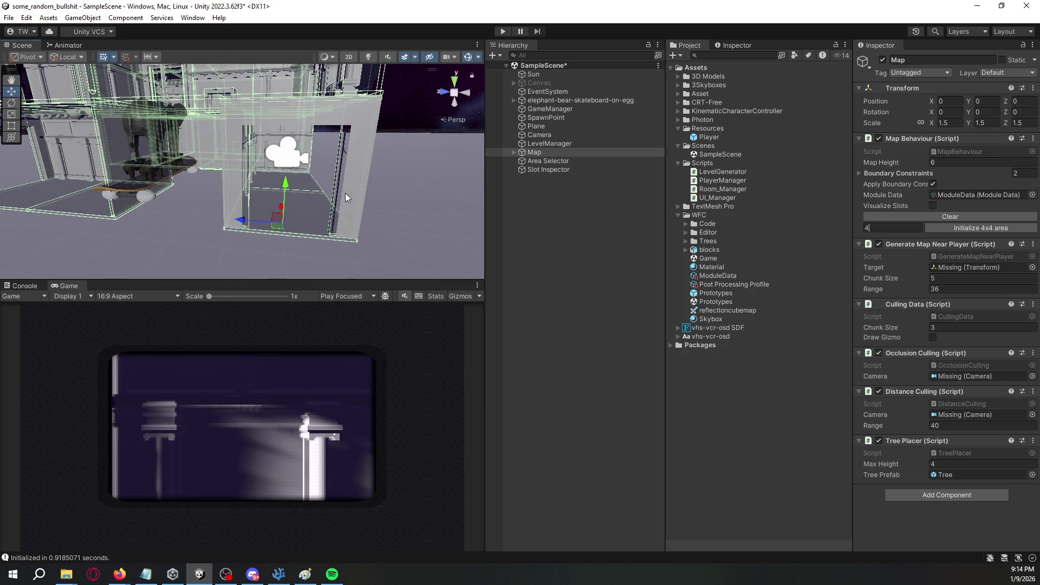
scroll(346, 193, down, 1)
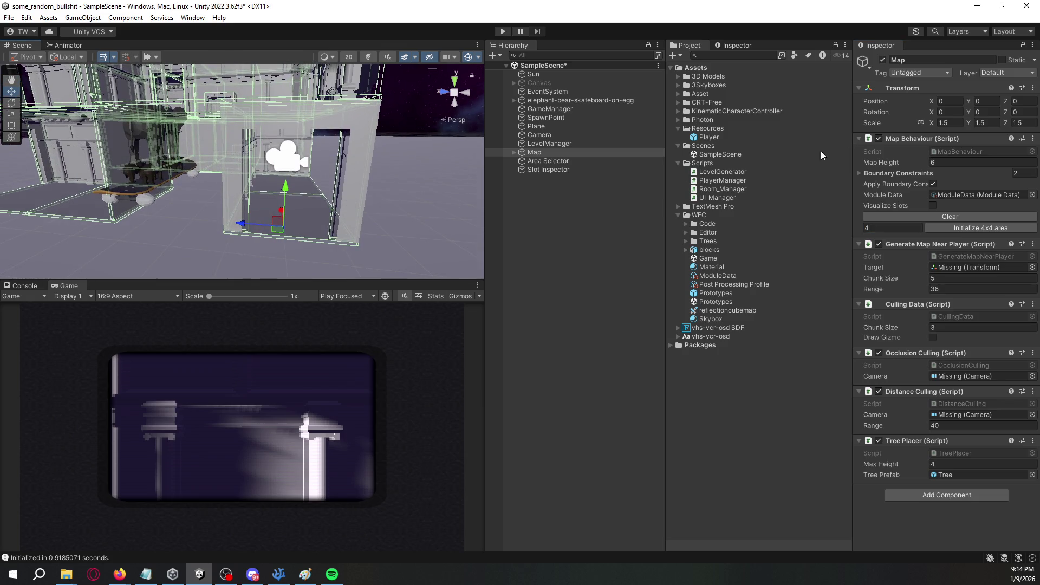
double_click(955, 120)
text(2)
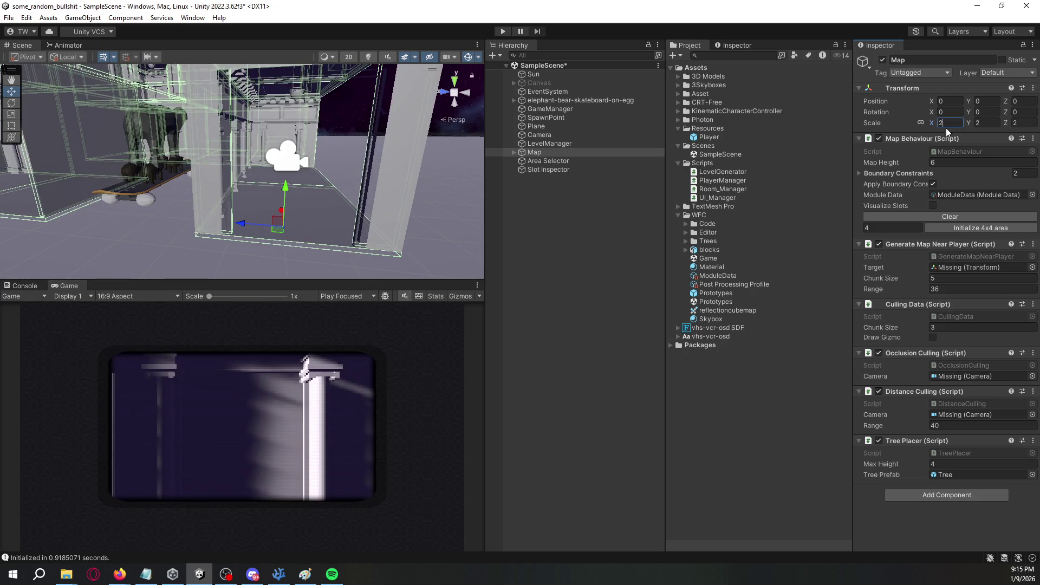
click(958, 219)
click(960, 228)
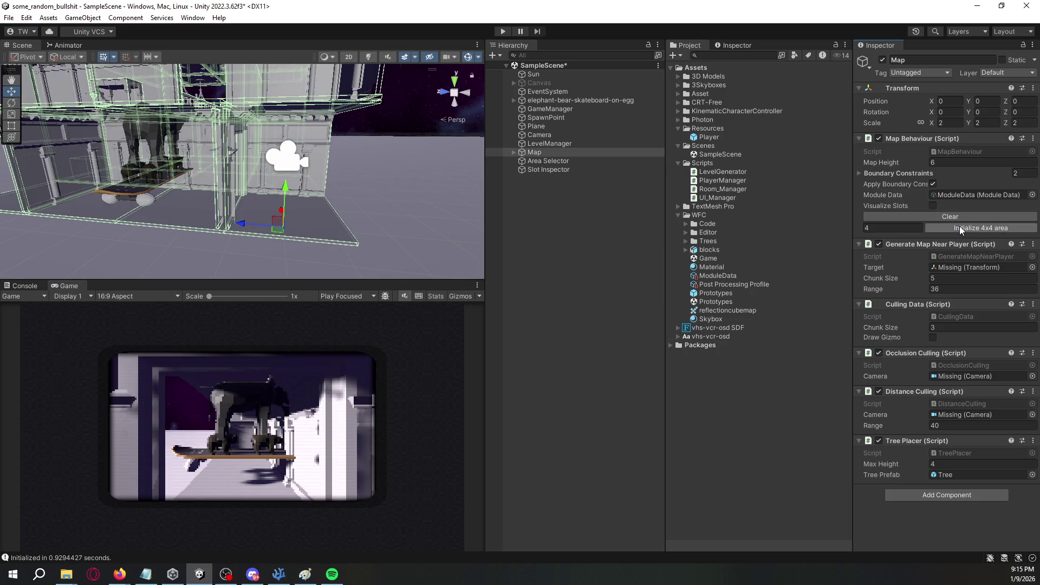
click(963, 123)
text(1)
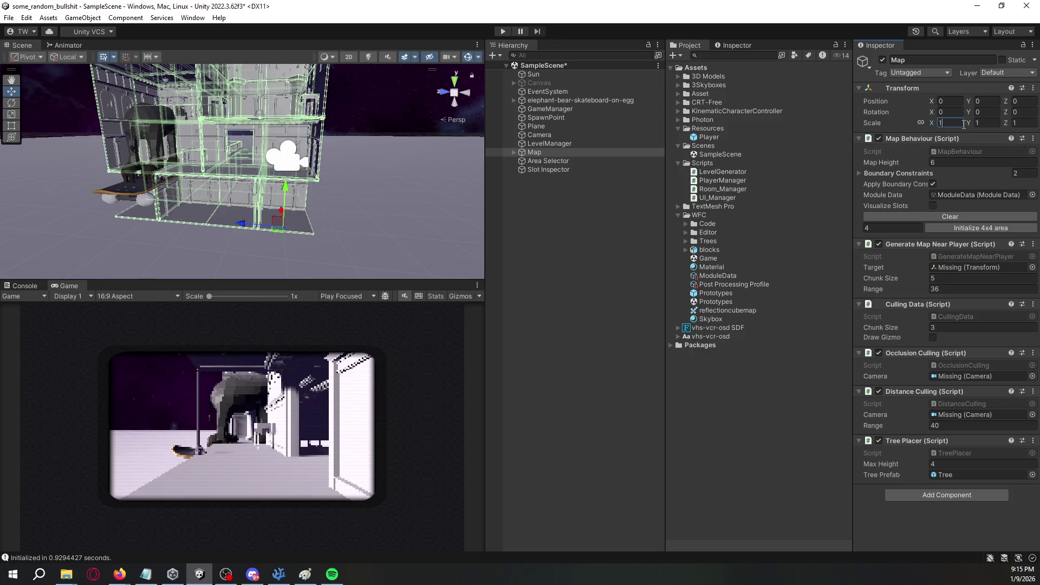
click(954, 216)
click(963, 225)
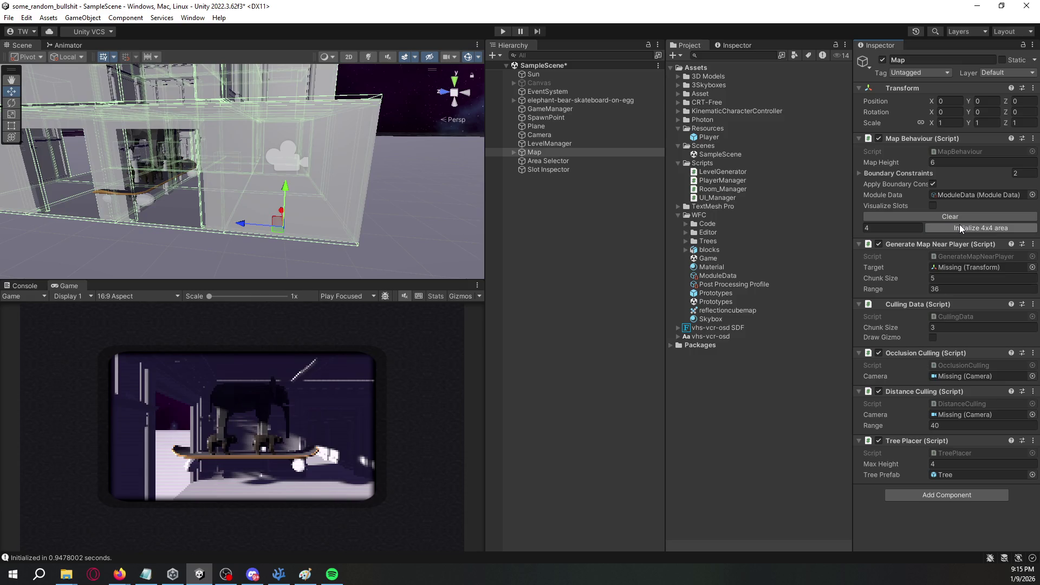
click(514, 152)
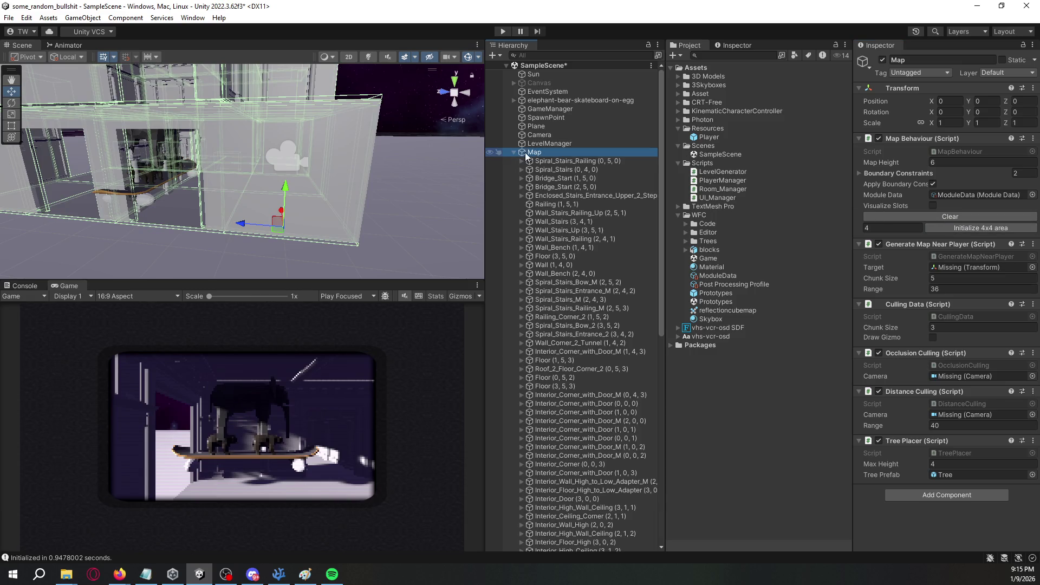
Move the elephant-bear skateboard onto the building floor and shrink it to 0.09 scale.
mouse_move(179, 151)
mouse_down()
mouse_move(146, 143)
mouse_move(399, 149)
mouse_move(370, 122)
mouse_move(304, 145)
mouse_move(262, 145)
mouse_move(447, 118)
mouse_up()
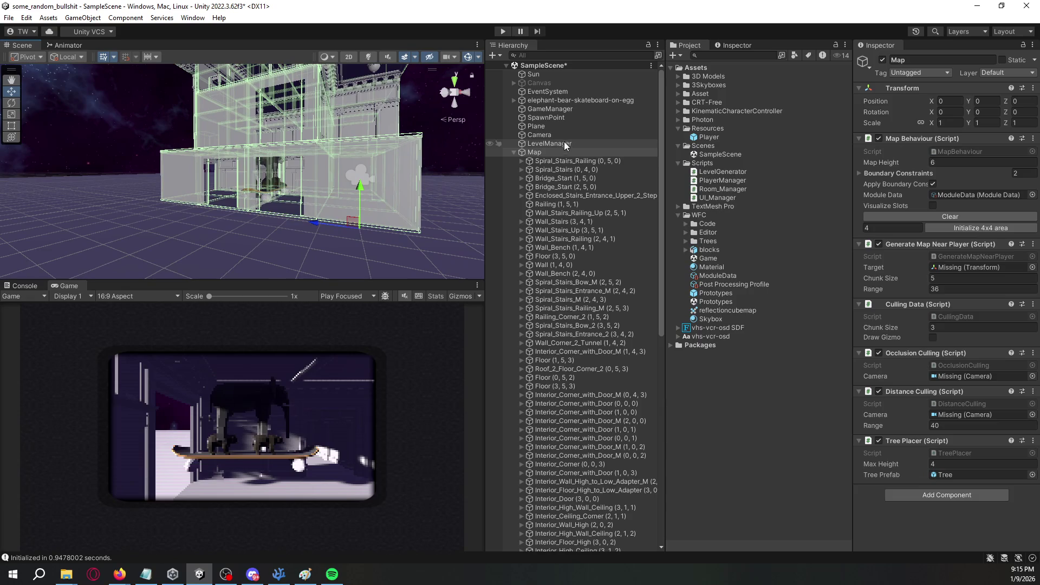
double_click(567, 101)
drag(282, 203, 311, 202)
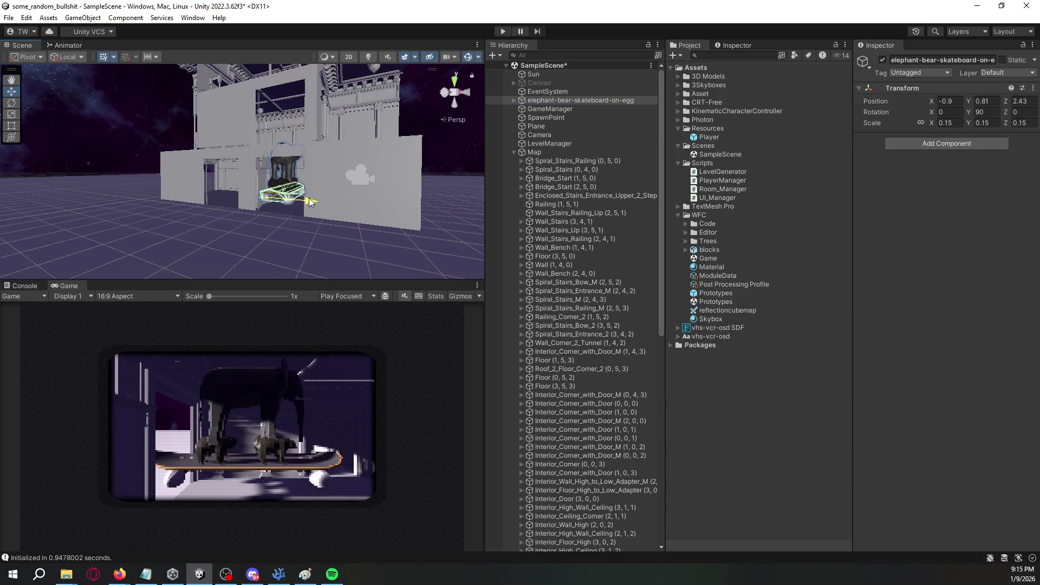
drag(268, 158, 272, 168)
drag(932, 127, 924, 126)
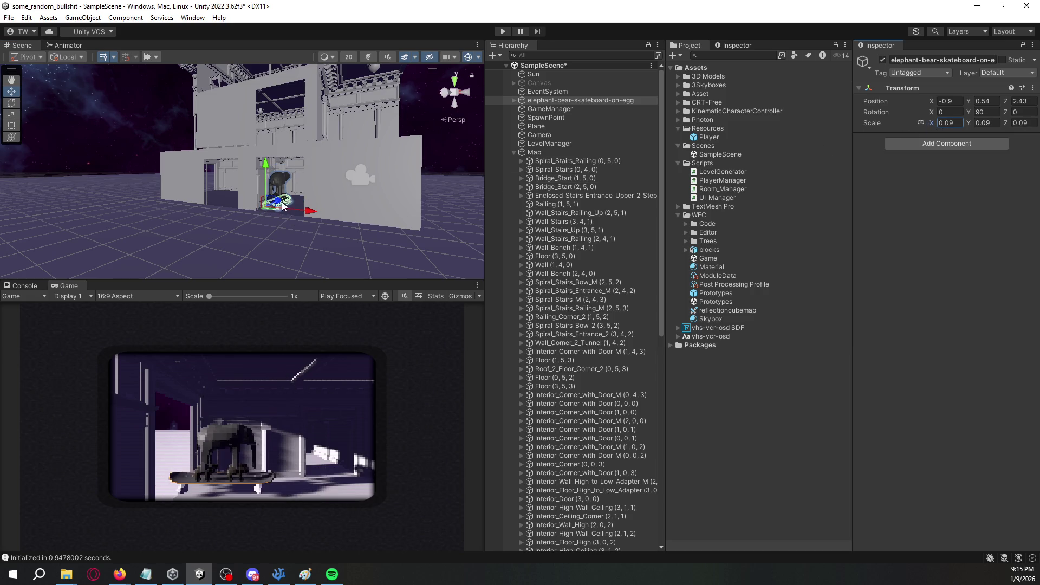
mouse_move(277, 204)
mouse_down()
mouse_move(403, 187)
mouse_move(528, 209)
mouse_move(218, 220)
mouse_move(143, 203)
mouse_move(460, 199)
mouse_up()
Collapse Map's children, select Map, and move Camera to the end of the Hierarchy.
click(514, 153)
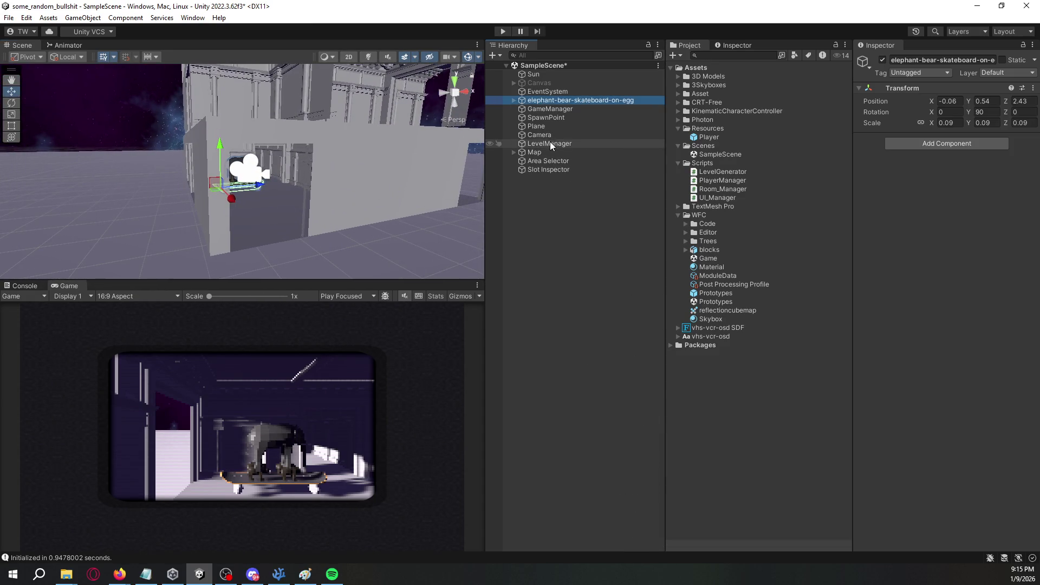
click(555, 159)
click(558, 153)
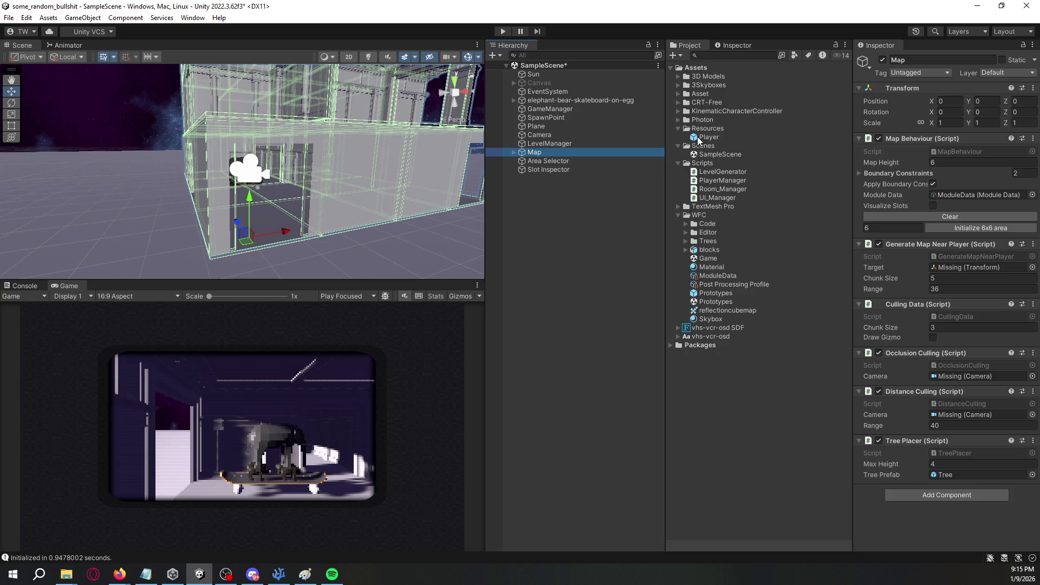
mouse_move(538, 135)
mouse_down()
mouse_move(726, 163)
mouse_move(840, 225)
mouse_move(603, 200)
mouse_move(591, 184)
mouse_up()
Set the Map generator's Target to SpawnPoint and save the scene.
click(558, 144)
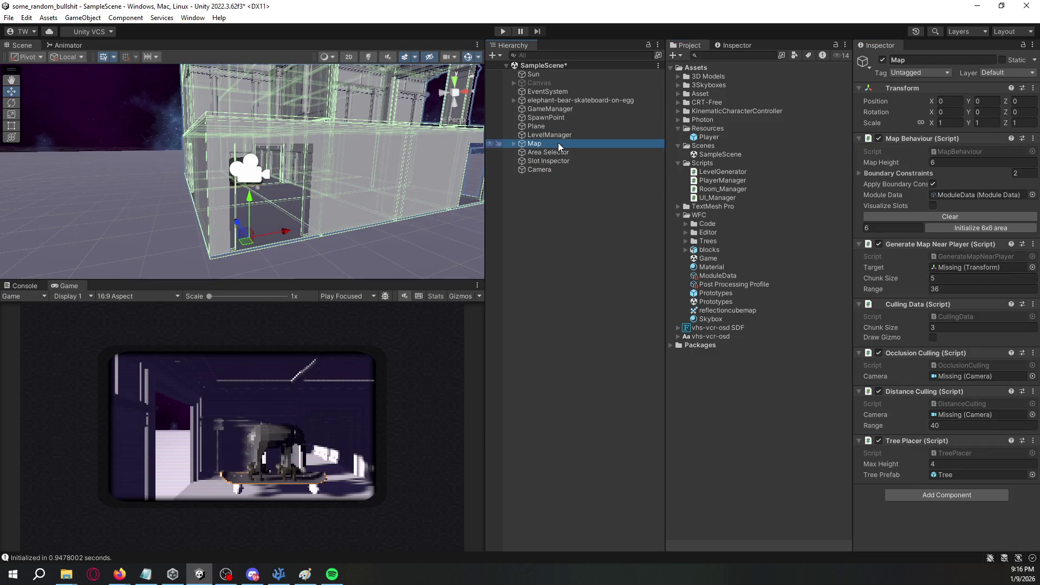
click(562, 135)
click(561, 128)
click(559, 135)
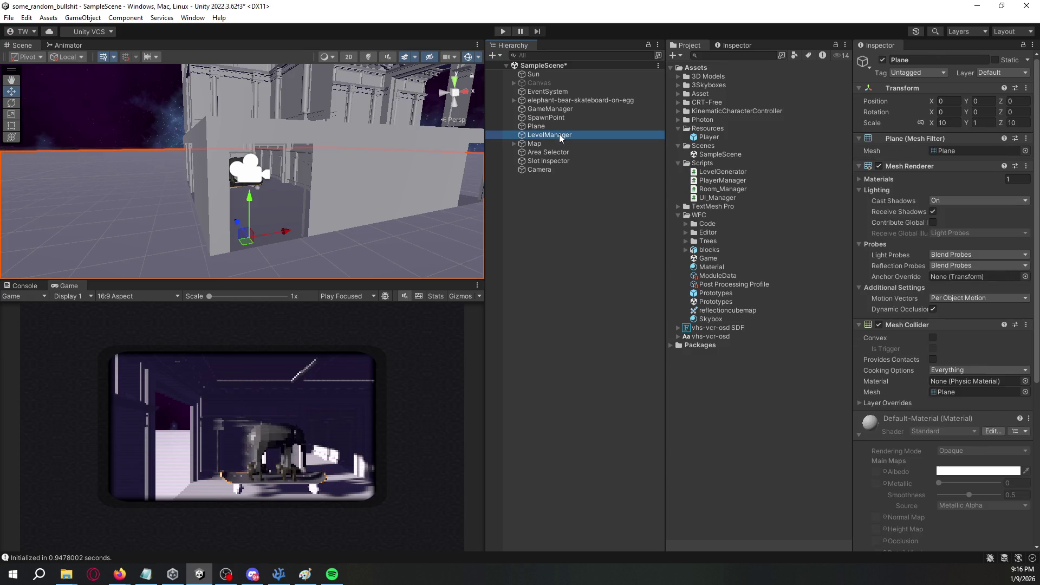
click(548, 144)
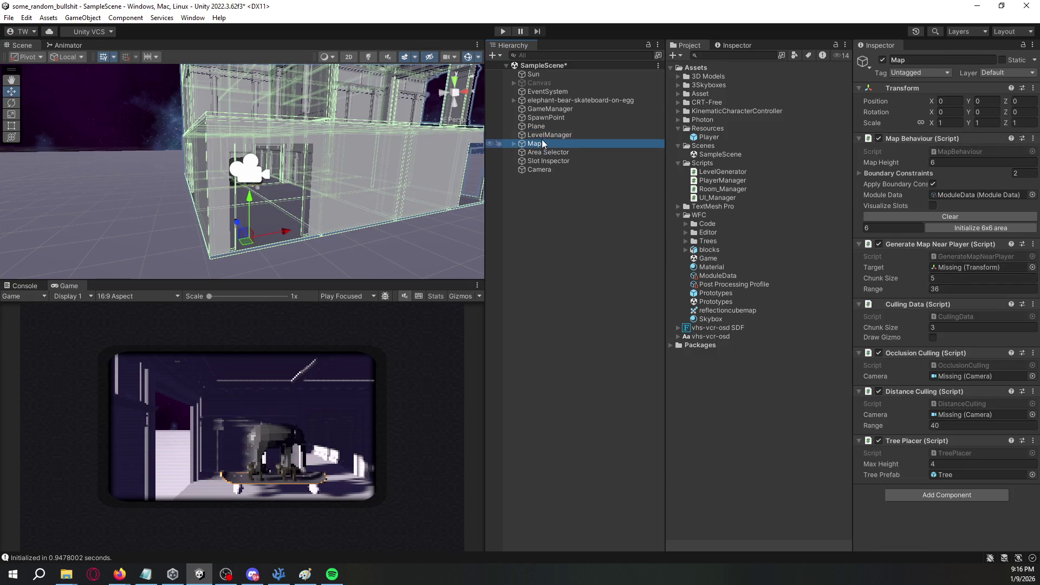
mouse_move(545, 135)
mouse_down()
mouse_move(547, 169)
mouse_move(973, 244)
mouse_move(978, 271)
mouse_move(612, 187)
mouse_up()
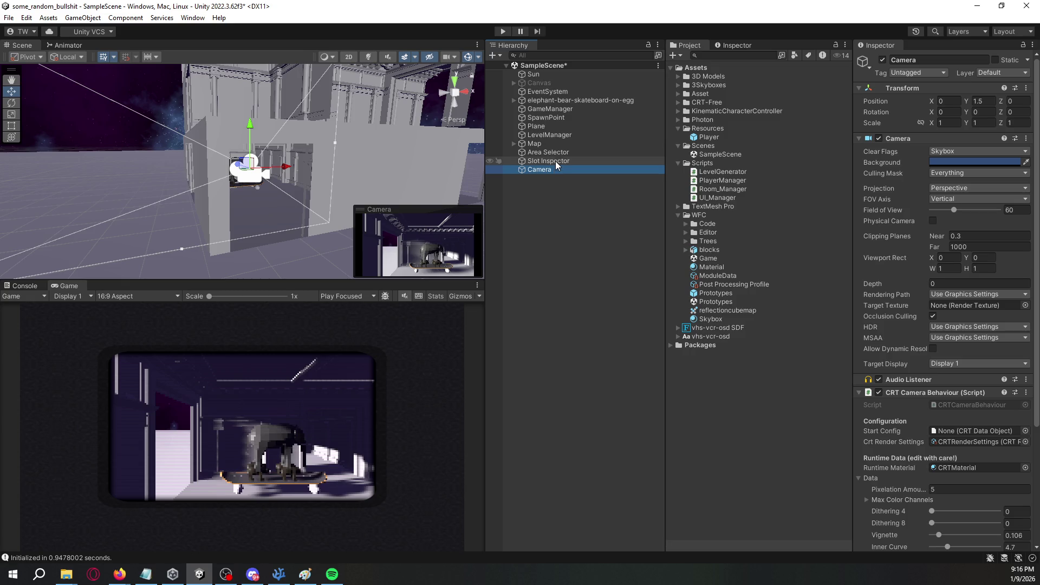
click(709, 136)
click(546, 117)
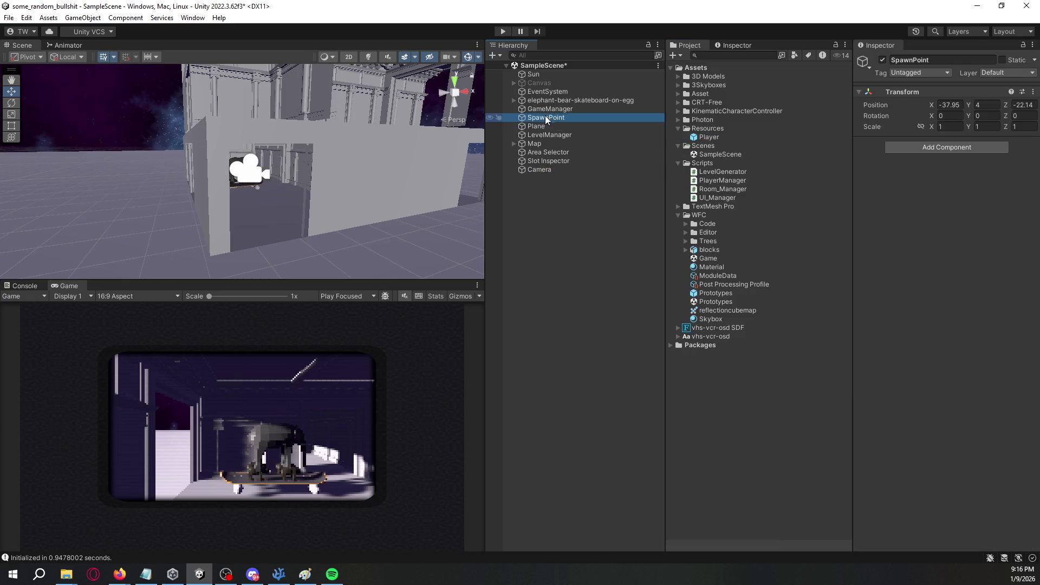
click(549, 144)
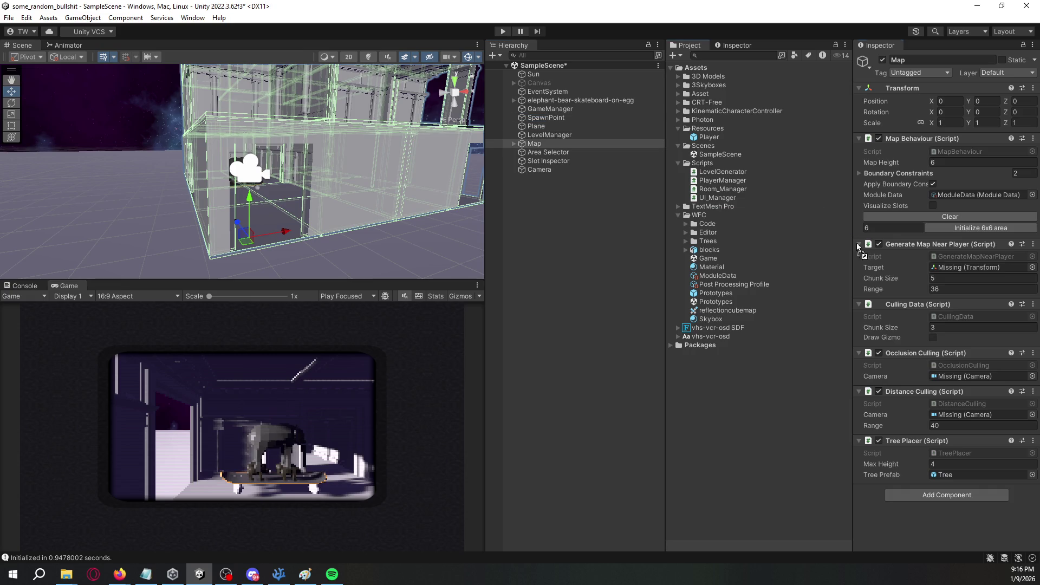
drag(948, 314, 965, 269)
key(ctrl+s)
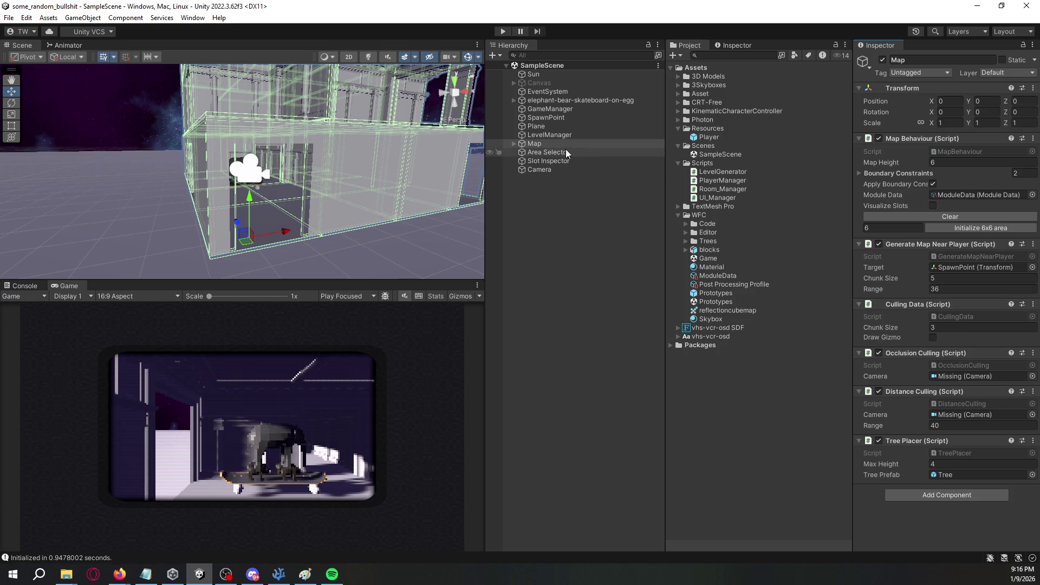
Assign Camera to the occlusion and distance culling fields, save, and enter play mode.
mouse_move(542, 171)
mouse_down()
mouse_move(841, 292)
mouse_move(970, 377)
mouse_up()
drag(555, 173, 947, 422)
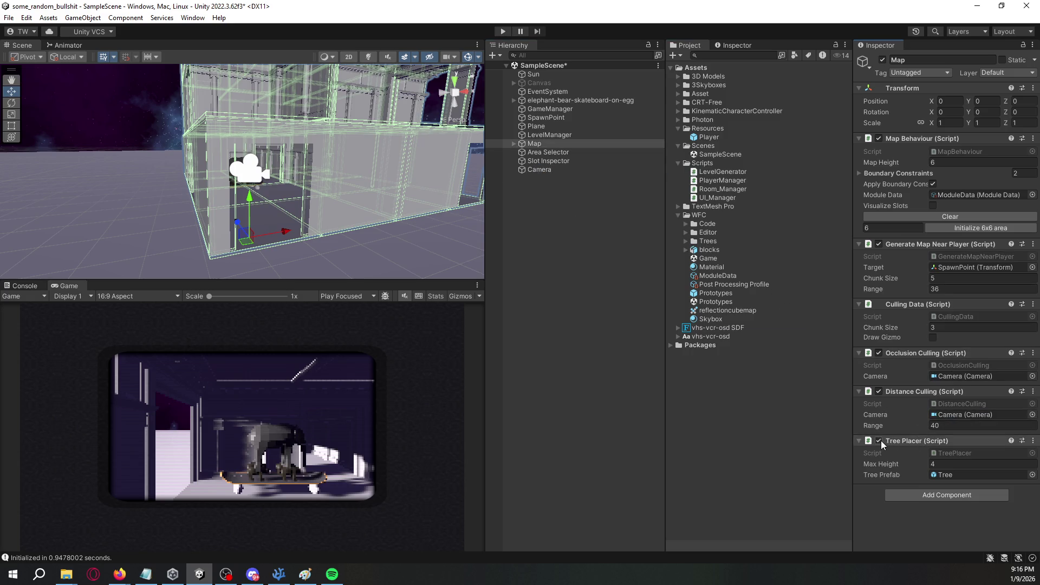
key(ctrl+s)
click(503, 31)
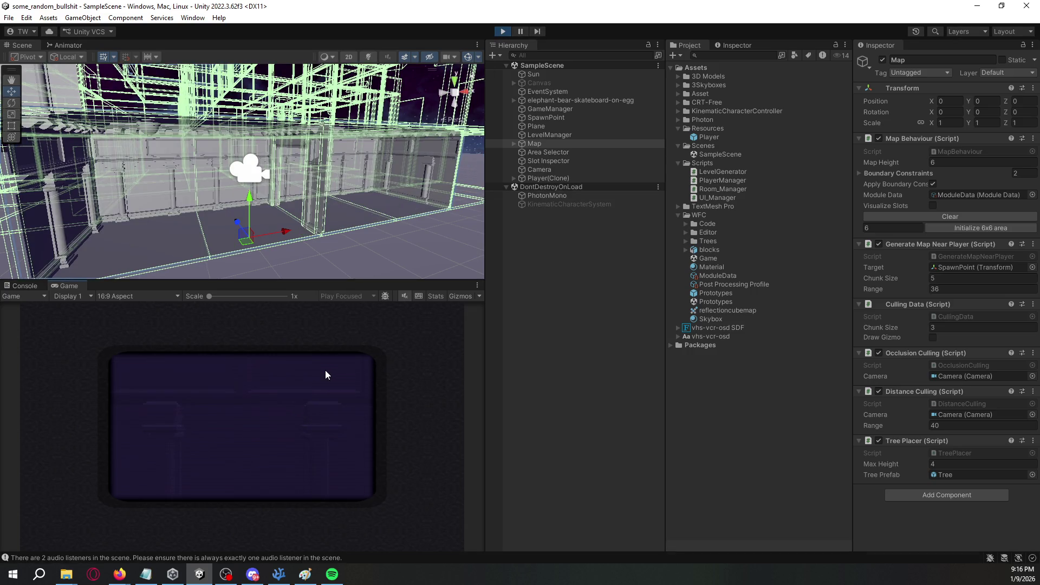
Check the console warnings, frame the Camera over the generated city, then select Map and expand Player(Clone).
click(33, 288)
double_click(542, 170)
mouse_move(336, 162)
mouse_down()
mouse_move(162, 119)
mouse_move(860, 235)
mouse_move(867, 223)
mouse_move(957, 212)
mouse_move(803, 211)
mouse_up()
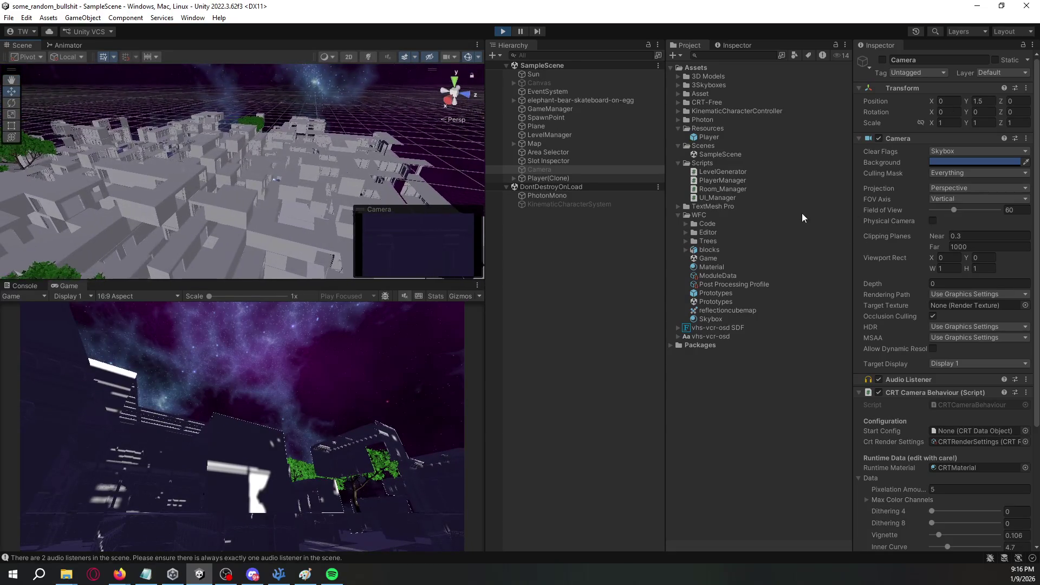
click(584, 144)
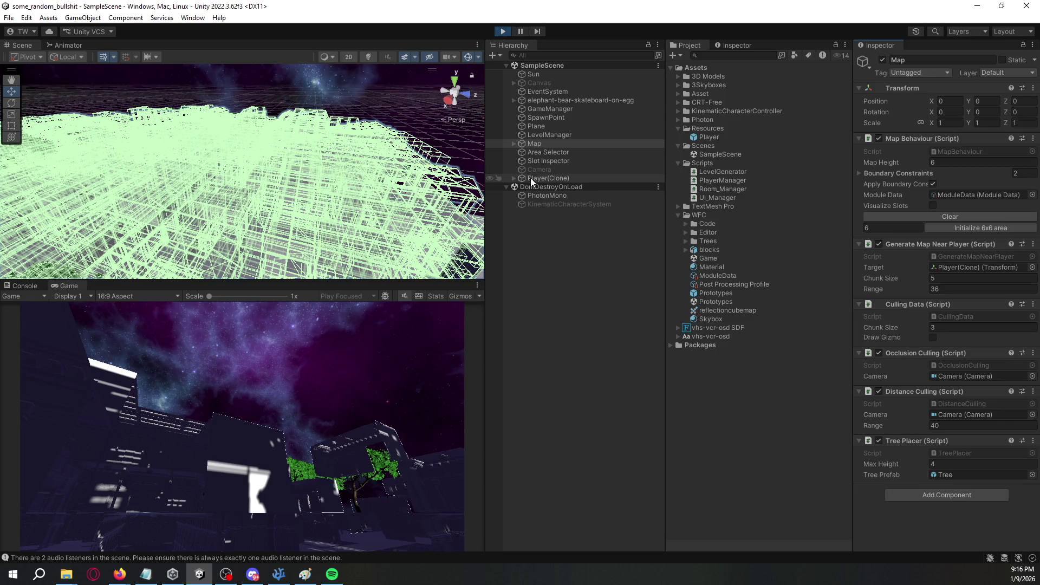
click(514, 179)
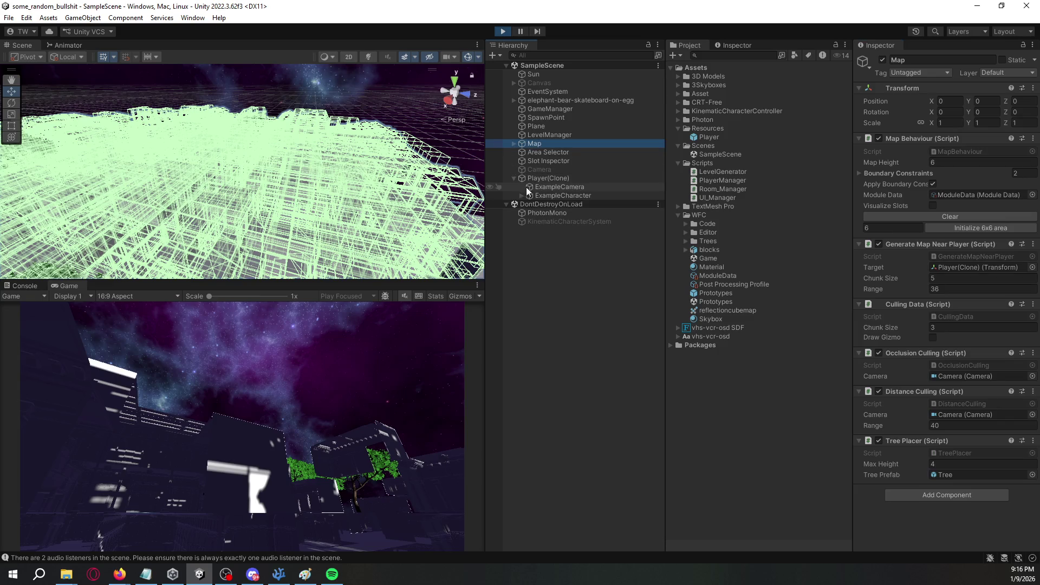
Assign Player(Clone)'s ExampleCamera to the Map's culling Camera fields and orbit around the generated map.
drag(529, 188, 937, 332)
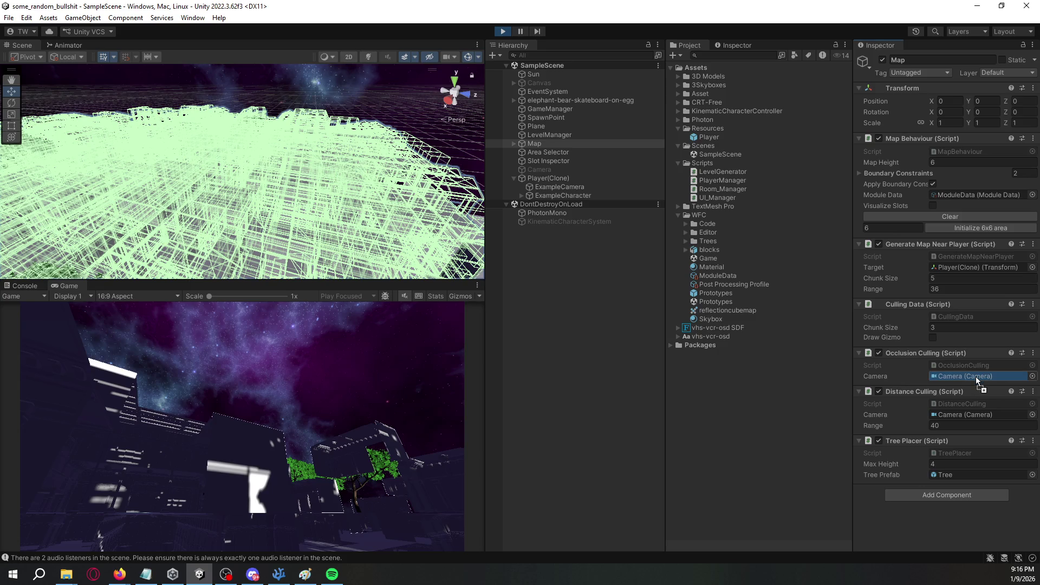
drag(978, 381, 978, 381)
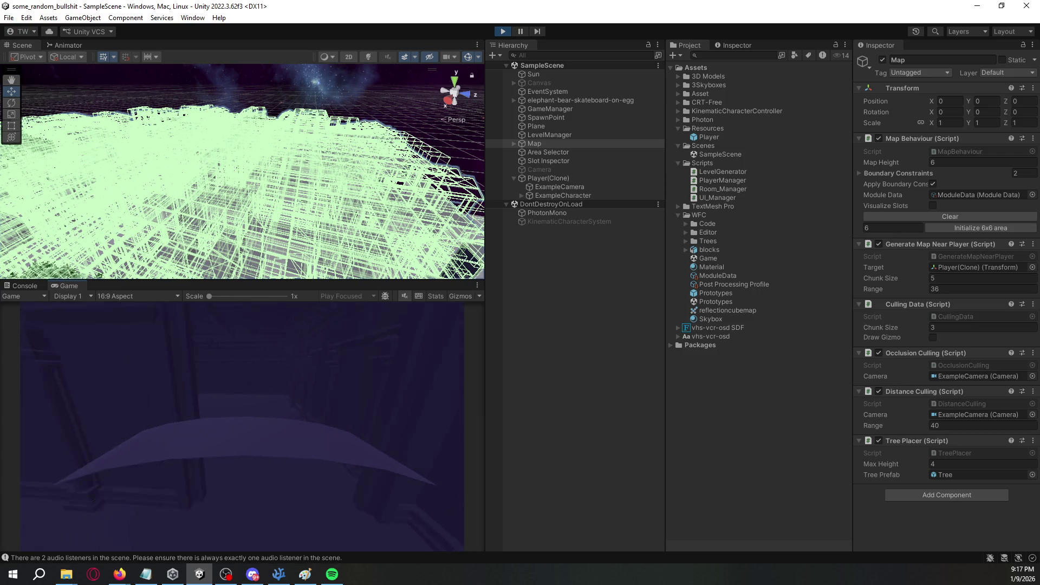
click(318, 95)
mouse_move(318, 96)
mouse_down()
mouse_move(260, 155)
mouse_move(466, 125)
mouse_move(482, 141)
mouse_up()
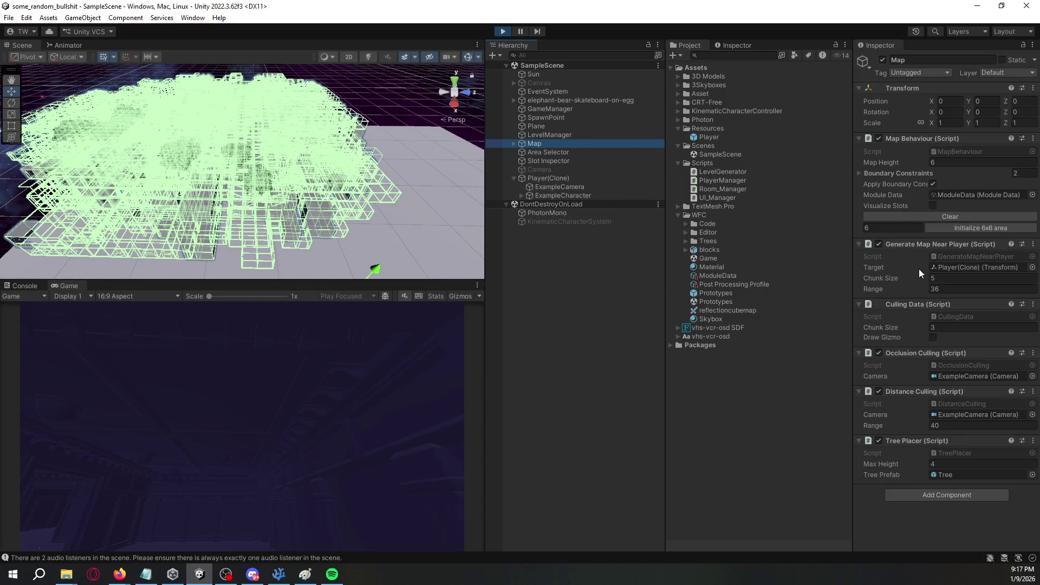
Clear the map blocks, initialize a fresh 6x6 area, and exit Play mode once generation finishes.
click(951, 219)
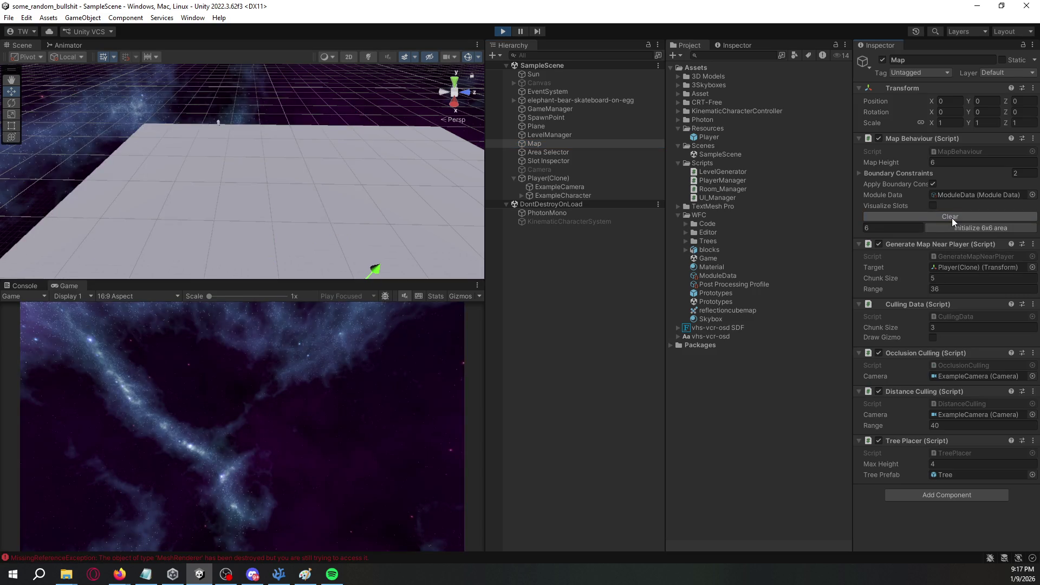
click(954, 226)
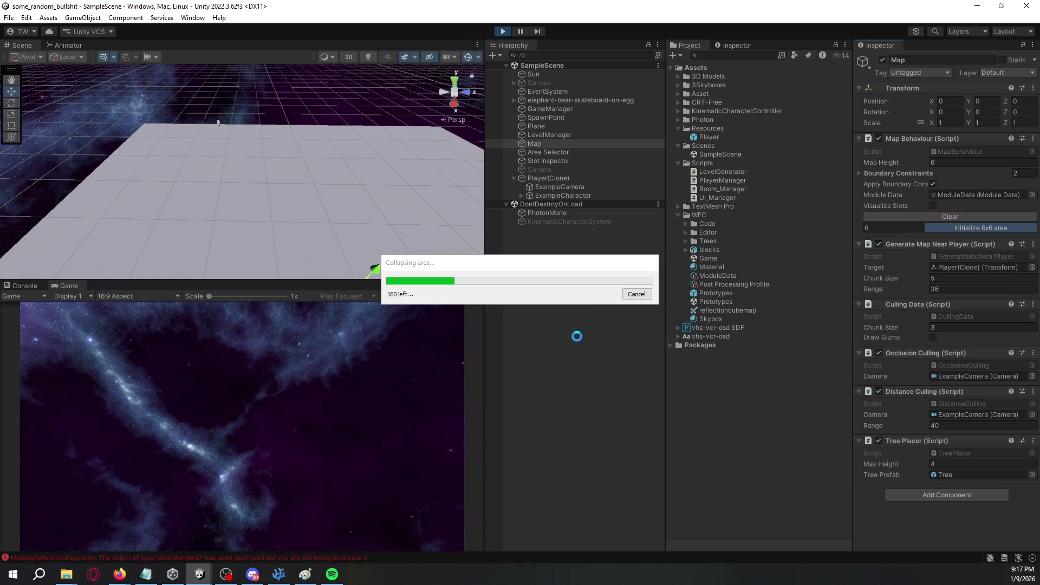
click(404, 375)
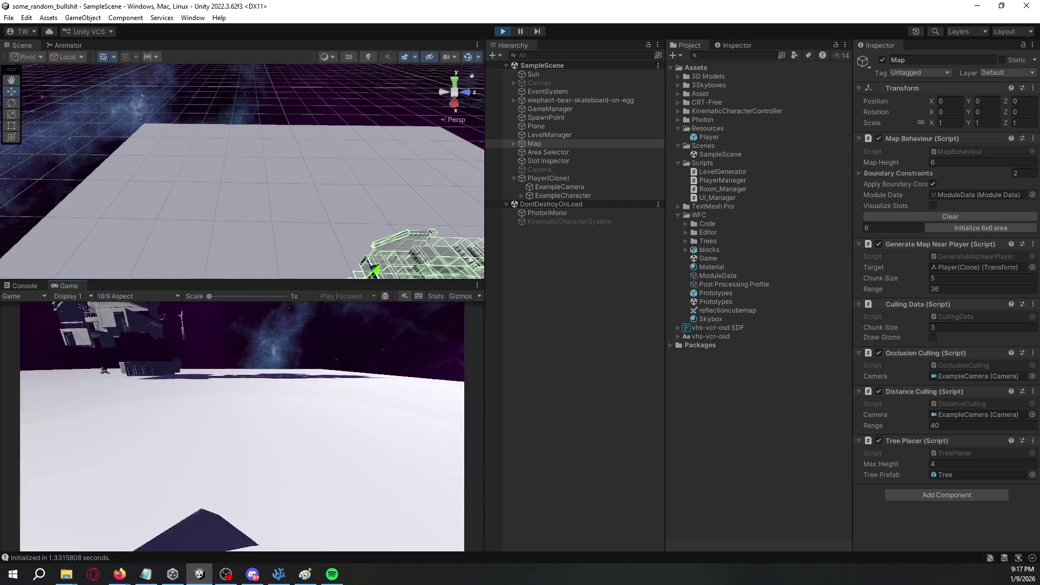
click(505, 31)
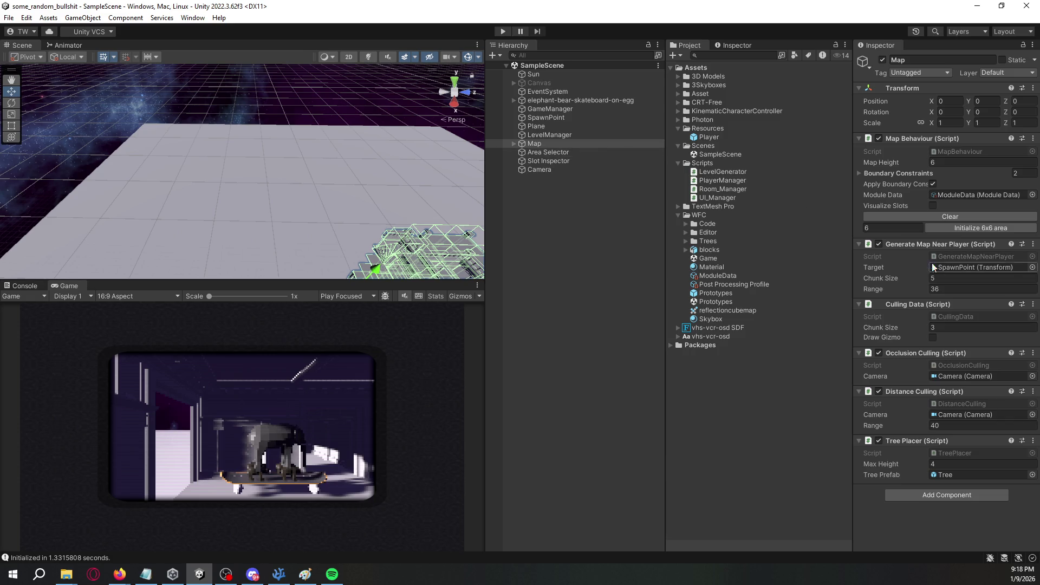
Choose None in the Select Transform window for the Generate Map Near Player target.
click(1032, 268)
scroll(864, 307, up, 10)
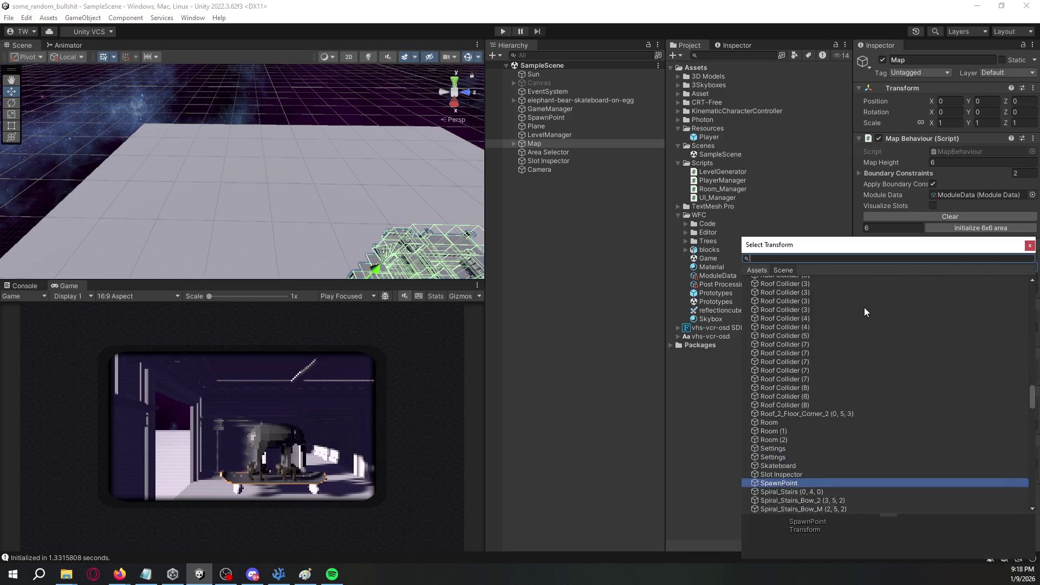
drag(1033, 361, 1022, 273)
double_click(770, 280)
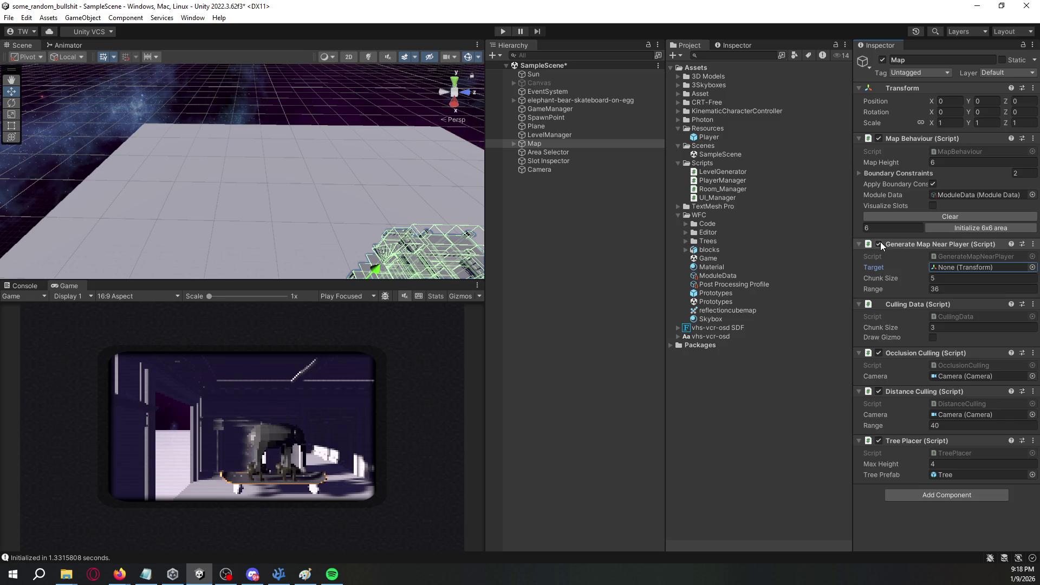
Expand and collapse Boundary Constraints, then orbit the view to look down on the map.
click(892, 173)
click(893, 173)
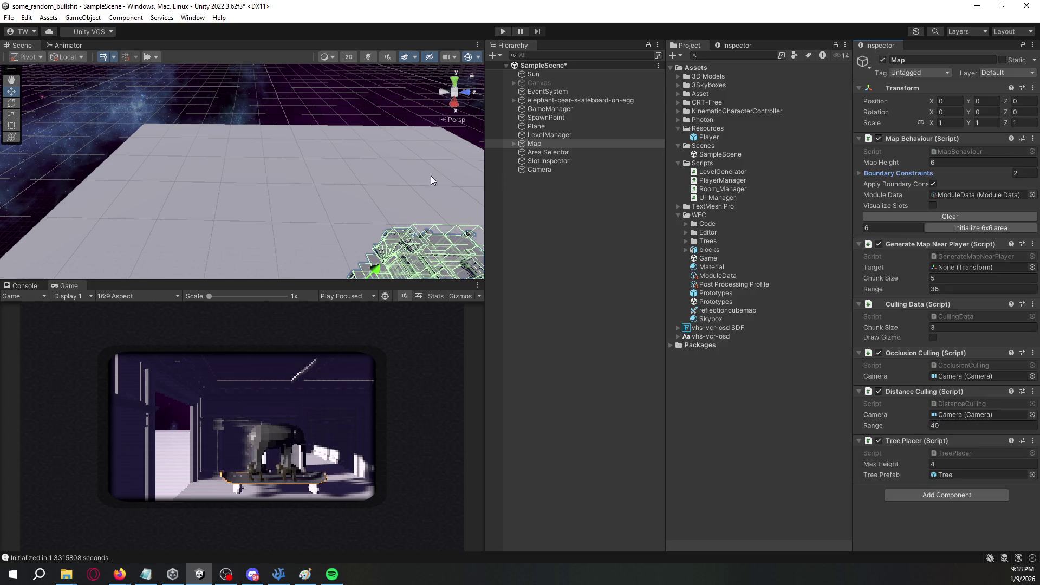
drag(447, 180, 475, 216)
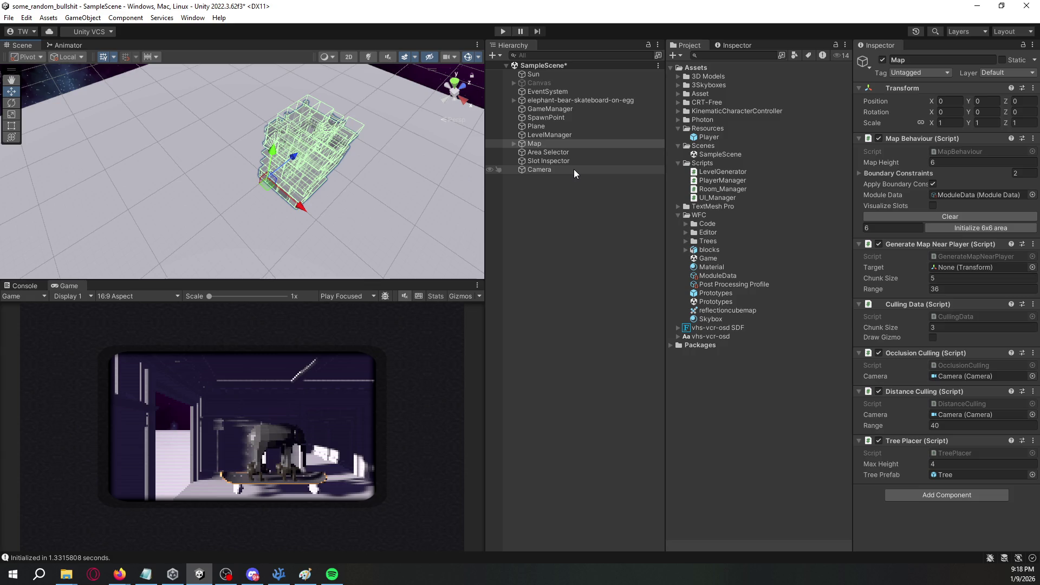
Enter Play mode and inspect Player(Clone) and the scene Camera, toggling the Camera off and on.
click(500, 32)
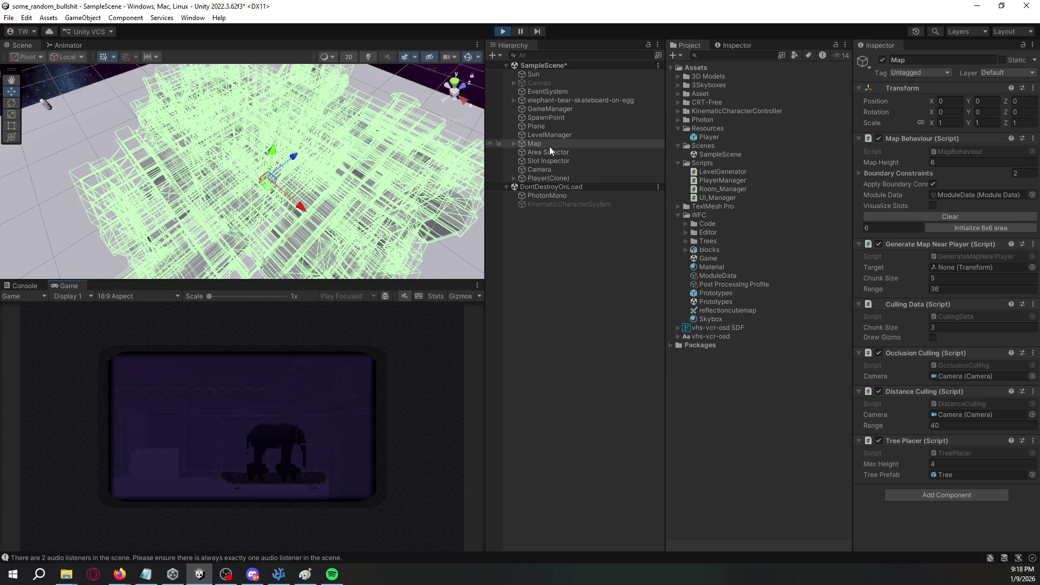
click(549, 178)
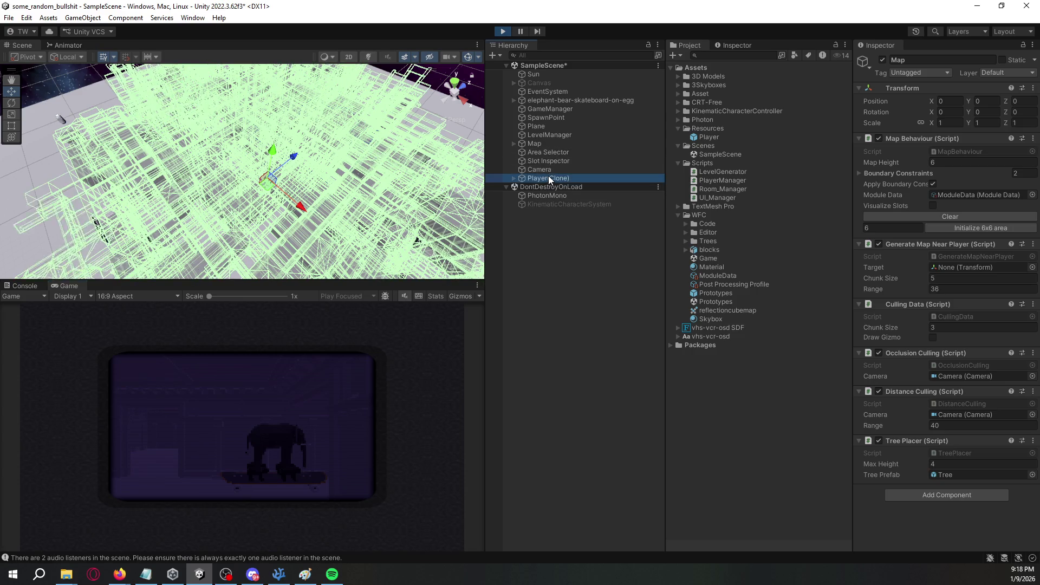
click(559, 169)
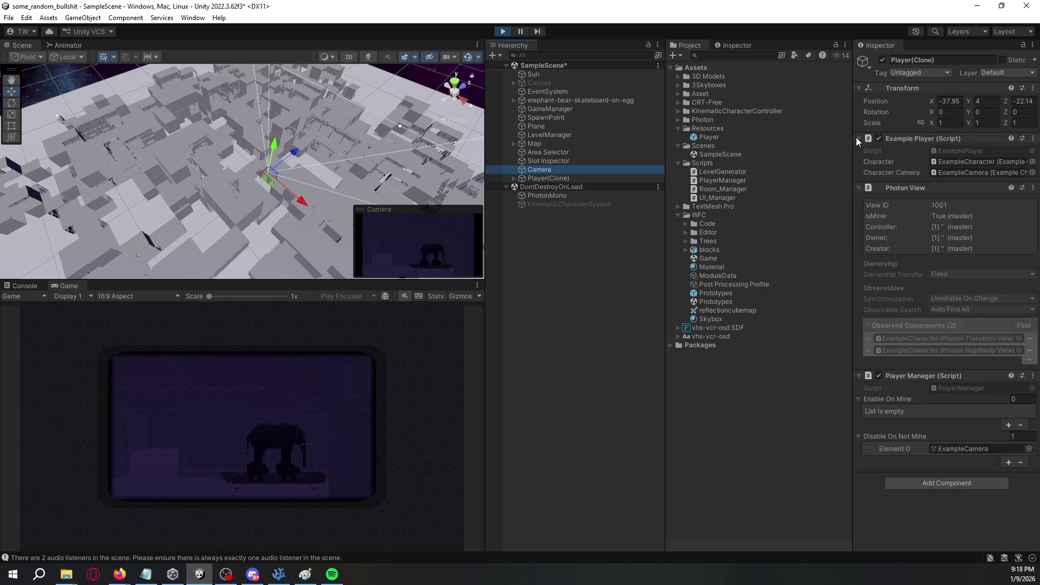
click(882, 59)
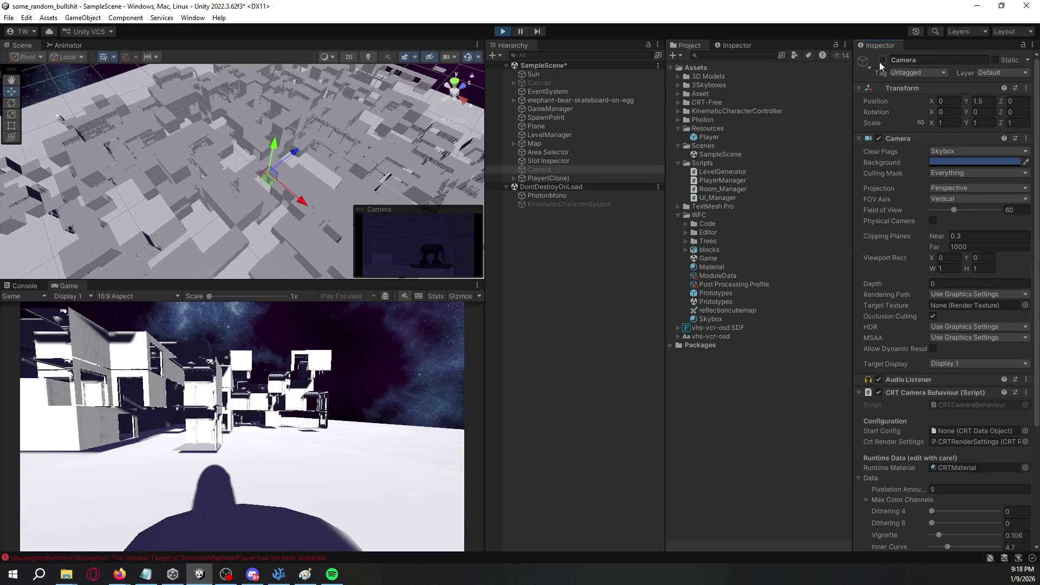
click(883, 60)
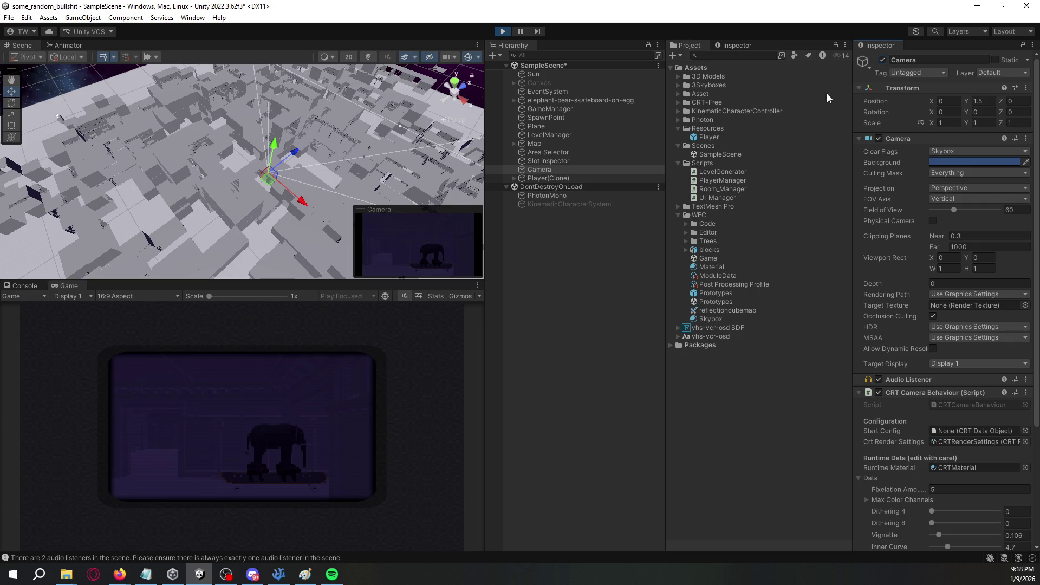
click(578, 181)
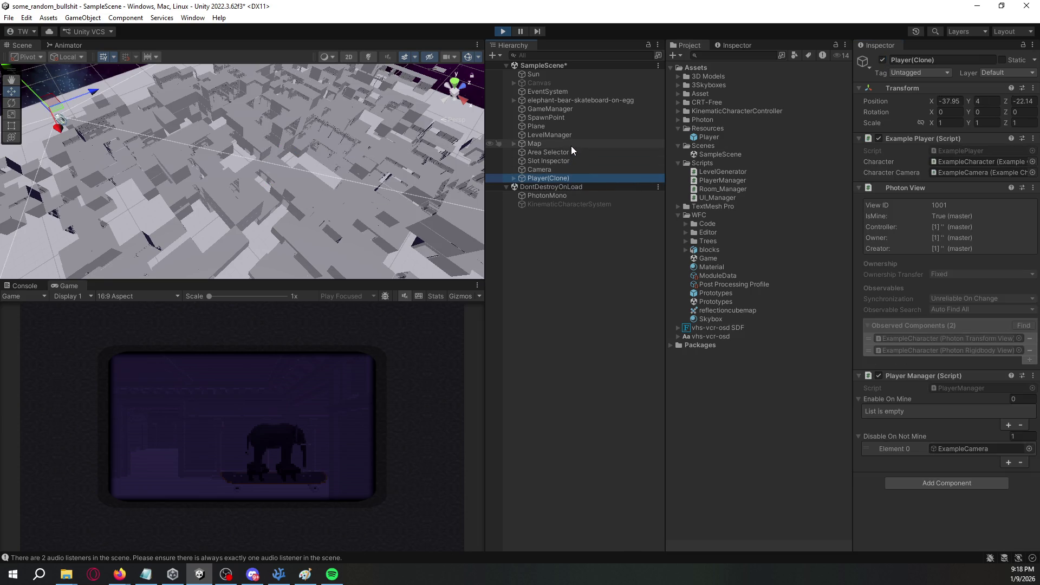
Make Player(Clone) the Map generator's Target and ExampleCamera the occlusion culling Camera.
click(571, 145)
mouse_move(550, 179)
mouse_down()
mouse_move(650, 182)
mouse_move(968, 268)
mouse_up()
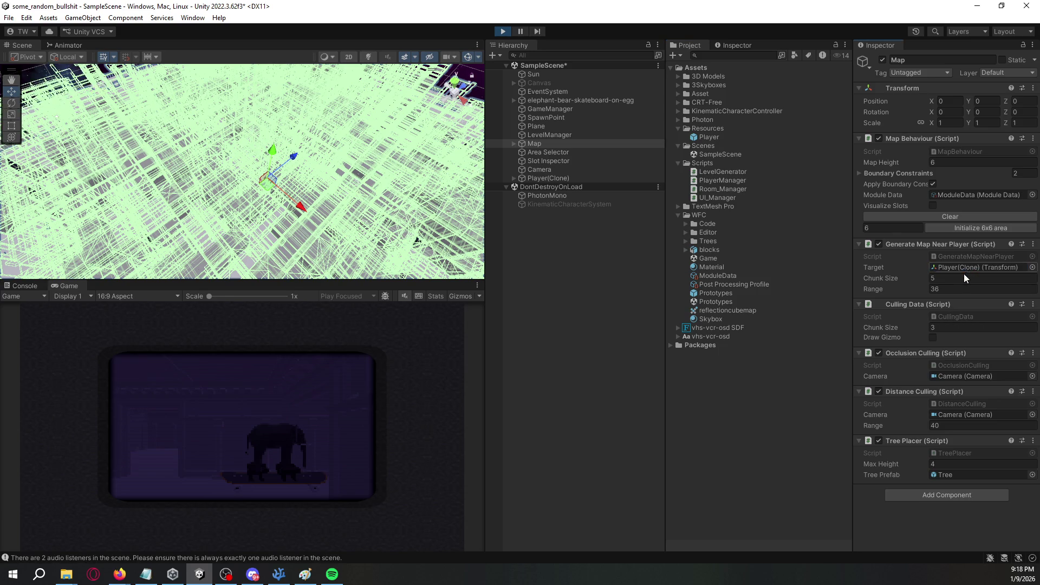
click(513, 178)
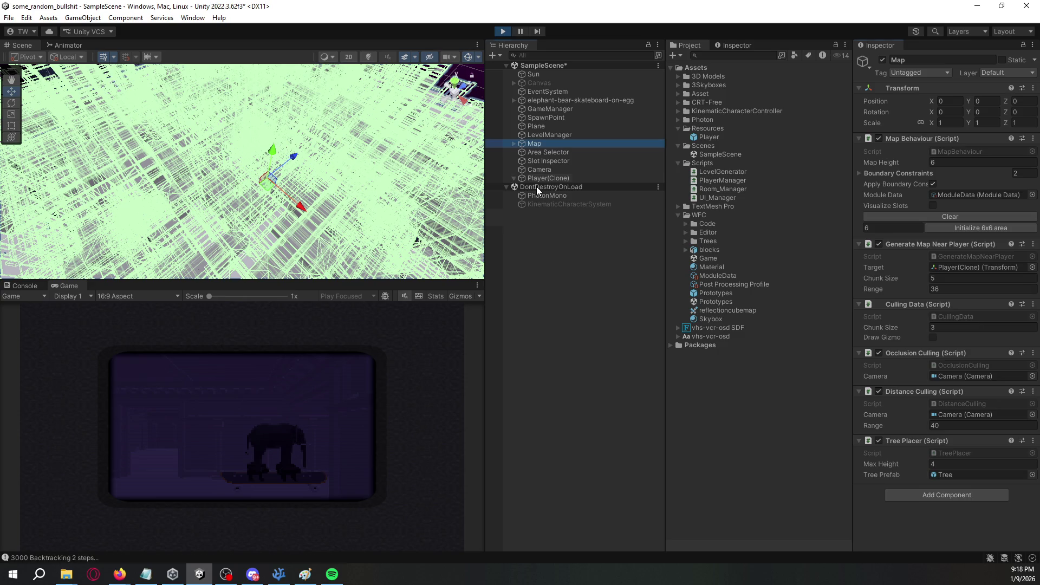
drag(580, 187, 955, 376)
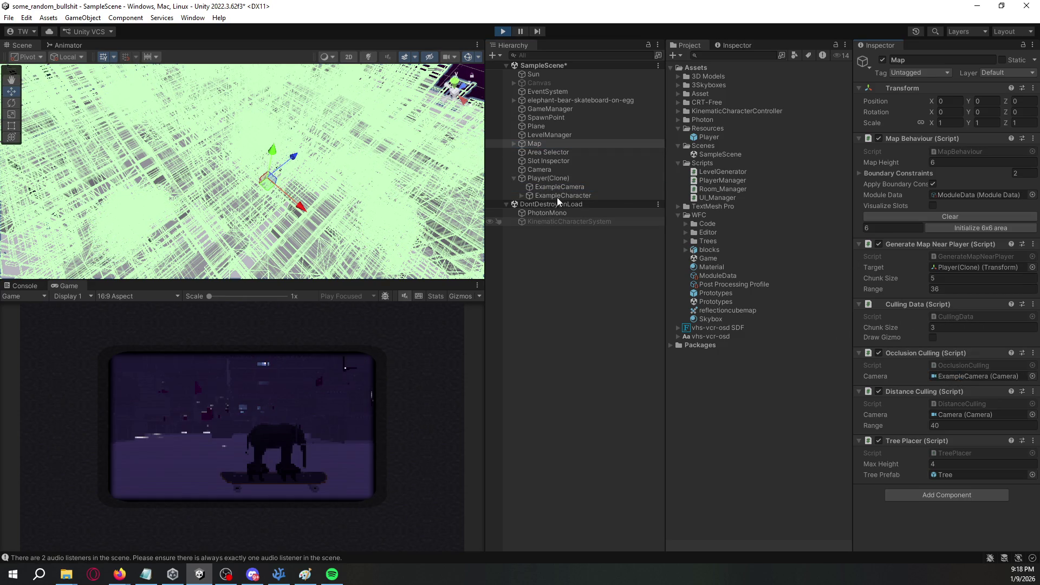
drag(557, 187, 952, 416)
text(20)
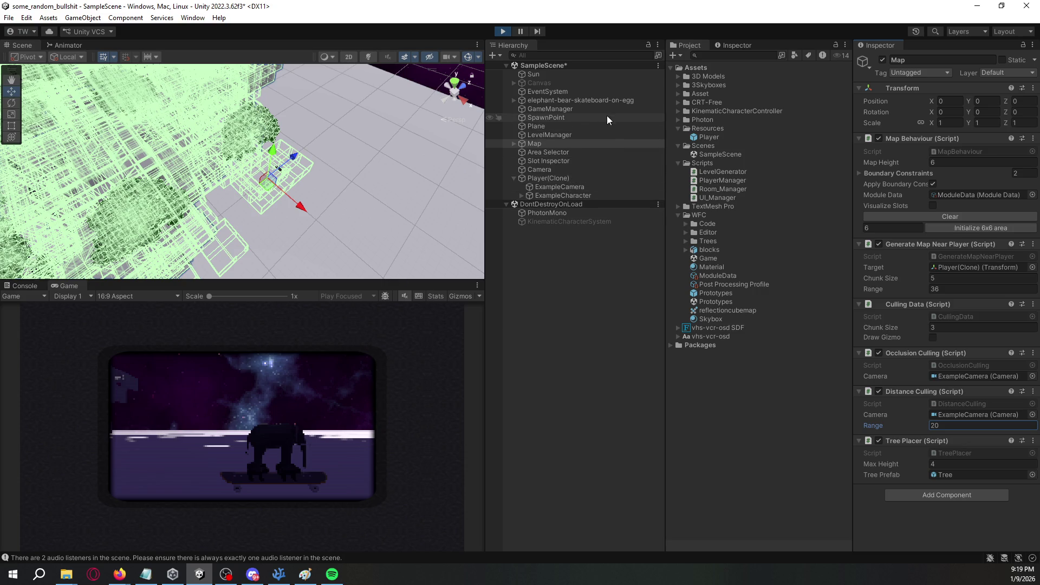
Deactivate the scene Camera so the player's ExampleCamera renders the view.
click(542, 169)
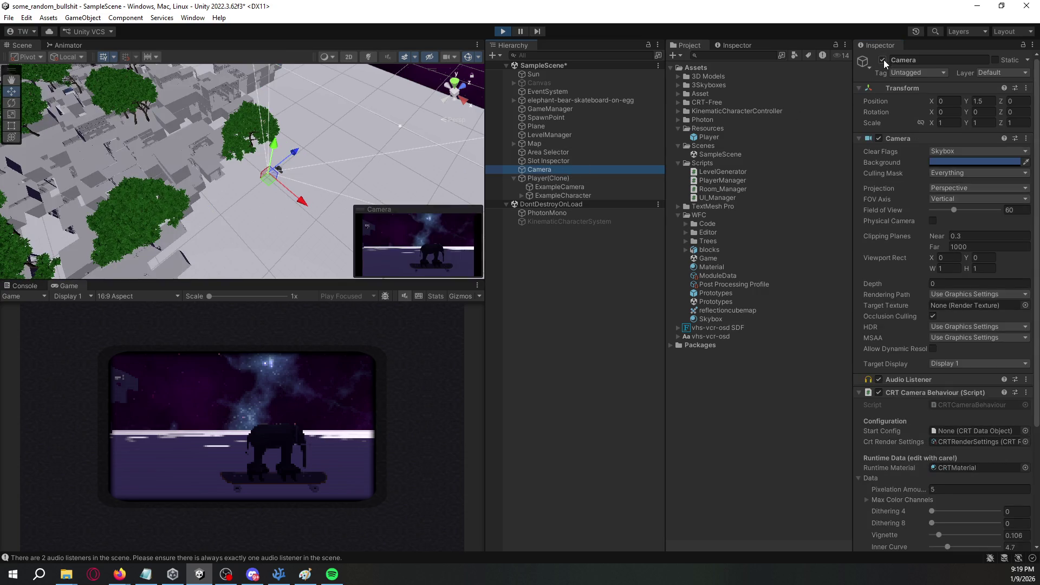
click(883, 61)
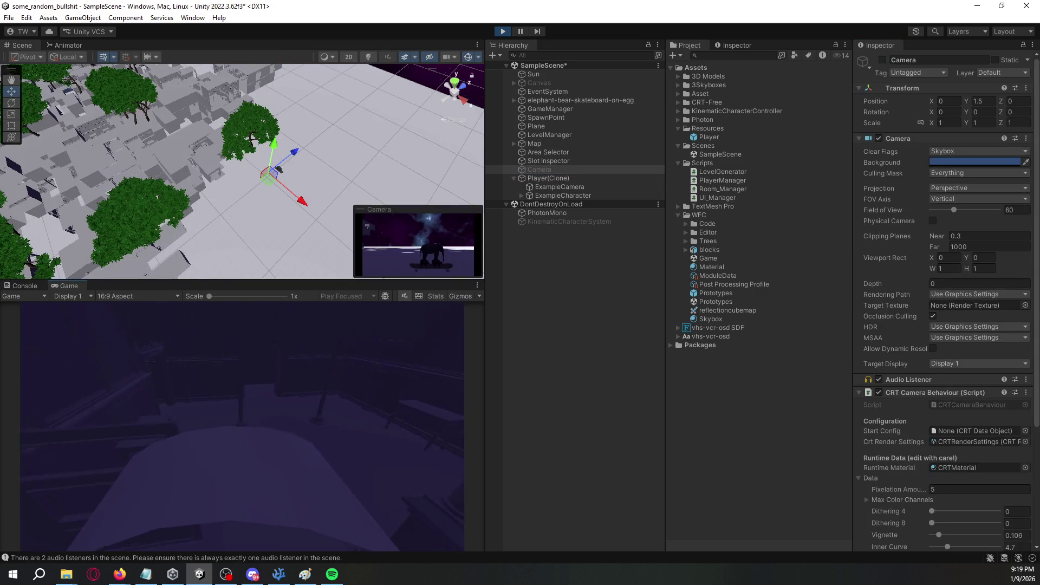